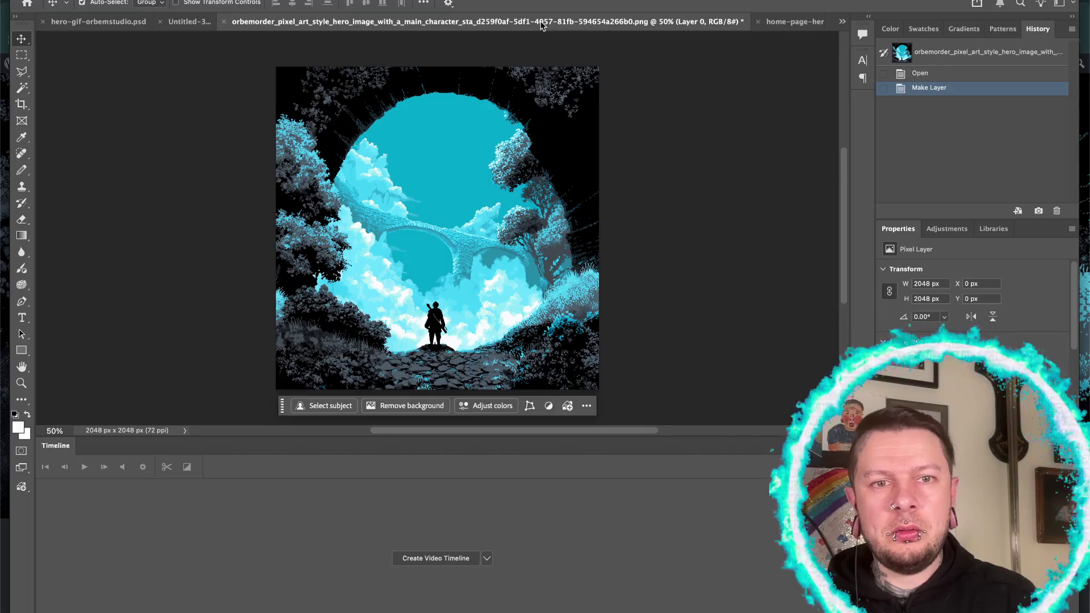
# - Bring up hero-gif-orbemstudio.gif from the open-documents list and close it without saving
pyautogui.click(792, 25)
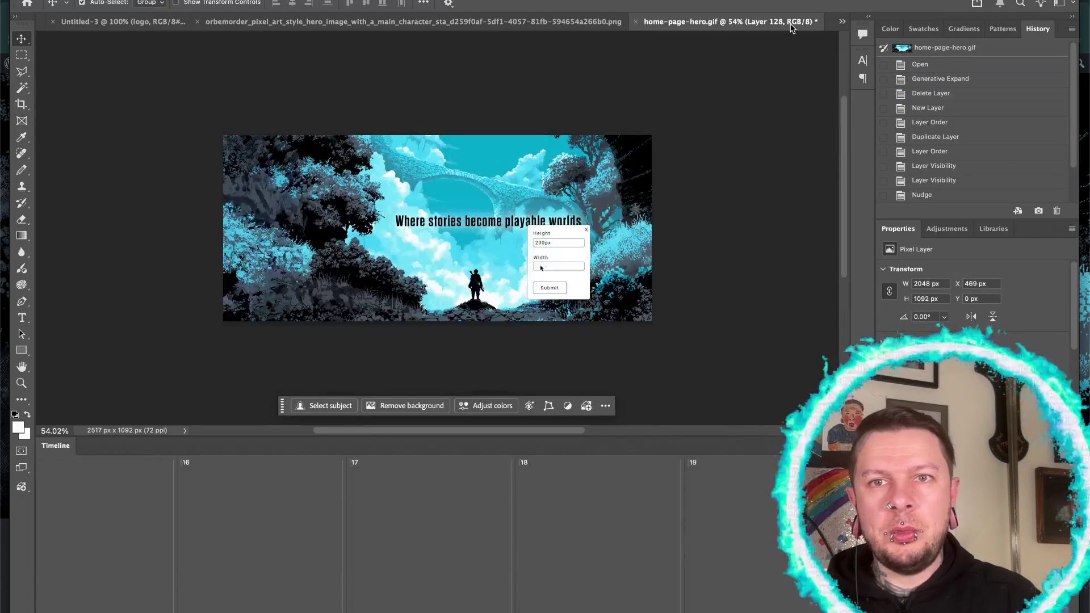
pyautogui.click(840, 22)
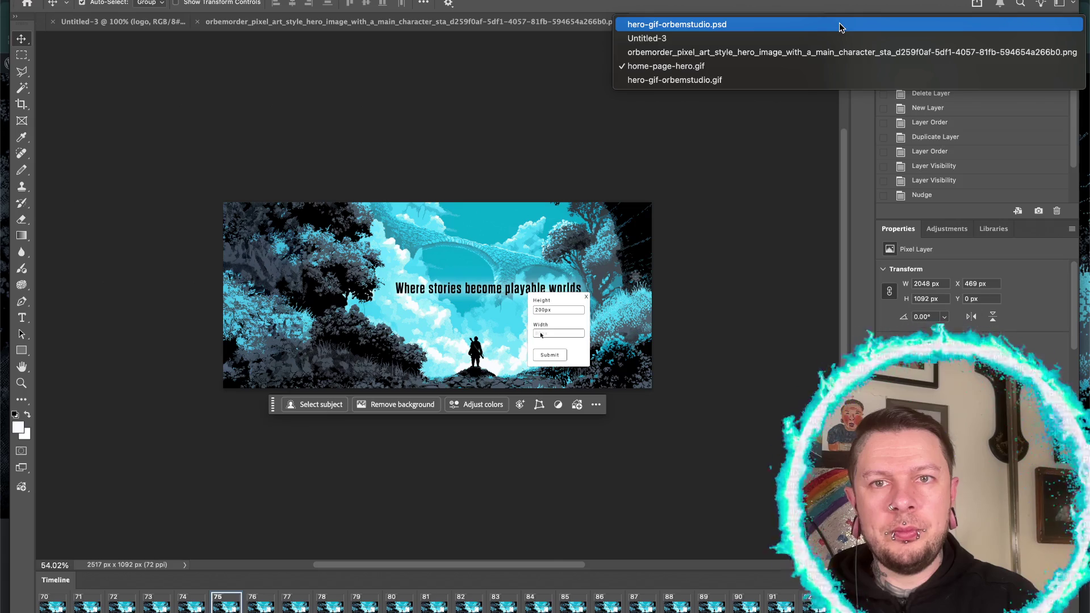
pyautogui.click(782, 80)
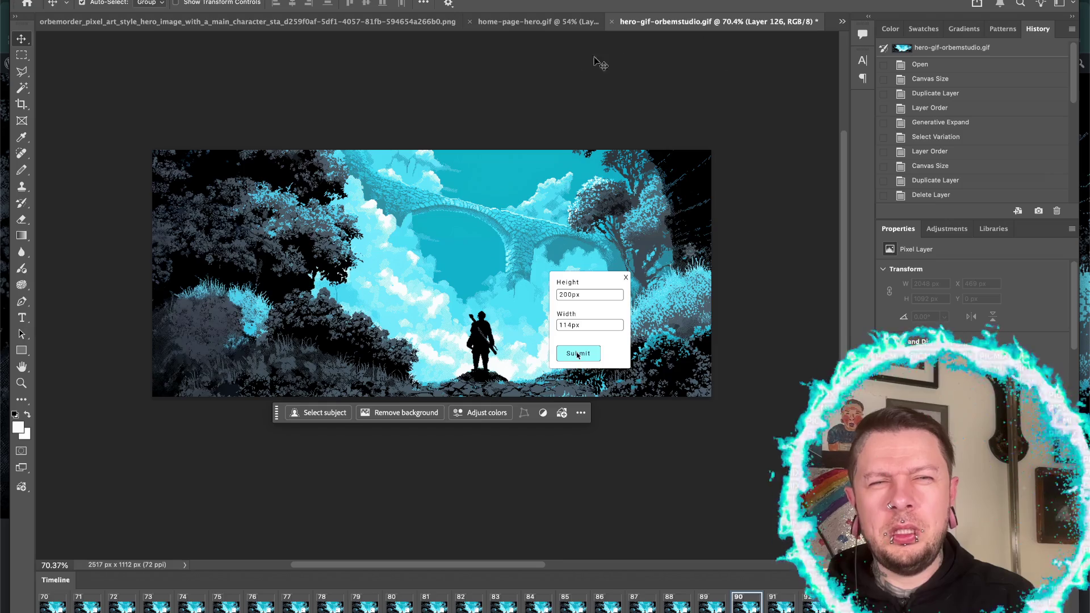
pyautogui.scroll(3, 555, 73)
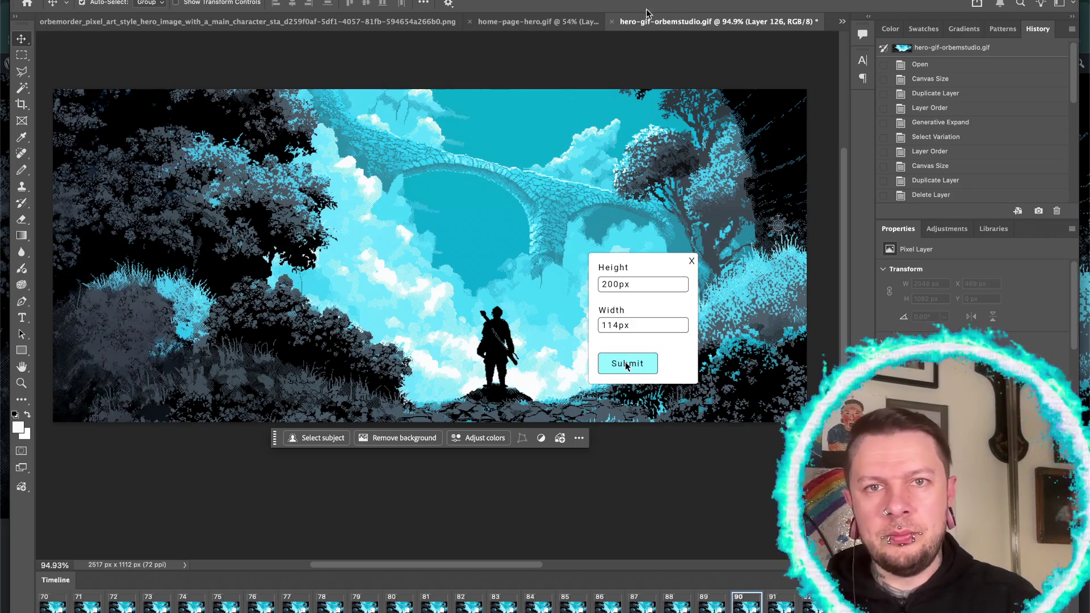
pyautogui.click(612, 22)
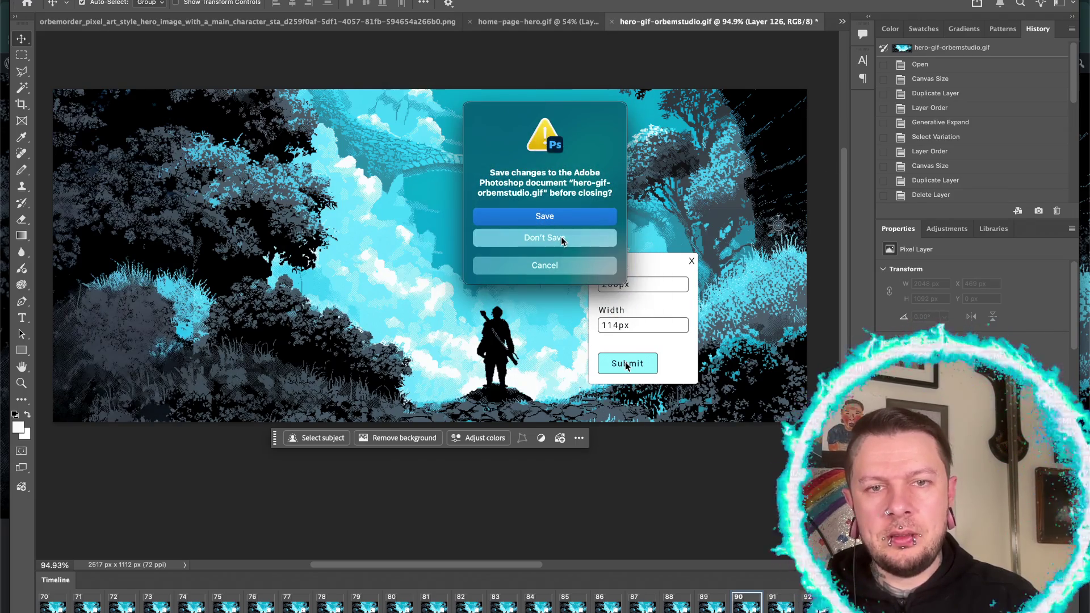
pyautogui.click(560, 239)
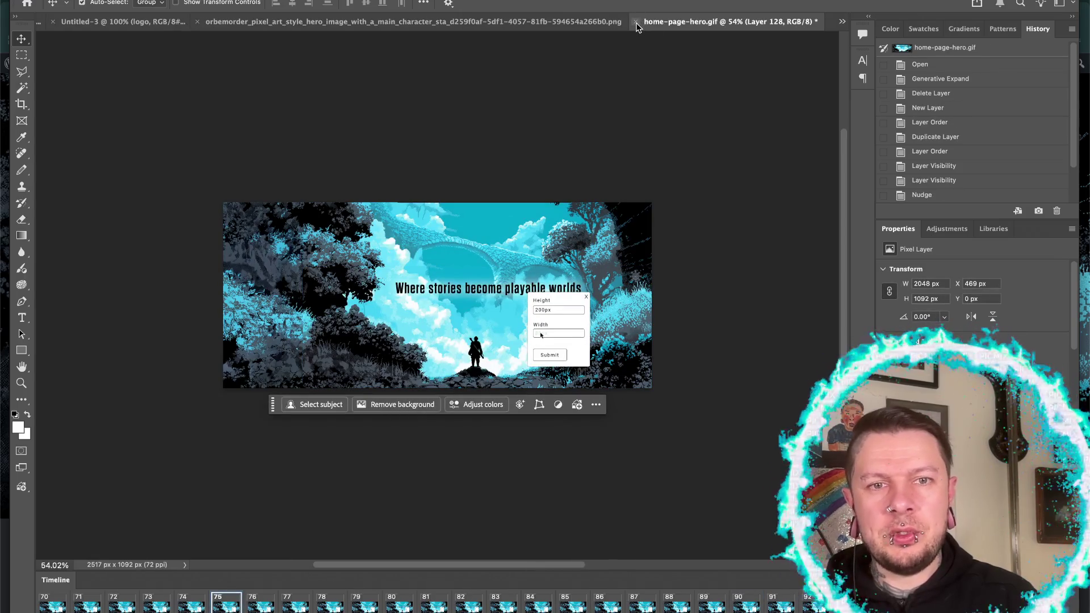
pyautogui.click(636, 22)
# - Discard home-page-hero.gif and reopen hero-gif-orbemstudio.gif (2400 × 840 px) from orbem.studio
pyautogui.click(545, 237)
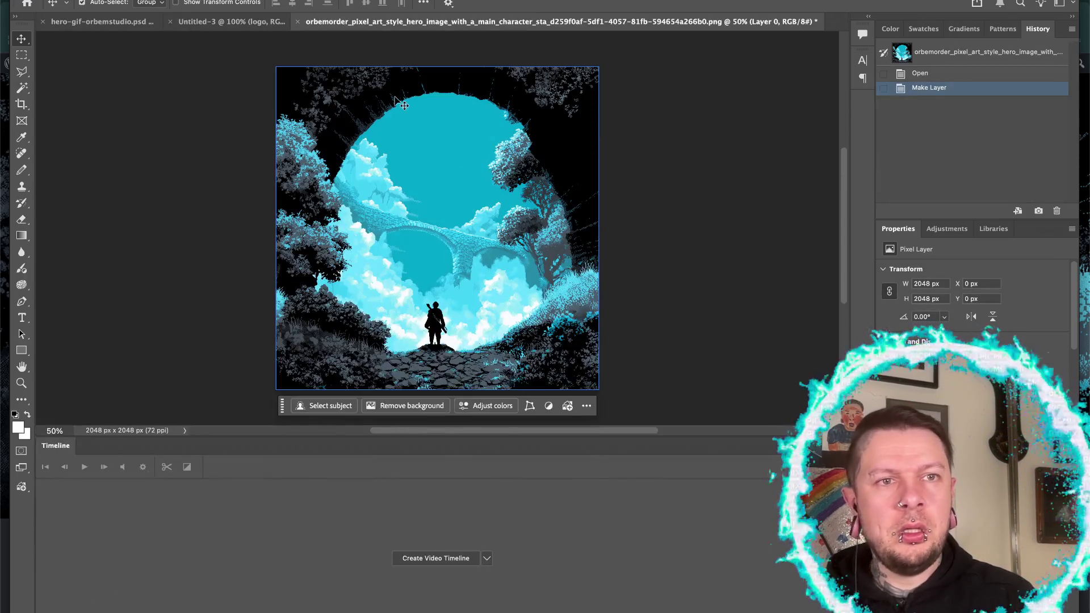
pyautogui.press('super+o')
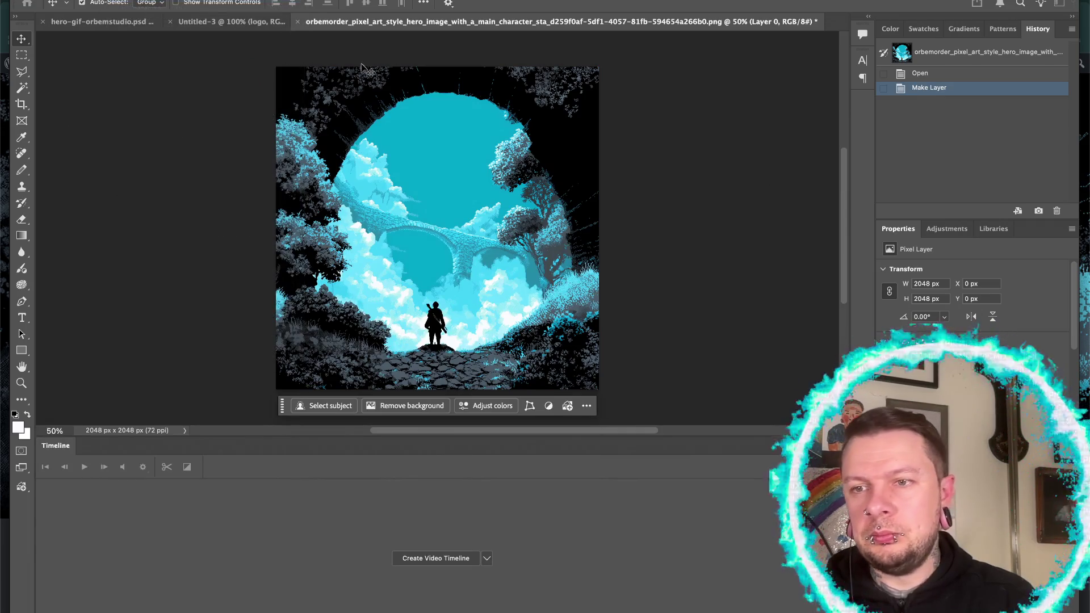
pyautogui.click(447, 125)
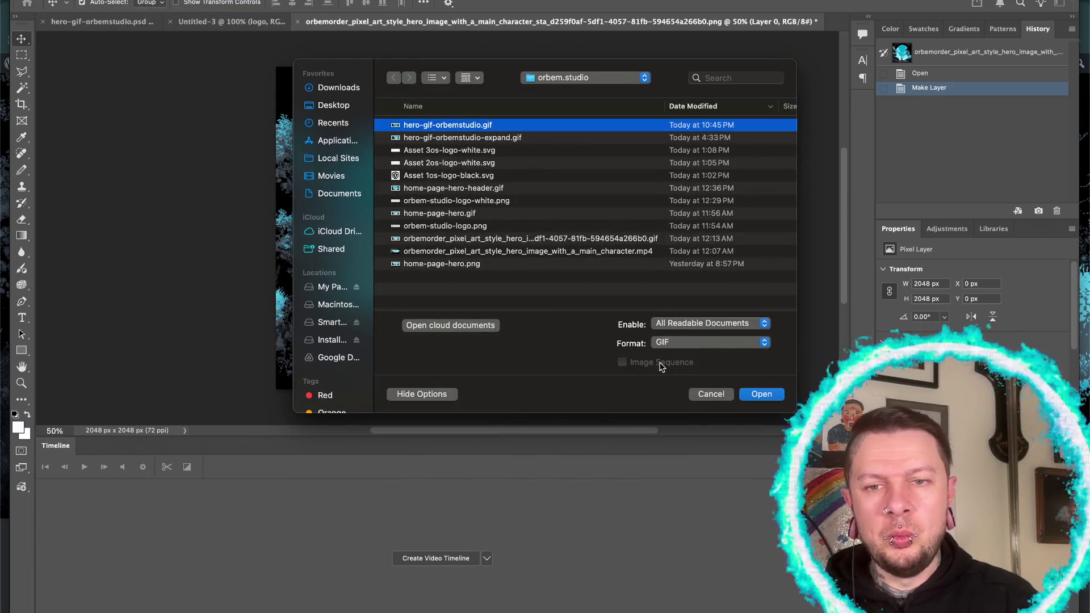
pyautogui.click(761, 394)
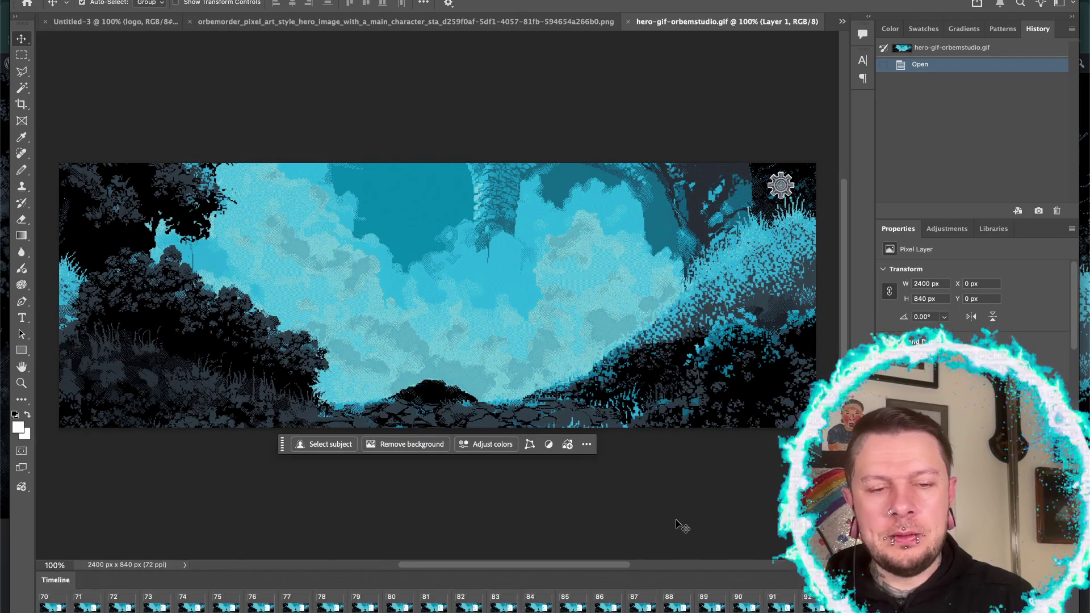
pyautogui.press('c')
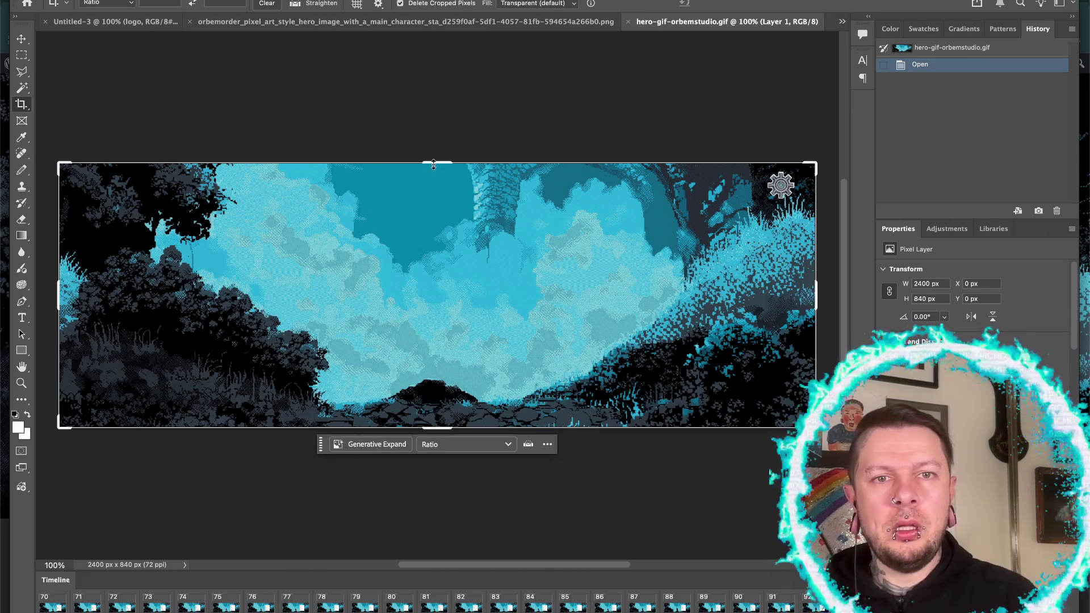
# - Crop the banner canvas taller to 2400 × 1251 px, adding transparent space on top
pyautogui.moveTo(434, 163); pyautogui.dragTo(424, 98)
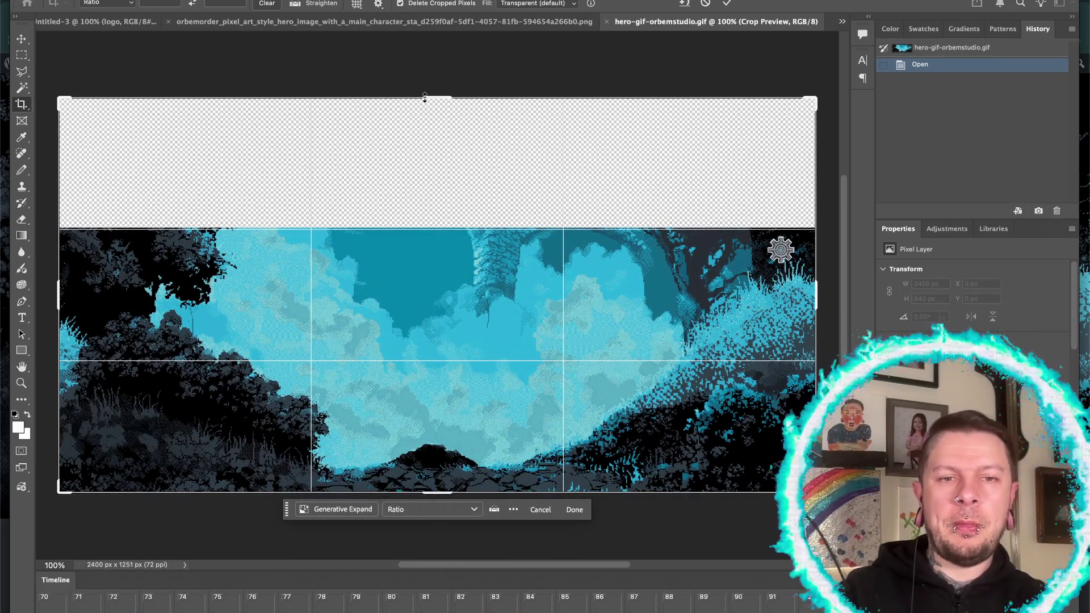
pyautogui.click(575, 510)
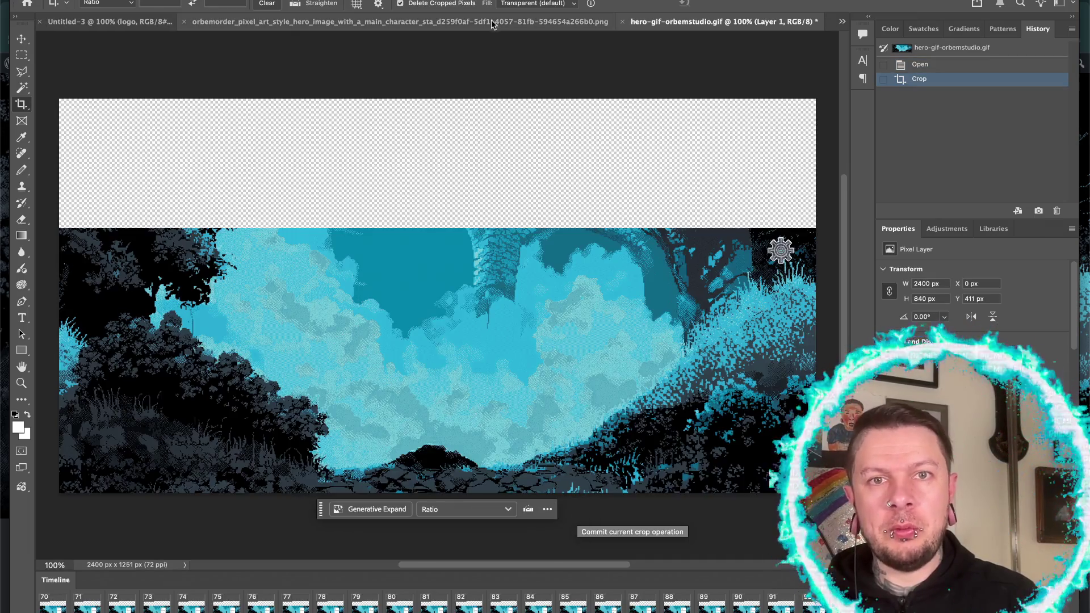
pyautogui.click(490, 19)
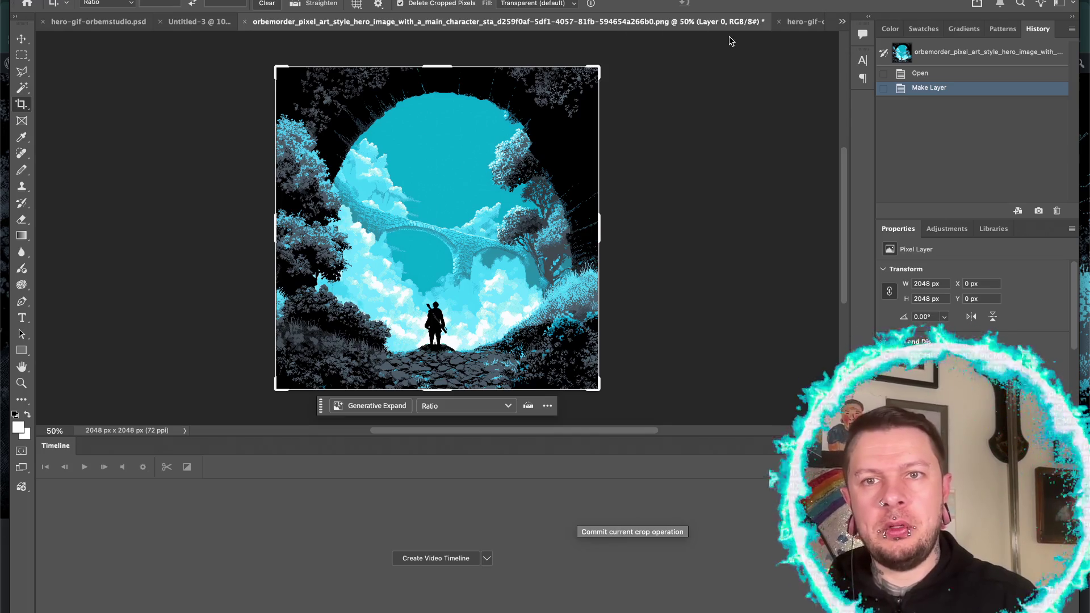
pyautogui.click(802, 22)
pyautogui.hscroll(-5, 707, 430)
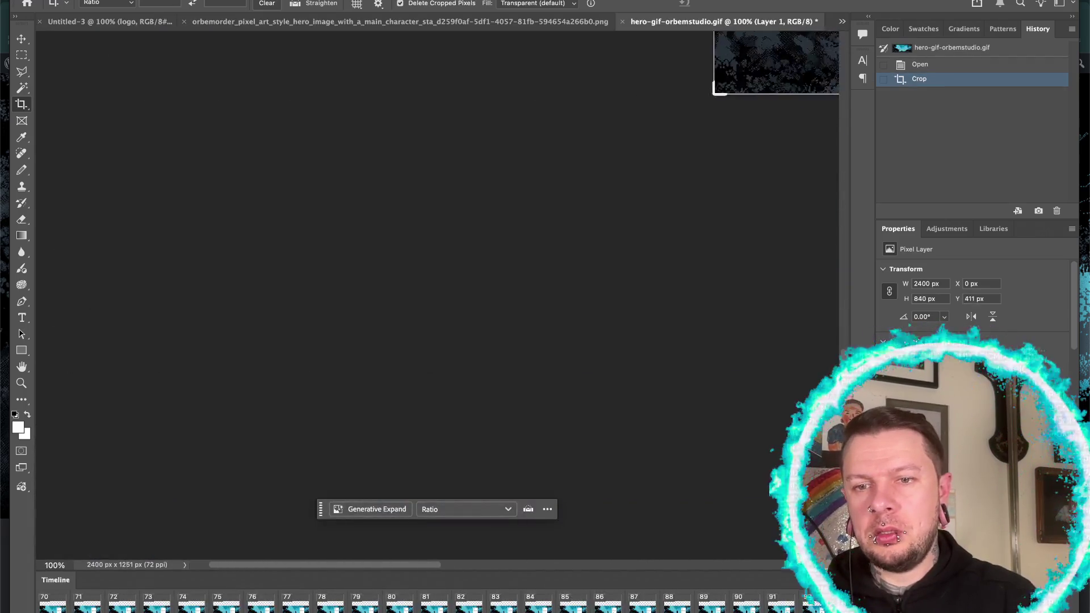
# - Put the square scene, Layer 127, beneath the banner strip and select it
pyautogui.hscroll(3, 709, 434)
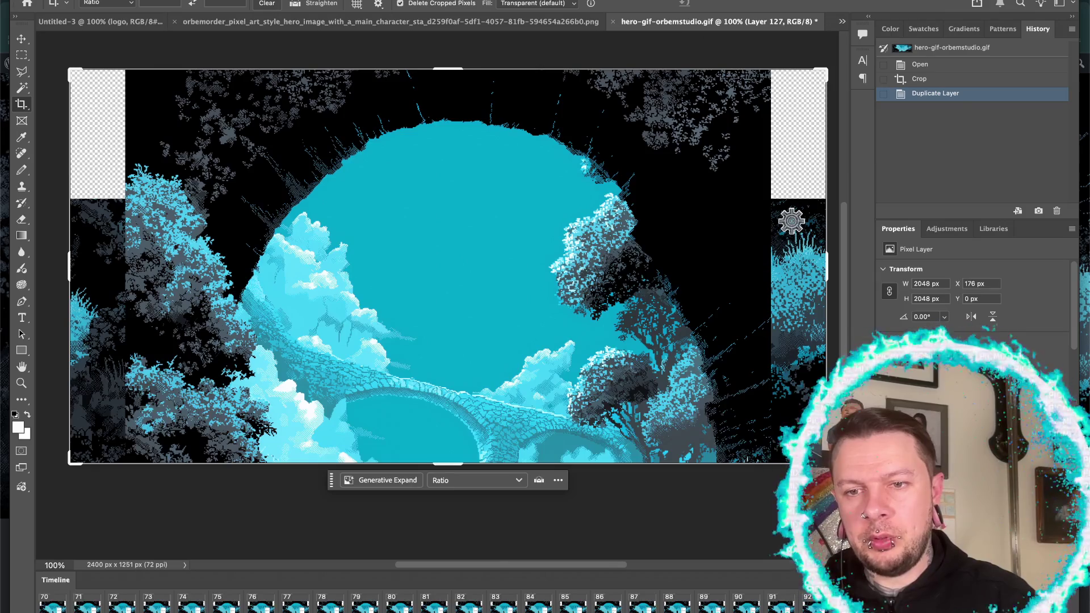
pyautogui.hotkey('ctrl', 'shift', ']')
pyautogui.hotkey('alt', '[')
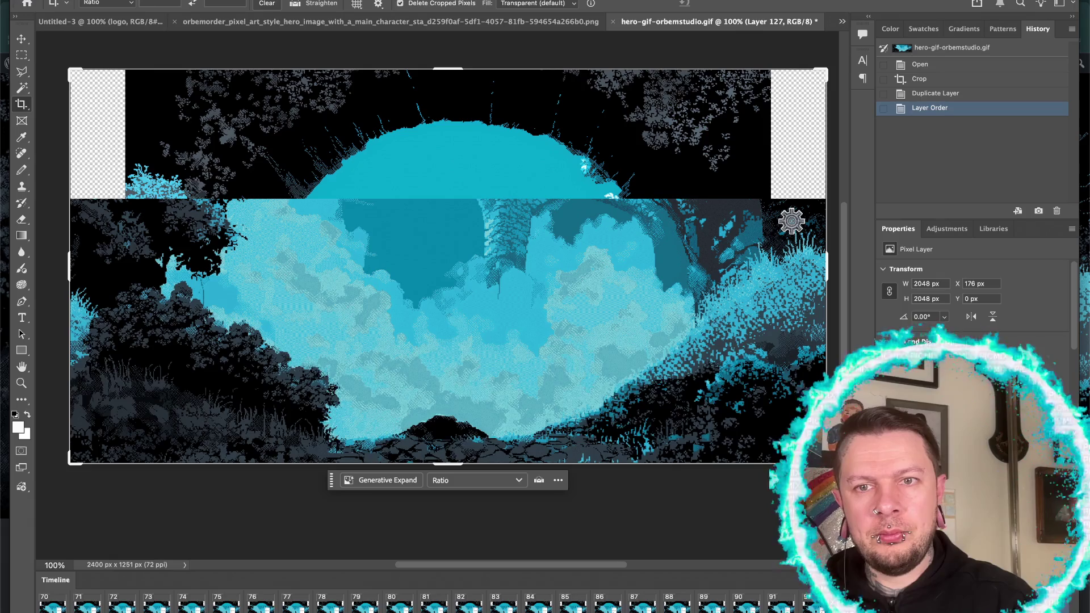
pyautogui.hotkey('ctrl', 't')
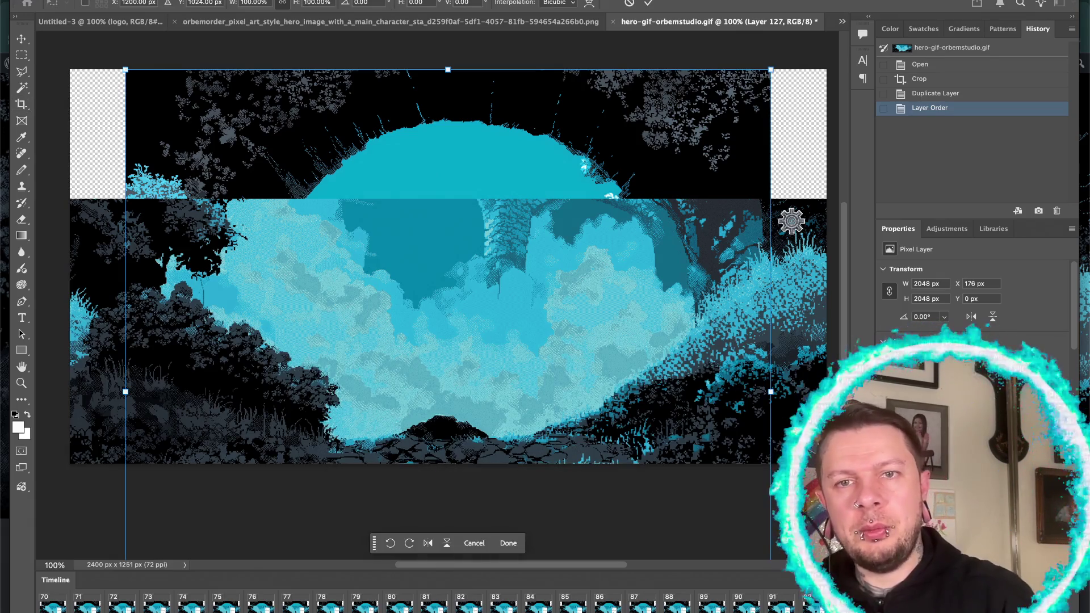
# - Scale Layer 127 to exactly 2400 px wide and move it up so the stone bridge shows
pyautogui.moveTo(770, 70)
pyautogui.mouseDown()
pyautogui.moveTo(869, 116)
pyautogui.moveTo(692, 77)
pyautogui.moveTo(680, 85)
pyautogui.mouseUp()
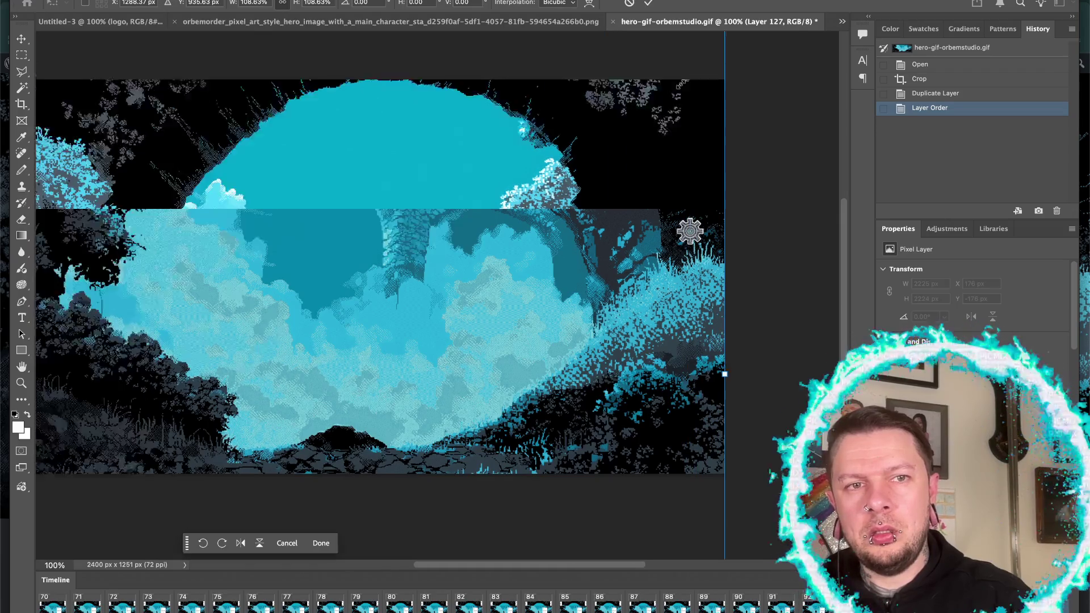
pyautogui.hscroll(-10, 681, 85)
pyautogui.moveTo(509, 32); pyautogui.dragTo(434, 86)
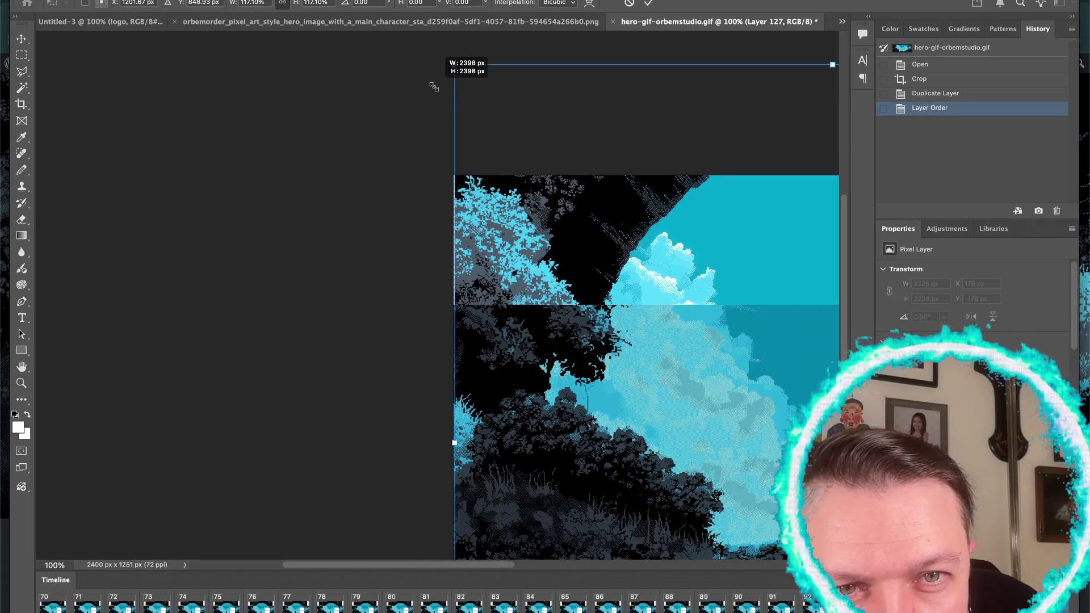
pyautogui.moveTo(454, 442); pyautogui.dragTo(454, 440)
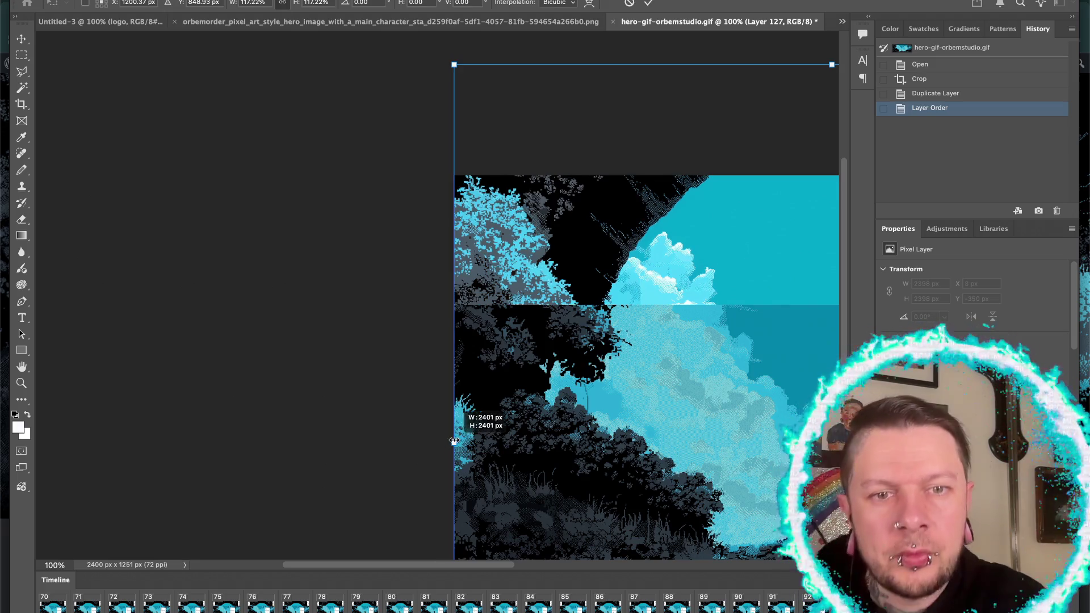
pyautogui.hscroll(10, 454, 440)
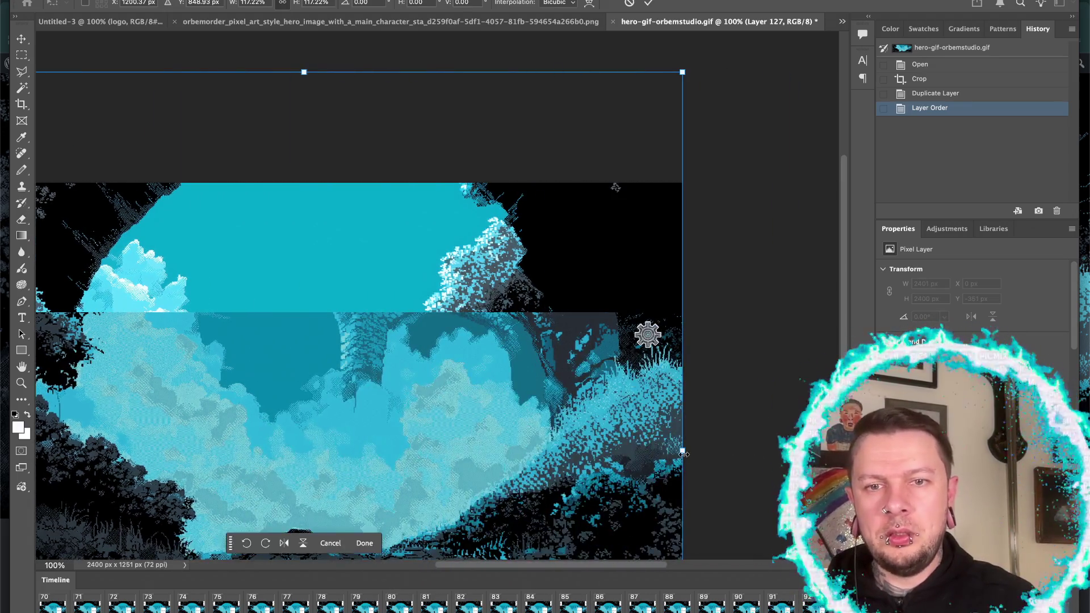
pyautogui.moveTo(682, 453); pyautogui.dragTo(682, 453)
pyautogui.scroll(-1, 504, 412)
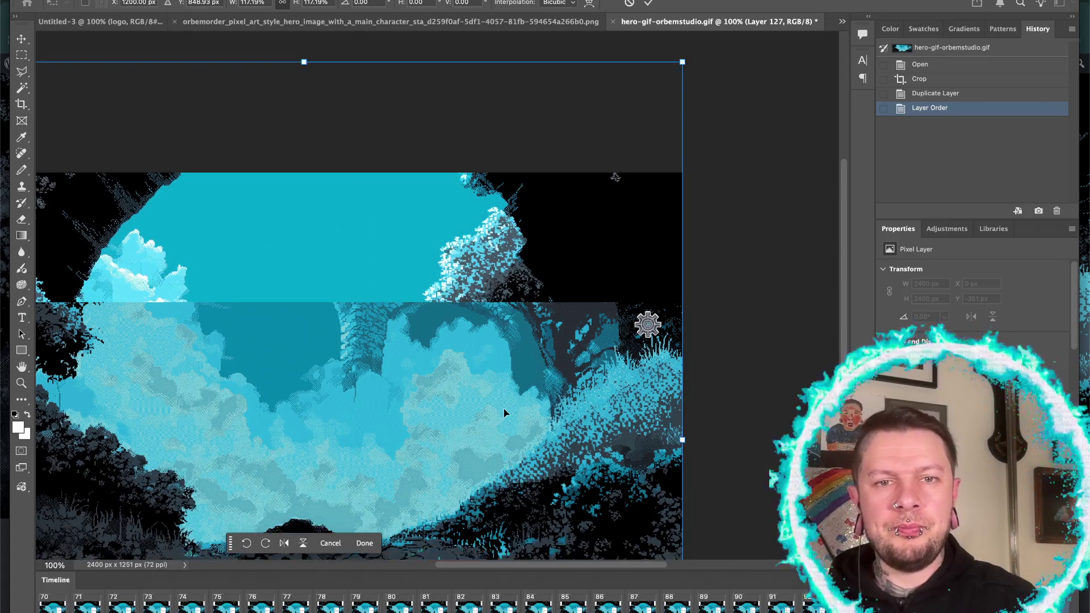
pyautogui.scroll(-5, 504, 413)
pyautogui.moveTo(504, 413)
pyautogui.mouseDown()
pyautogui.moveTo(495, 293)
pyautogui.moveTo(508, 263)
pyautogui.mouseUp()
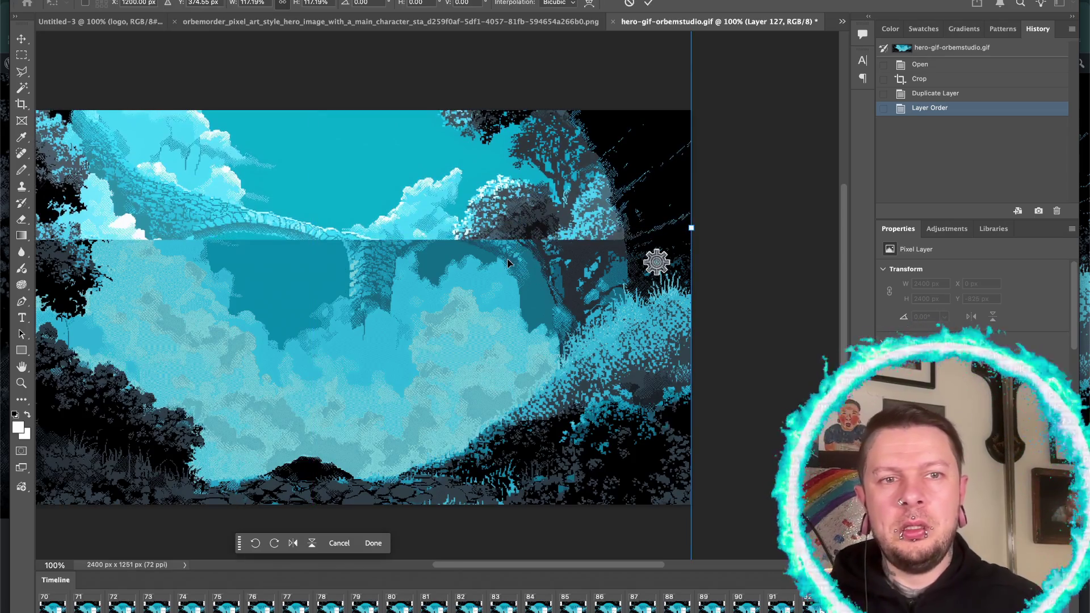
pyautogui.hotkey('shift', 'Up')
pyautogui.hotkey('shift', 'Up')
pyautogui.hotkey('shift', 'Up')
pyautogui.hotkey('shift', 'Up')
pyautogui.hotkey('shift', 'Up')
pyautogui.hotkey('shift', 'Up')
pyautogui.hotkey('shift', 'Up')
pyautogui.hotkey('shift', 'Up')
pyautogui.hotkey('shift', 'Up')
pyautogui.hotkey('shift', 'Up')
pyautogui.hotkey('shift', 'Up')
pyautogui.scroll(2, 255, 316)
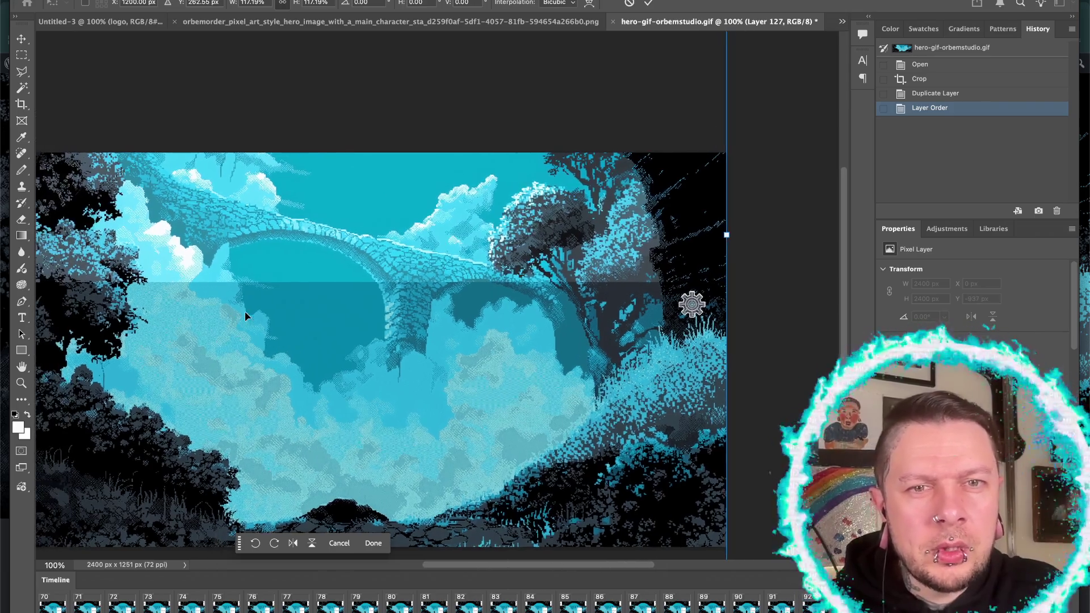
# - Nudge the scene vertically so the bridge meets the banner's top seam
pyautogui.scroll(3, 250, 315)
pyautogui.scroll(2, 245, 316)
pyautogui.scroll(2, 245, 317)
pyautogui.scroll(2, 246, 316)
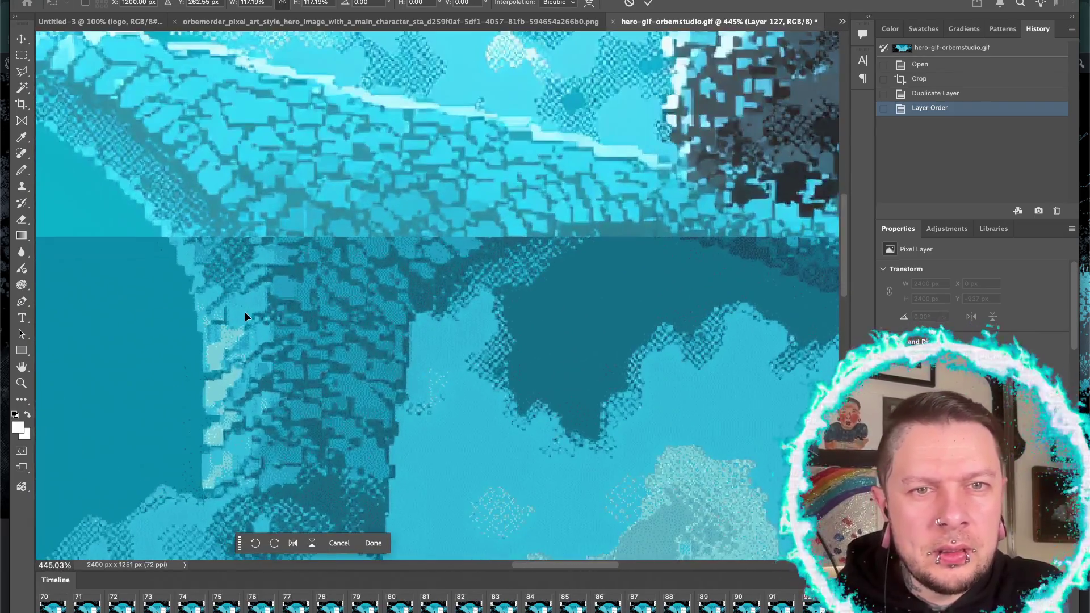
pyautogui.scroll(1, 253, 321)
pyautogui.scroll(2, 257, 317)
pyautogui.scroll(1, 259, 325)
pyautogui.hotkey('shift', 'Up')
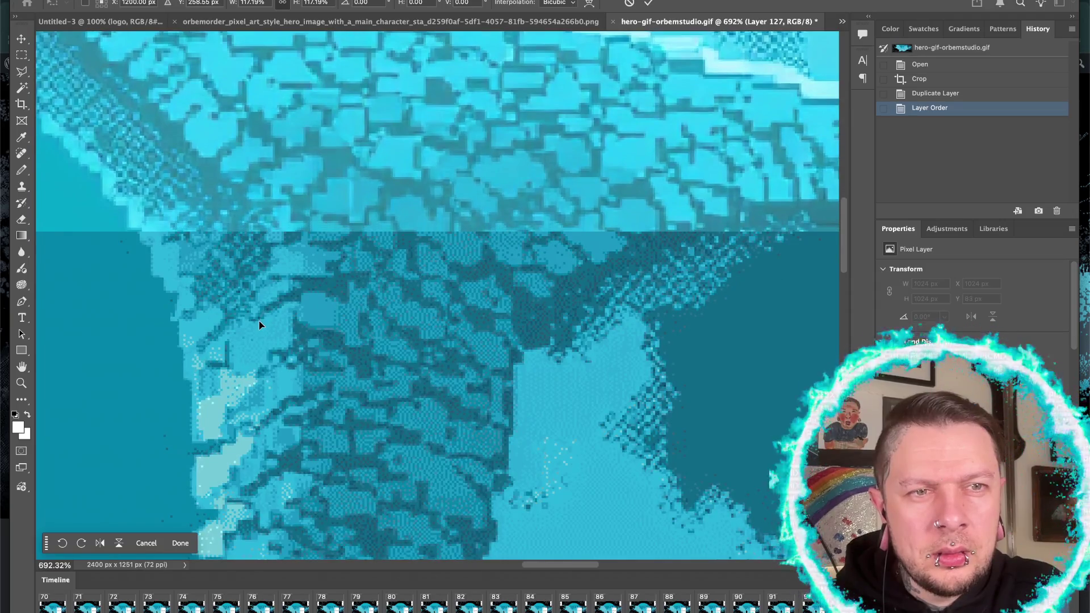
pyautogui.press('Down')
pyautogui.press('Down')
pyautogui.press('Down')
pyautogui.press('Down')
pyautogui.press('Down')
pyautogui.press('Down')
pyautogui.press('Down')
pyautogui.press('Down')
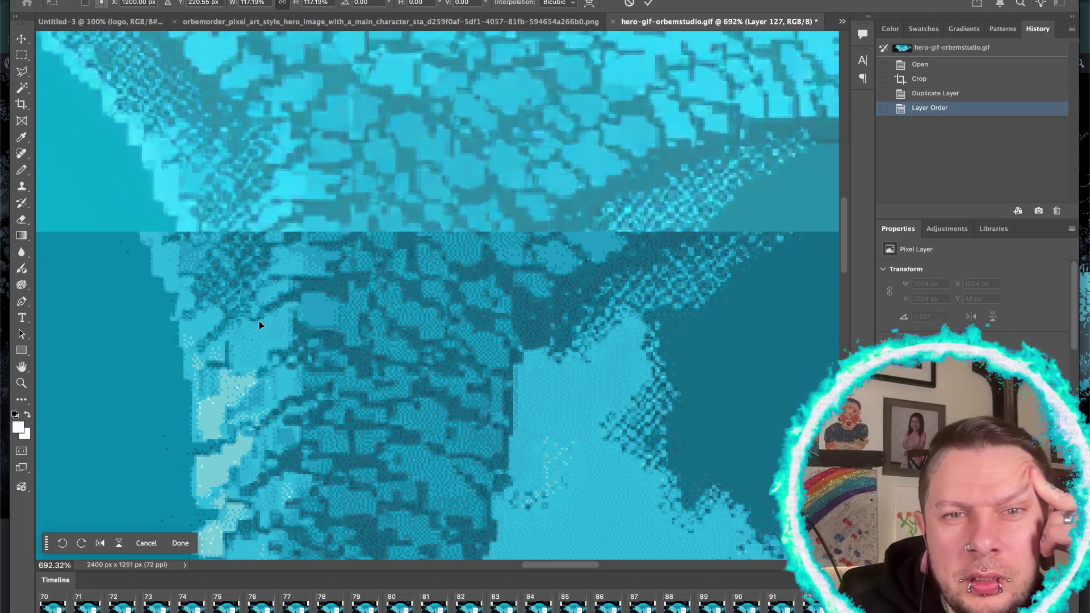
pyautogui.press('Down')
pyautogui.press('Down')
pyautogui.press('Down')
pyautogui.press('Down')
pyautogui.press('Down')
pyautogui.press('Down')
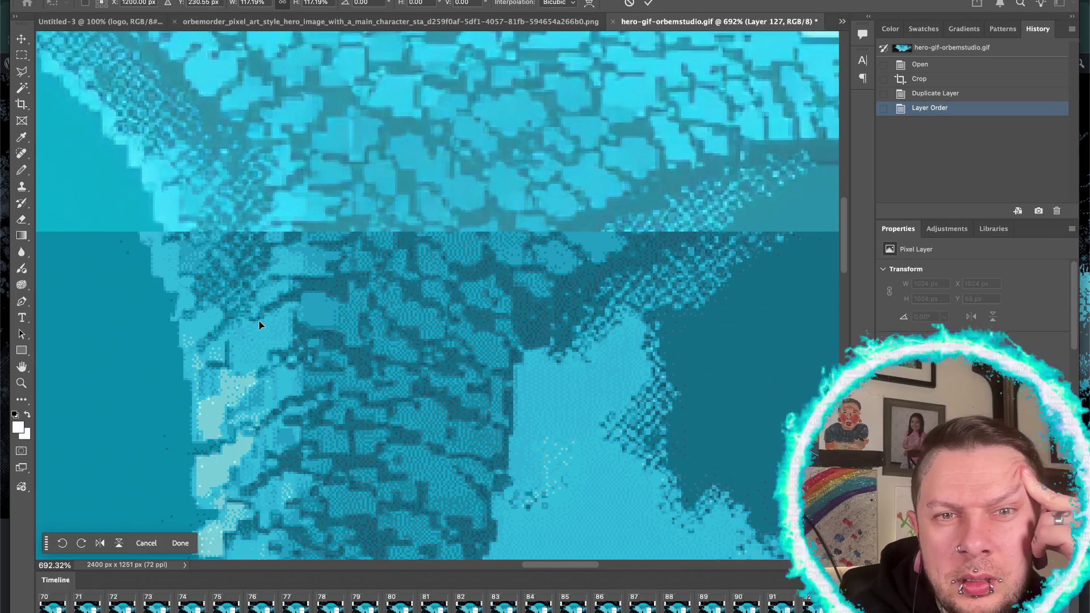
pyautogui.press('Down')
pyautogui.press('Down')
pyautogui.press('Down')
pyautogui.press('Down')
pyautogui.press('Down')
pyautogui.press('Down')
pyautogui.press('Down')
pyautogui.press('Down')
pyautogui.press('Down')
pyautogui.press('Down')
pyautogui.press('Down')
pyautogui.press('Down')
pyautogui.press('Down')
pyautogui.press('Down')
pyautogui.press('Down')
pyautogui.press('Down')
pyautogui.press('Down')
pyautogui.press('Down')
pyautogui.press('Down')
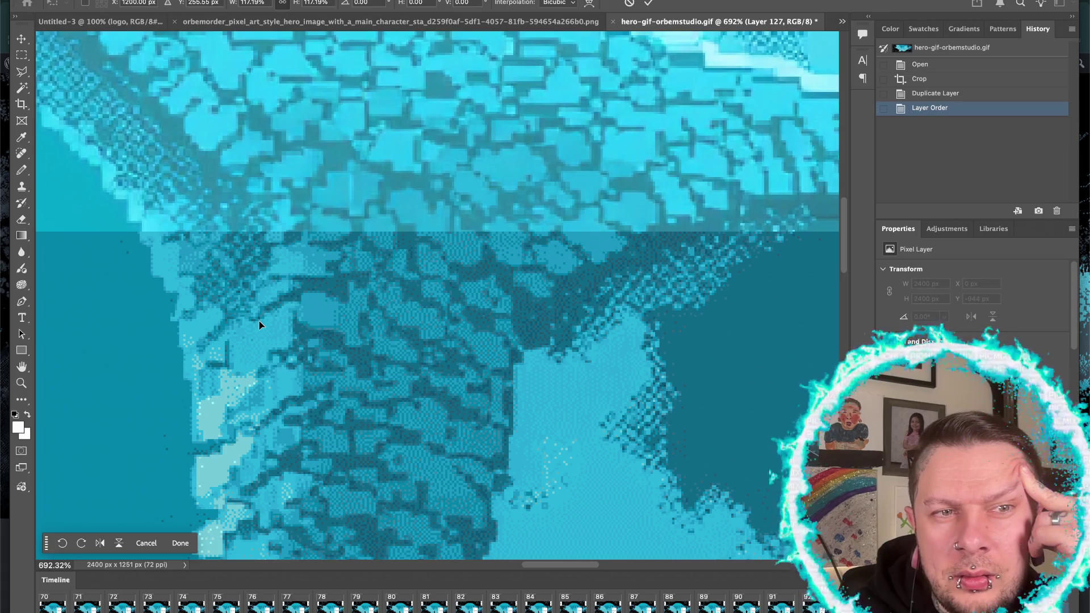
# - Fine-tune the top layer a pixel at a time left, right, up and down to align the stonework
pyautogui.press('Left')
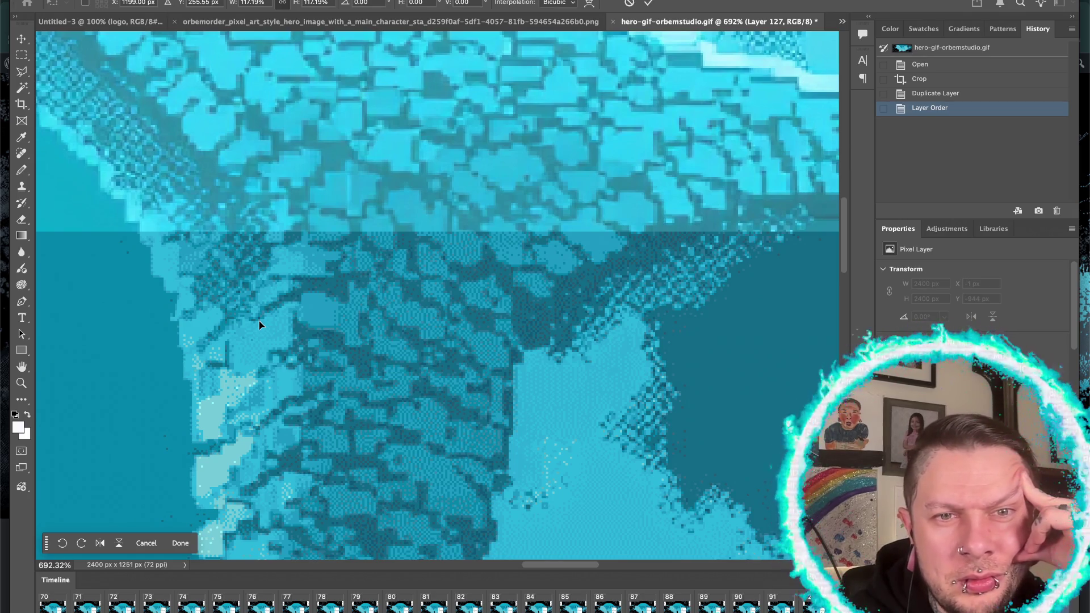
pyautogui.press('Right')
pyautogui.press('Right')
pyautogui.press('Left')
pyautogui.press('Left')
pyautogui.press('Up')
pyautogui.press('Up')
pyautogui.press('Up')
pyautogui.press('Up')
pyautogui.press('Up')
pyautogui.press('Up')
pyautogui.press('Up')
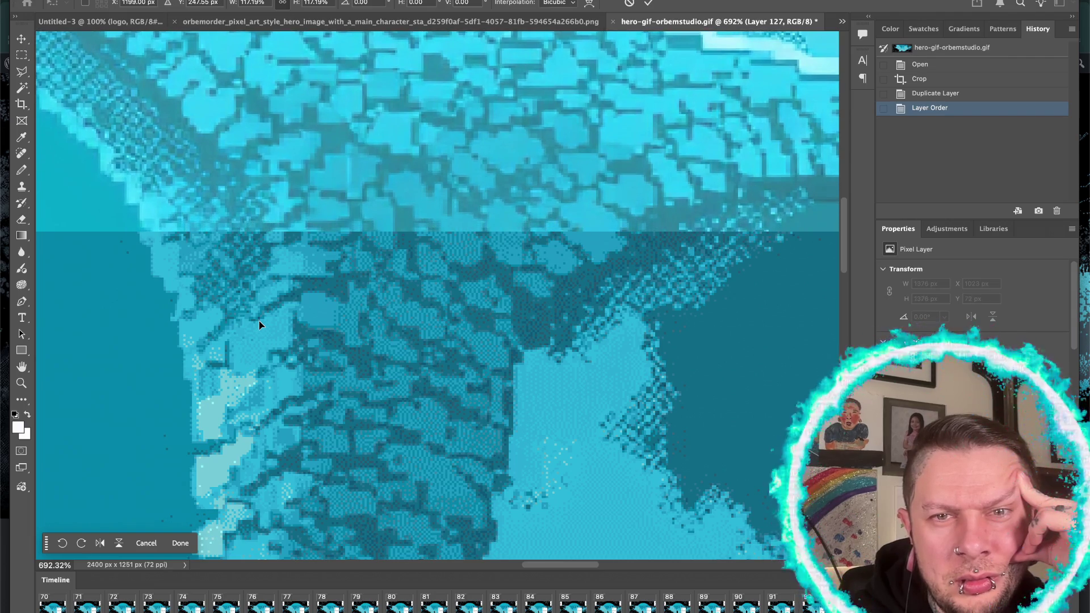
pyautogui.press('Left')
pyautogui.press('Down')
pyautogui.press('Down')
pyautogui.press('Down')
pyautogui.press('Down')
pyautogui.press('Down')
pyautogui.press('Down')
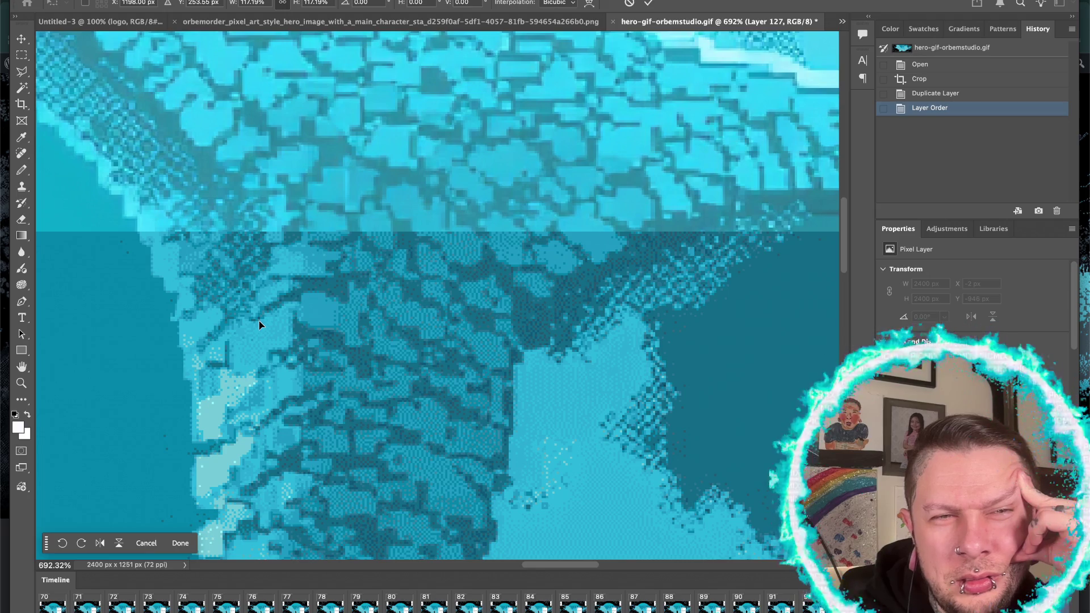
pyautogui.press('Up')
pyautogui.press('Up')
pyautogui.press('Up')
pyautogui.press('Up')
pyautogui.press('Down')
pyautogui.press('Down')
pyautogui.press('Down')
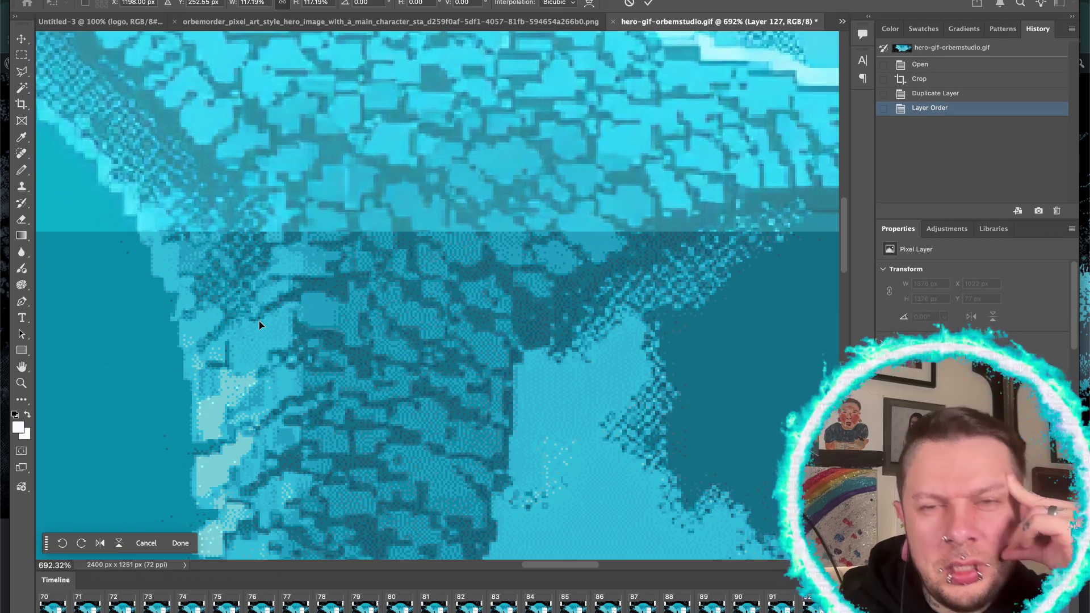
# - Stretch the layer's left and right sides to cover the transparent gaps
pyautogui.hscroll(10, 358, 339)
pyautogui.hscroll(10, 358, 339)
pyautogui.hscroll(5, 359, 338)
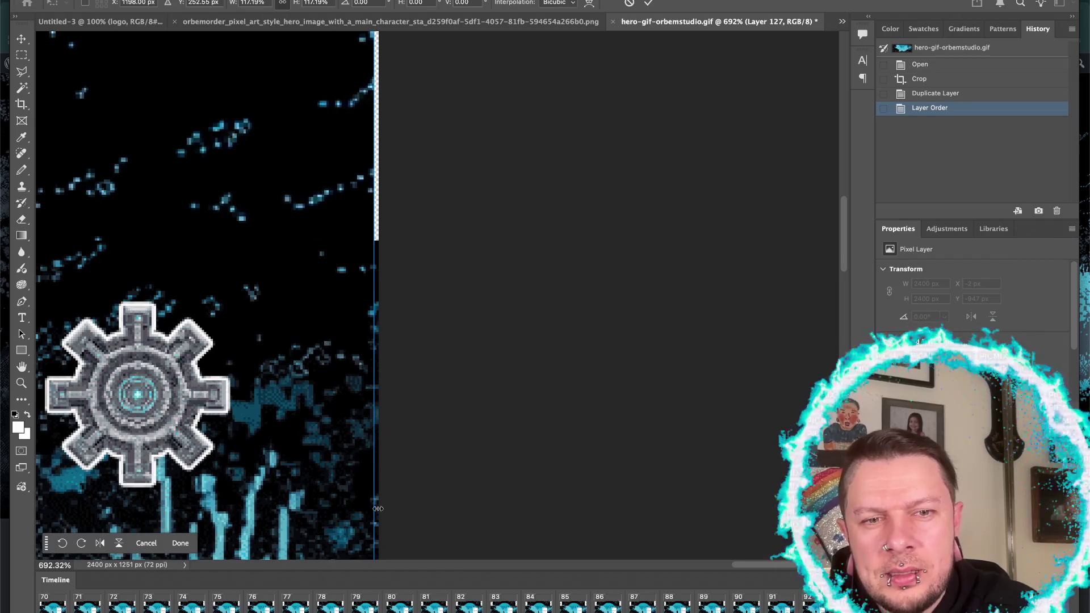
pyautogui.moveTo(377, 495); pyautogui.dragTo(385, 494)
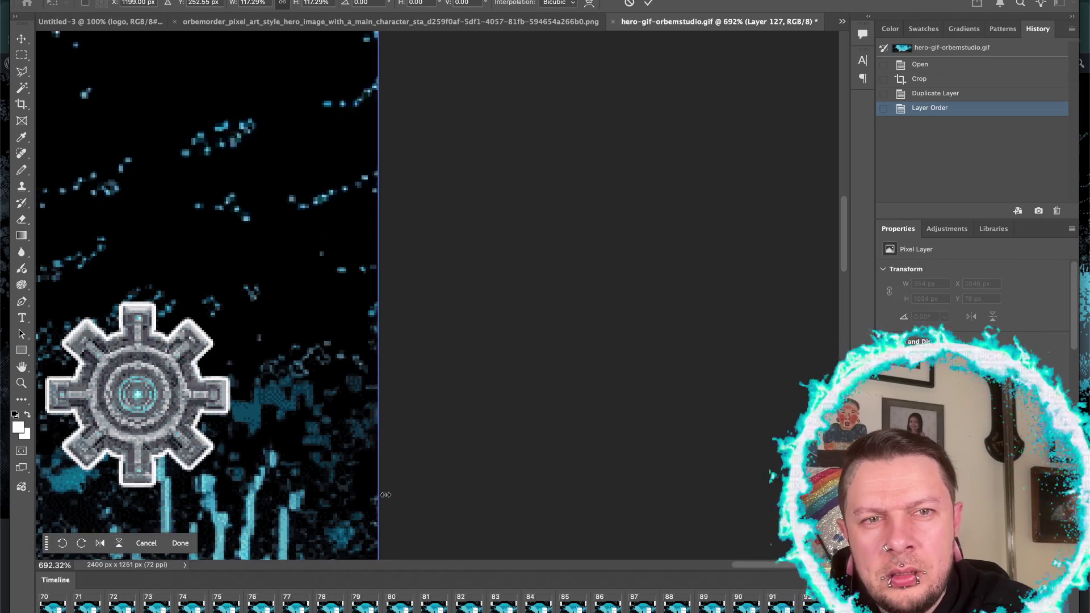
pyautogui.hscroll(5, 386, 494)
pyautogui.scroll(-2, 385, 494)
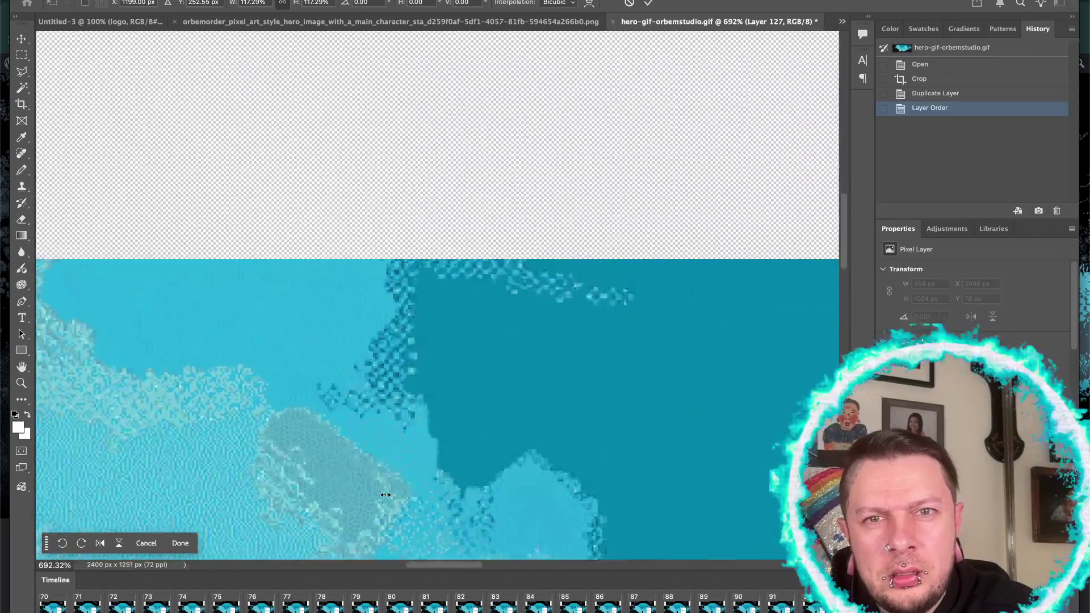
pyautogui.hscroll(-15, 385, 494)
pyautogui.scroll(3, 386, 494)
pyautogui.hscroll(-5, 385, 494)
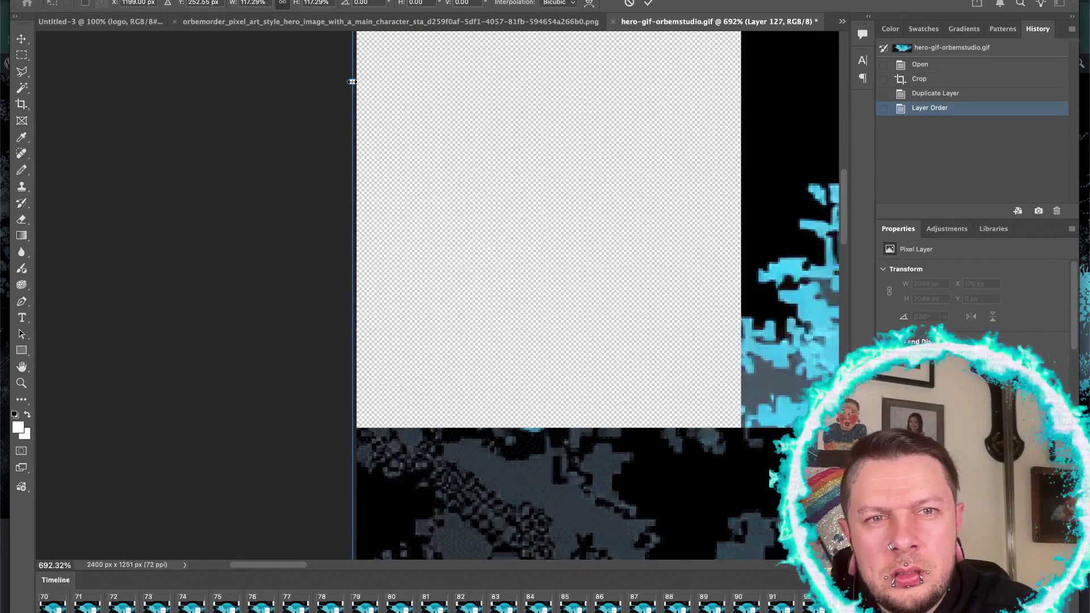
pyautogui.moveTo(352, 81); pyautogui.dragTo(356, 82)
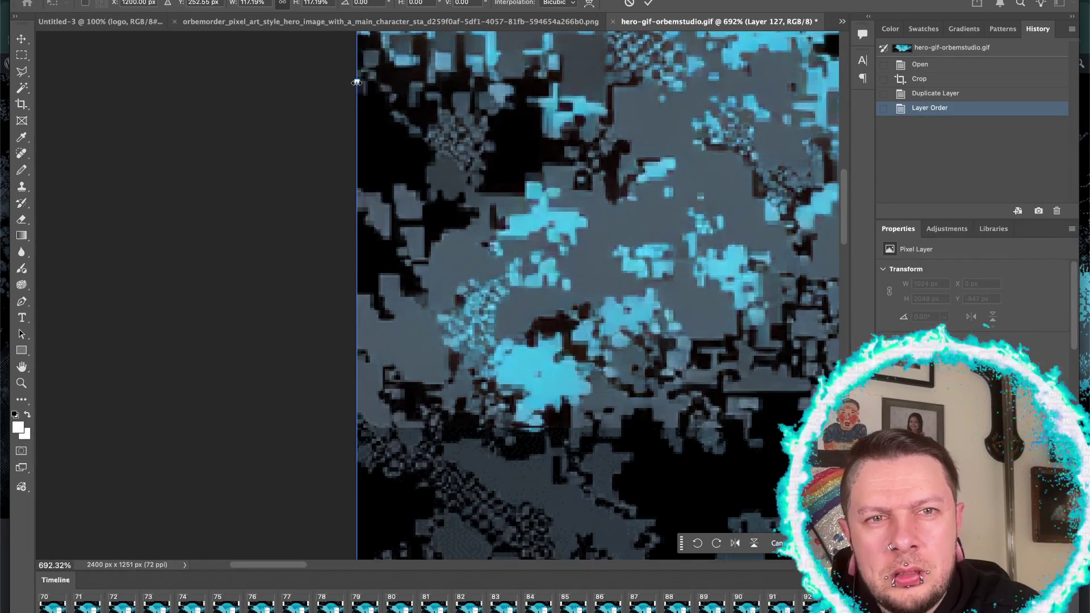
pyautogui.hscroll(15, 542, 189)
pyautogui.scroll(-5, 542, 189)
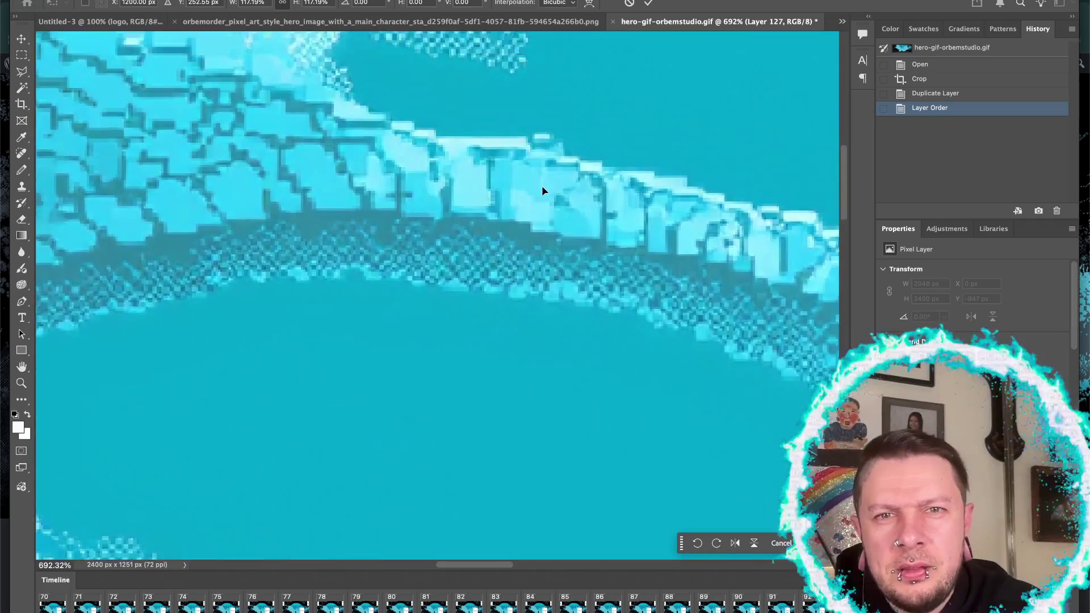
pyautogui.hscroll(10, 542, 190)
pyautogui.scroll(10, 542, 190)
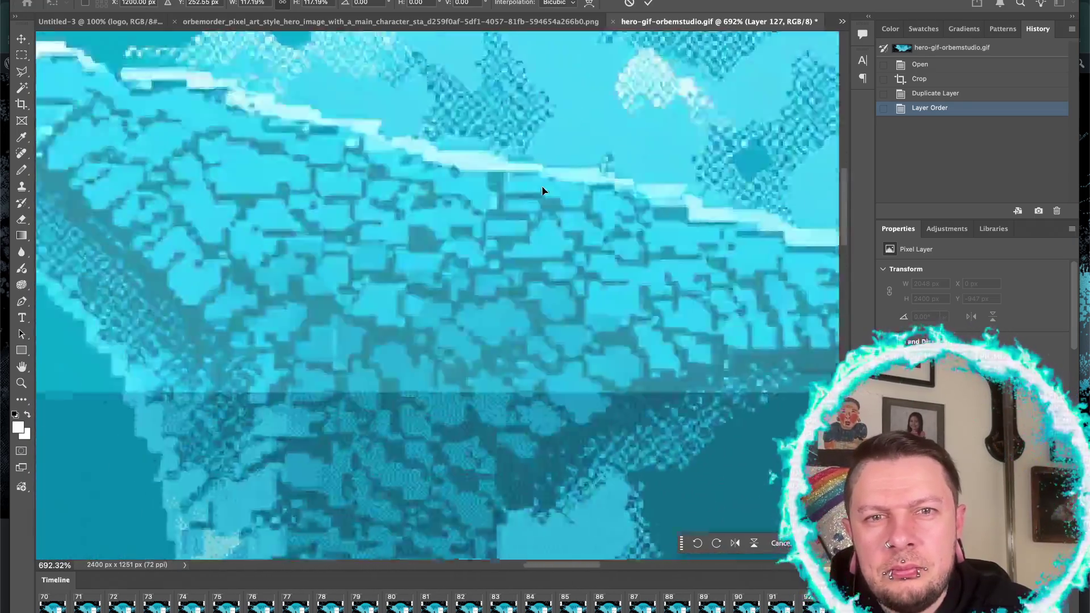
pyautogui.scroll(-3, 542, 190)
pyautogui.hscroll(2, 542, 190)
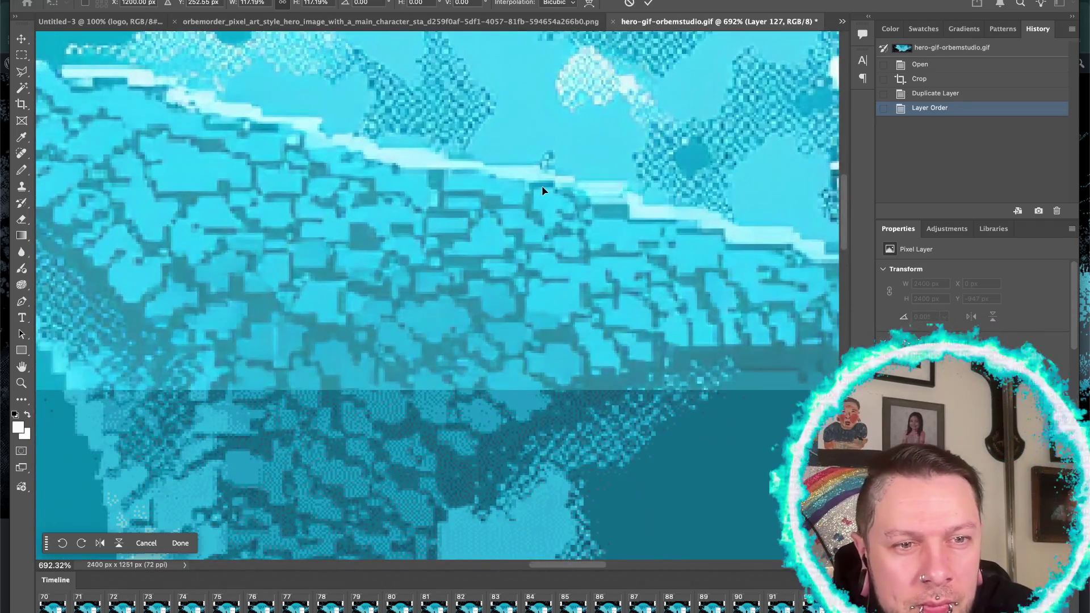
# - Settle the layer's final vertical position and commit the Free Transform
pyautogui.press('Up')
pyautogui.press('Up')
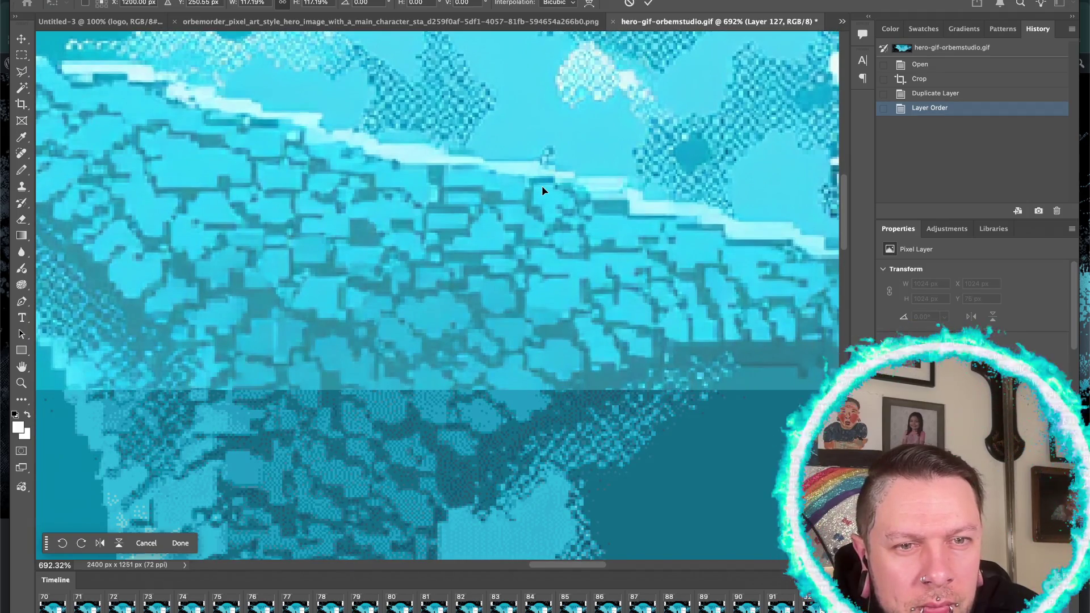
pyautogui.hotkey('shift', 'Up')
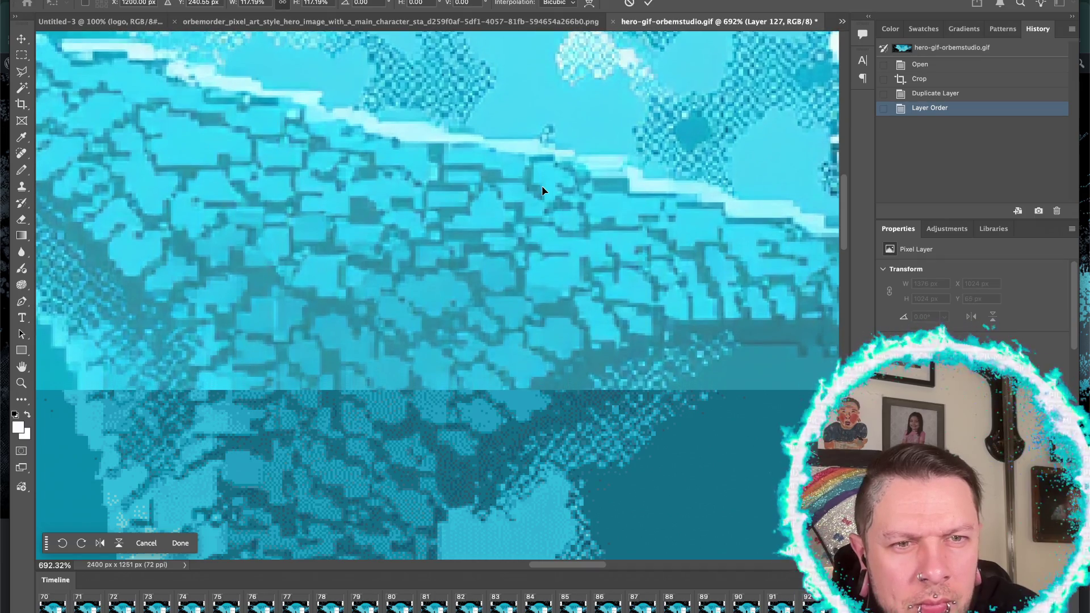
pyautogui.press('Down')
pyautogui.press('Down')
pyautogui.press('Down')
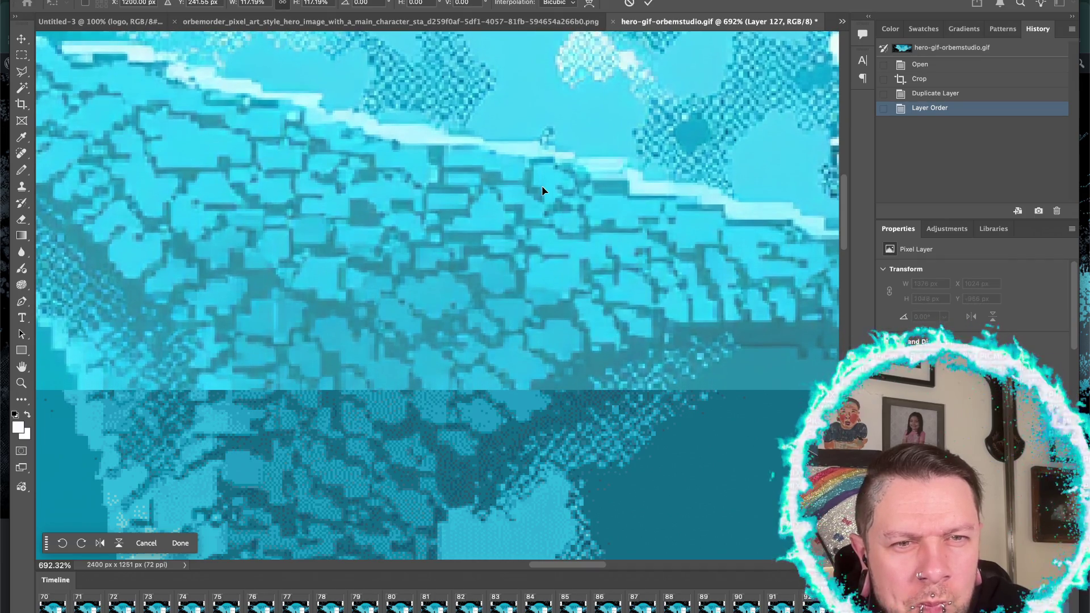
pyautogui.press('Down')
pyautogui.press('Down')
pyautogui.press('Down')
pyautogui.press('Down')
pyautogui.press('Down')
pyautogui.press('Down')
pyautogui.press('Down')
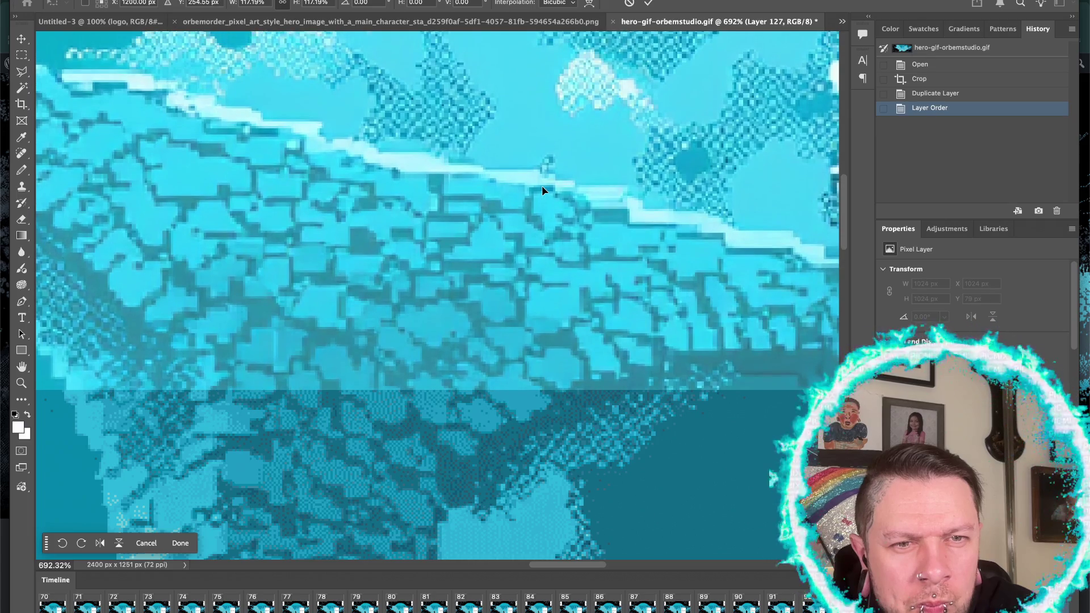
pyautogui.press('Down')
pyautogui.press('Down')
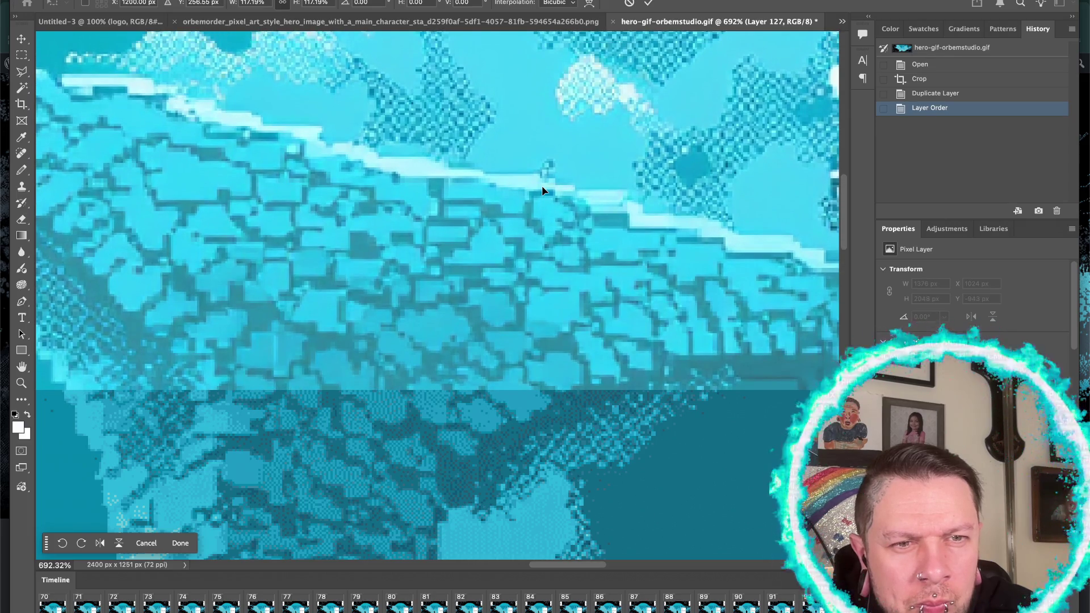
pyautogui.press('Up')
pyautogui.press('Up')
pyautogui.press('Up')
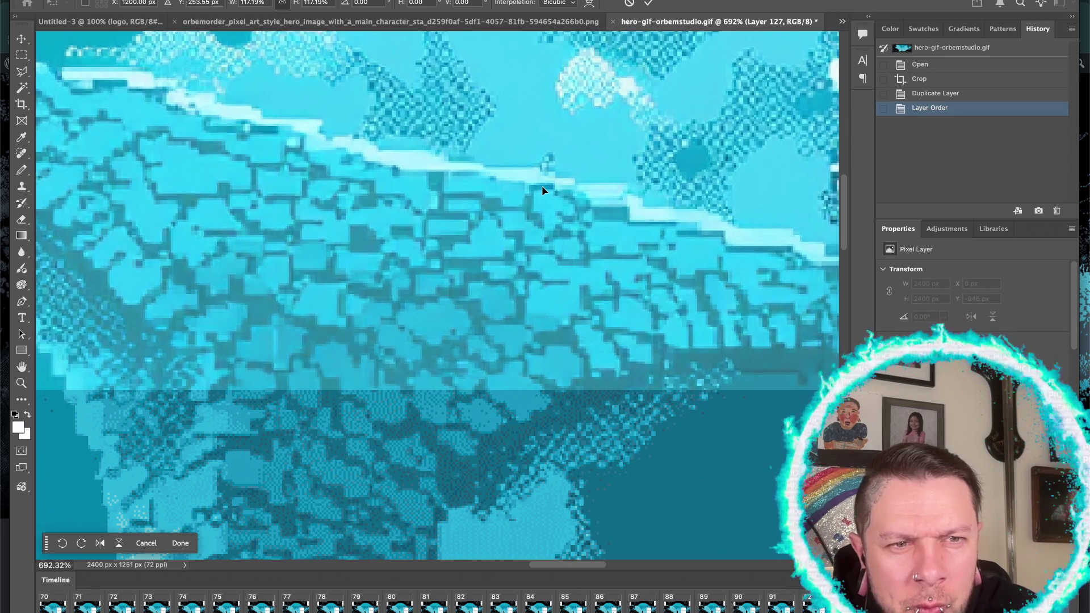
pyautogui.scroll(-3, 541, 190)
pyautogui.scroll(-3, 541, 190)
pyautogui.scroll(-2, 541, 191)
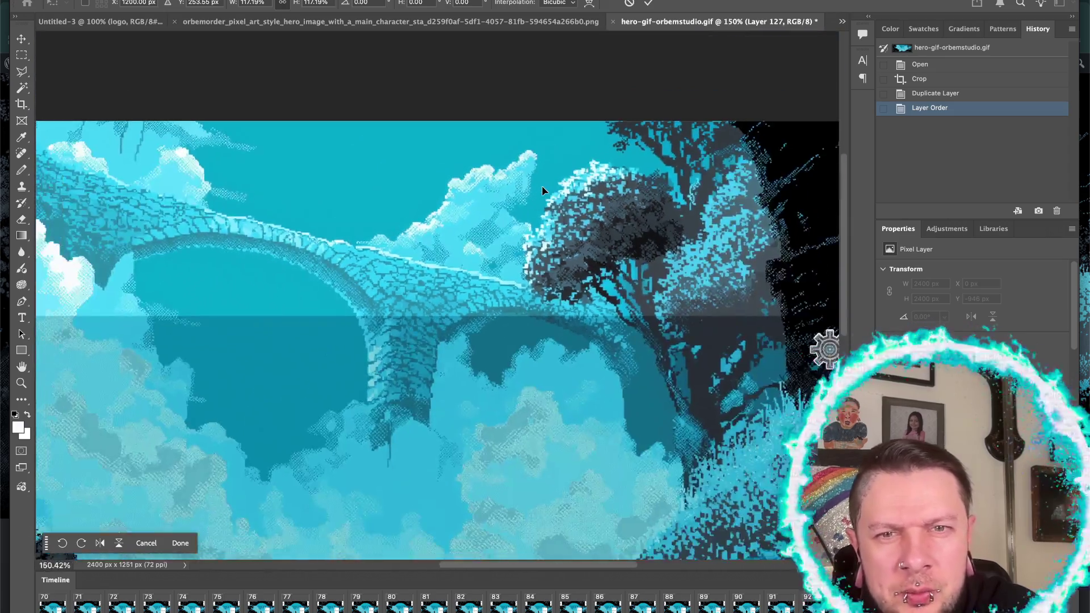
pyautogui.scroll(-2, 542, 190)
pyautogui.scroll(-2, 542, 191)
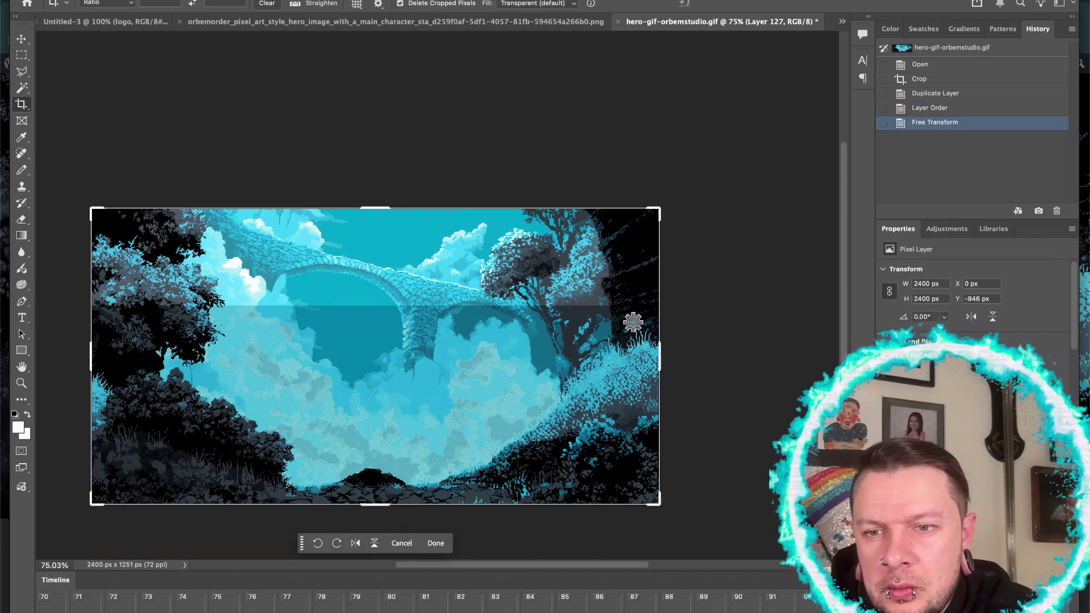
pyautogui.press('c')
pyautogui.hotkey('ctrl', 'l')
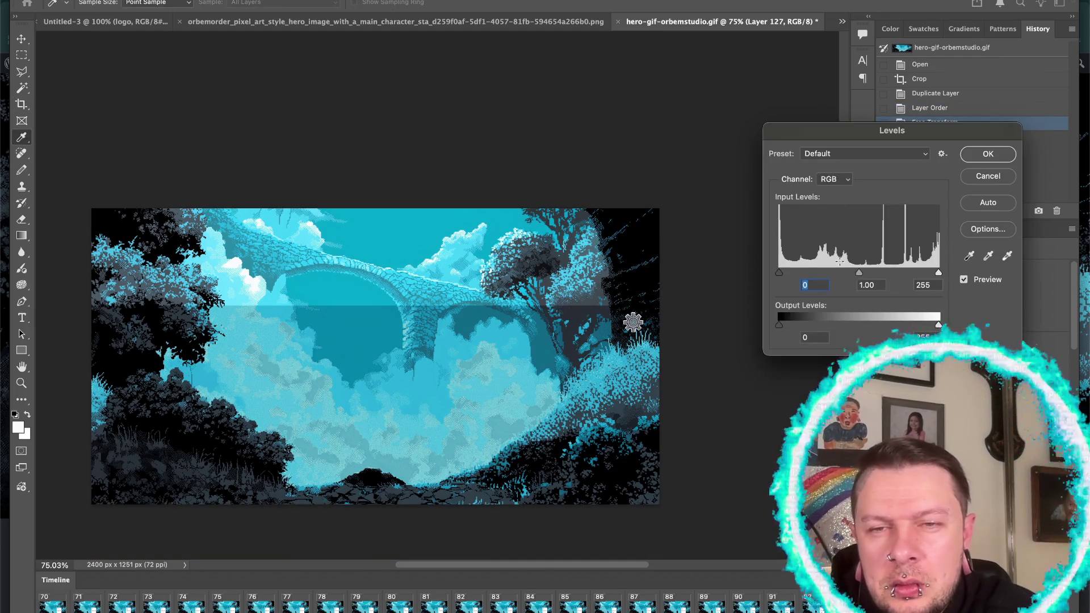
# - Try Levels with input black around 32 and output black around 7
pyautogui.click(978, 178)
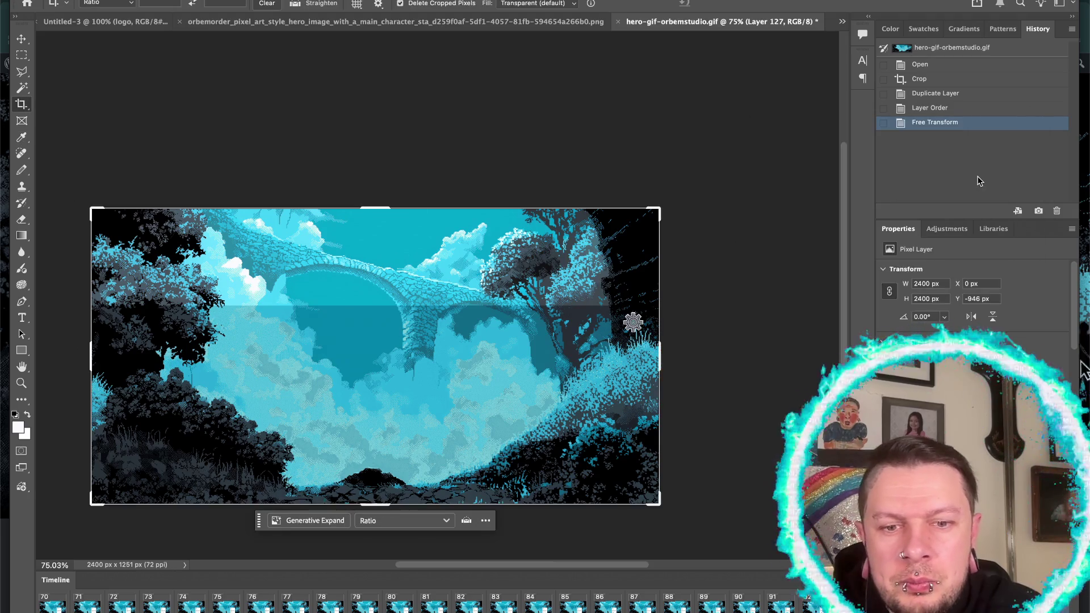
pyautogui.hotkey('ctrl', 'l')
pyautogui.moveTo(939, 324); pyautogui.dragTo(918, 325)
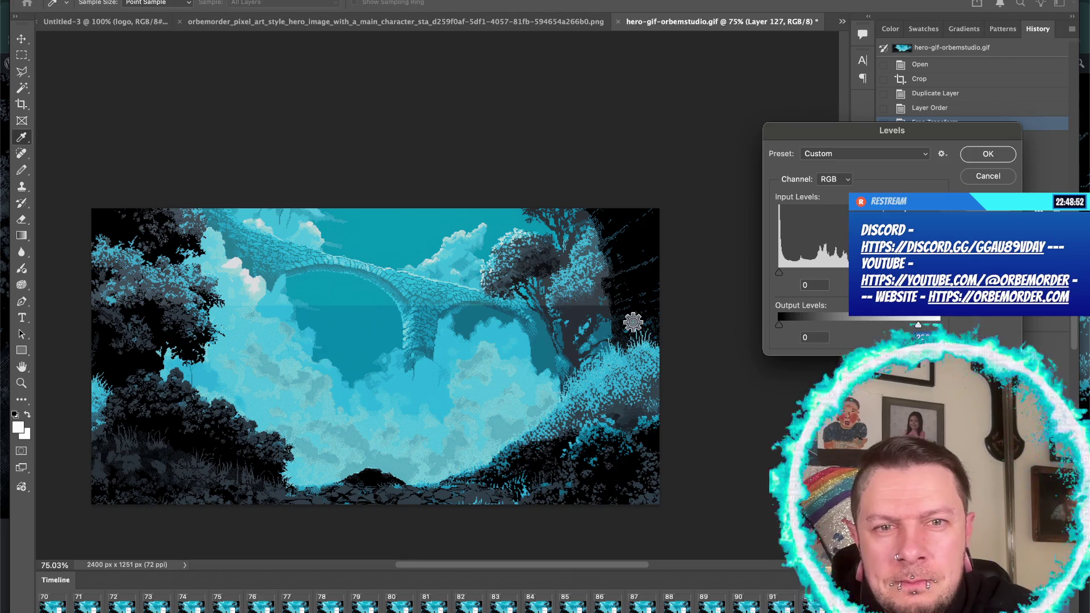
pyautogui.moveTo(779, 272); pyautogui.dragTo(801, 275)
pyautogui.click(800, 276)
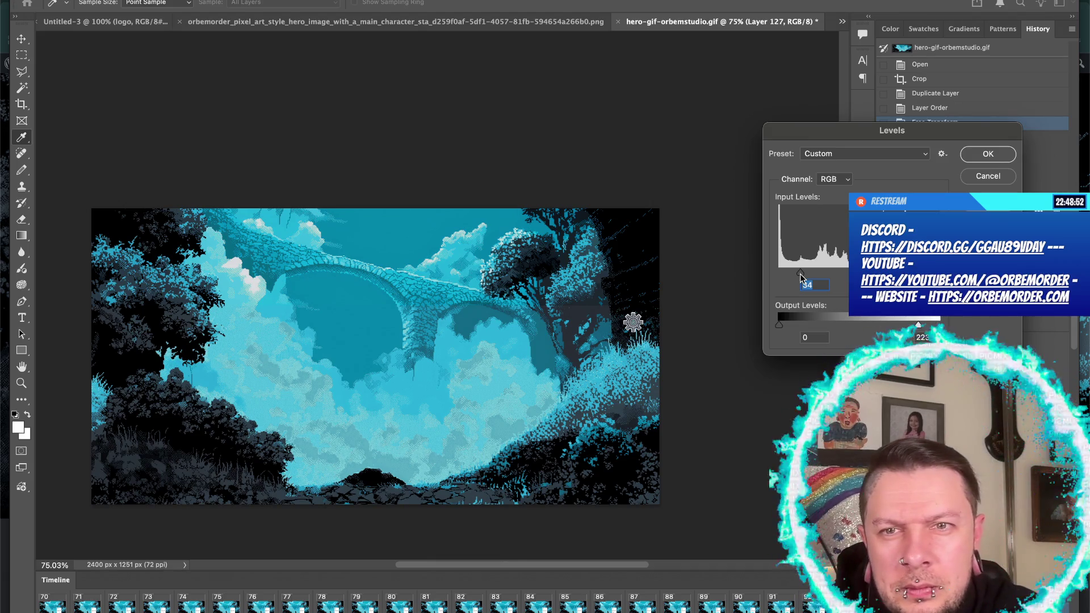
pyautogui.moveTo(917, 325)
pyautogui.mouseDown()
pyautogui.moveTo(927, 326)
pyautogui.moveTo(918, 325)
pyautogui.mouseUp()
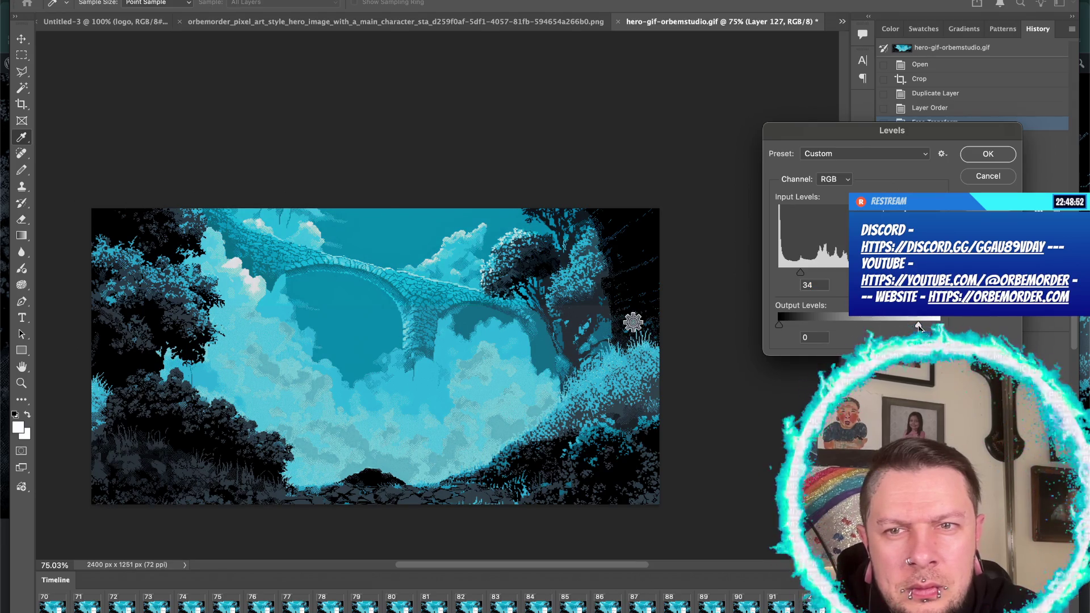
pyautogui.moveTo(779, 325); pyautogui.dragTo(782, 329)
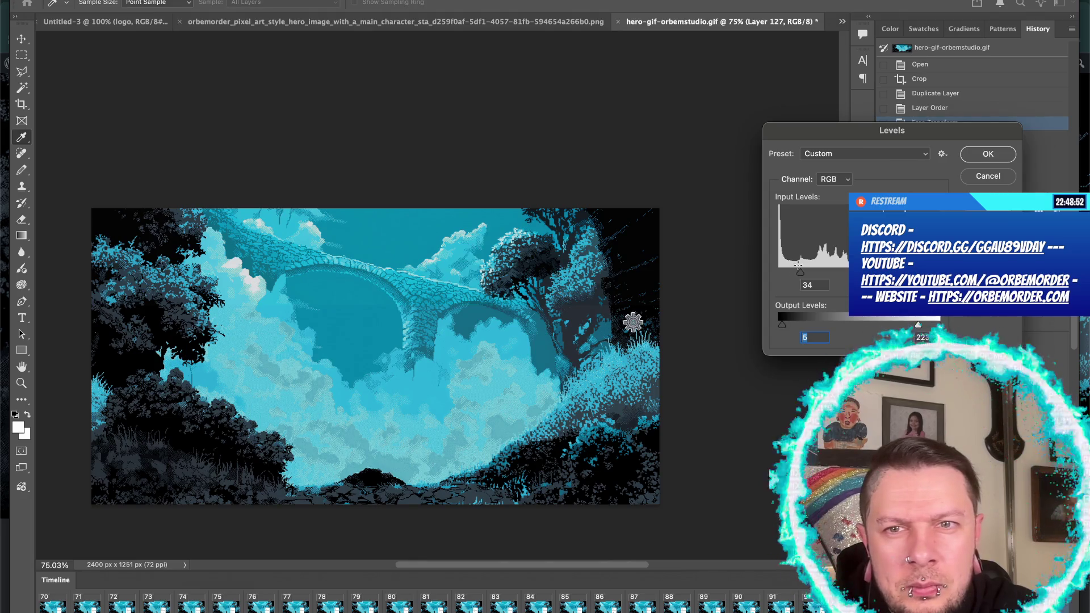
pyautogui.moveTo(801, 273); pyautogui.dragTo(806, 274)
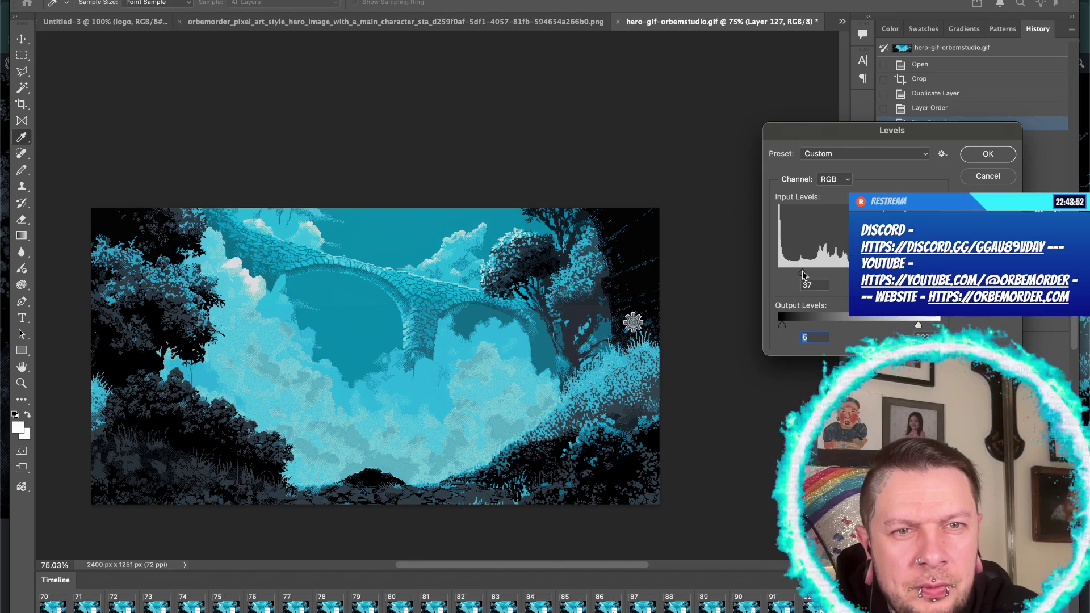
pyautogui.click(806, 274)
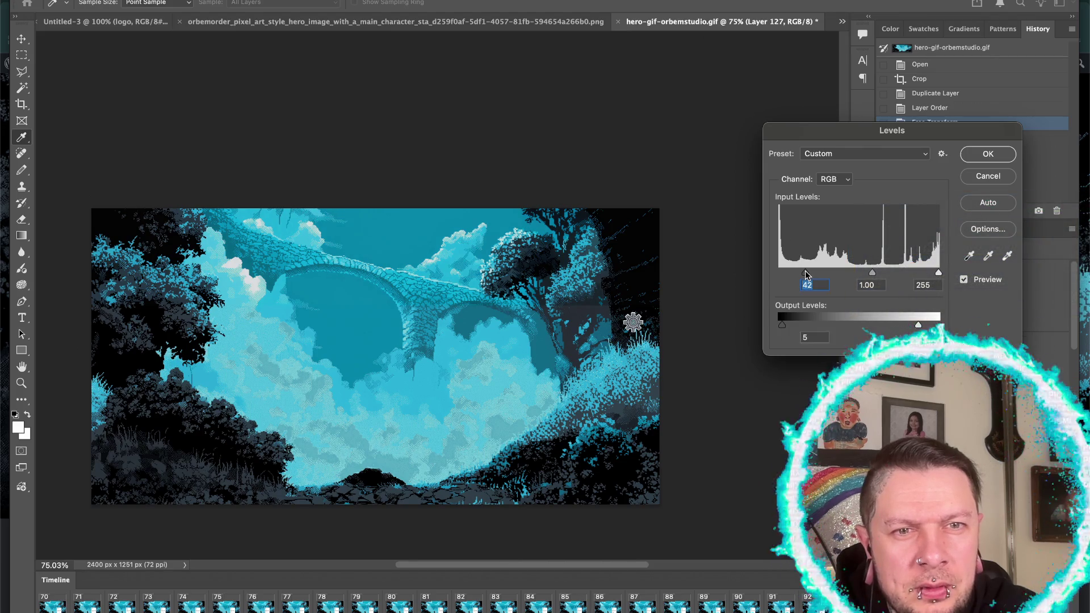
pyautogui.moveTo(782, 325); pyautogui.dragTo(786, 326)
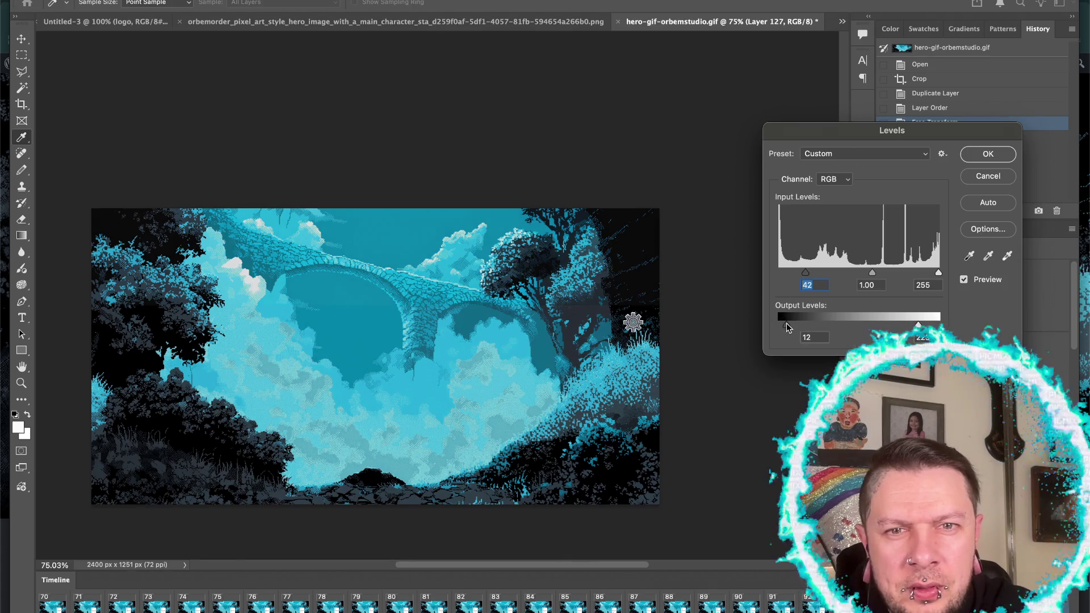
pyautogui.moveTo(786, 327); pyautogui.dragTo(786, 324)
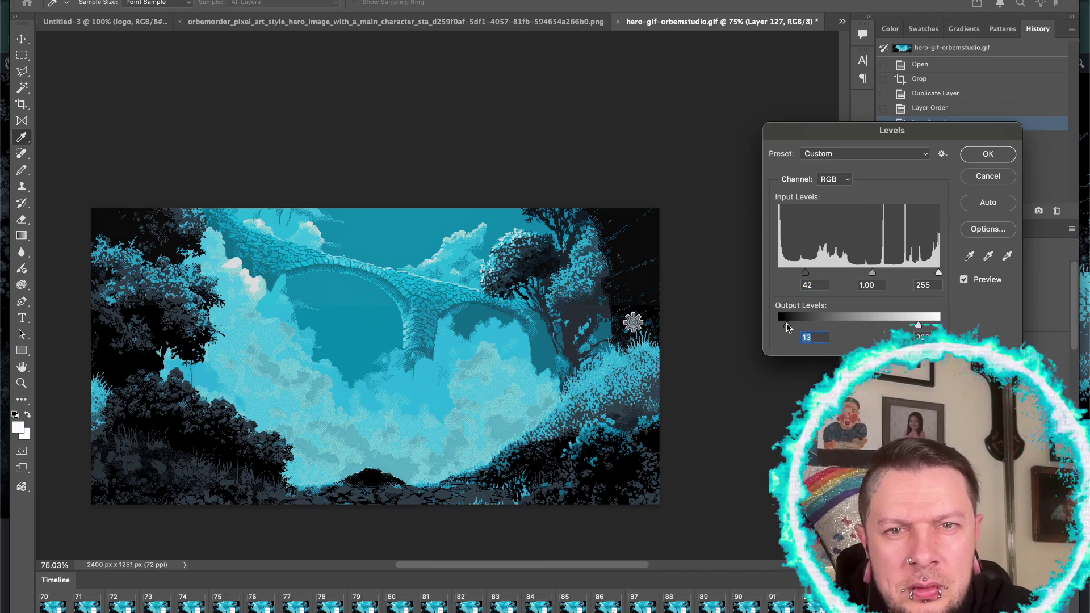
pyautogui.press('Down')
pyautogui.press('Down')
pyautogui.press('Down')
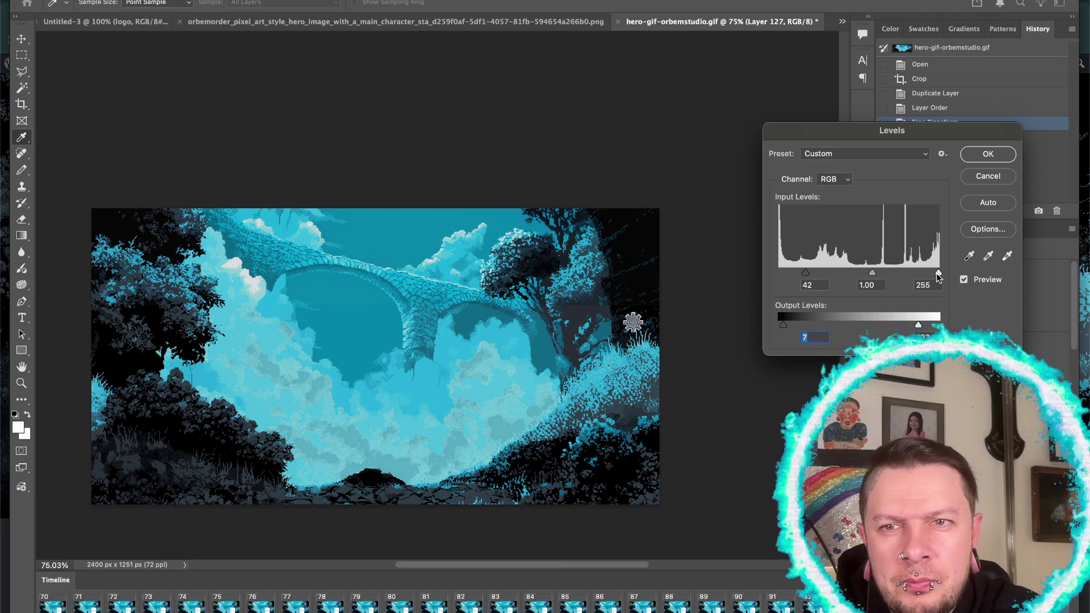
# - Lower input white to 241, then reset levels to 0, 1.11, 255 and output 0–255 and cancel
pyautogui.moveTo(936, 273); pyautogui.dragTo(868, 273)
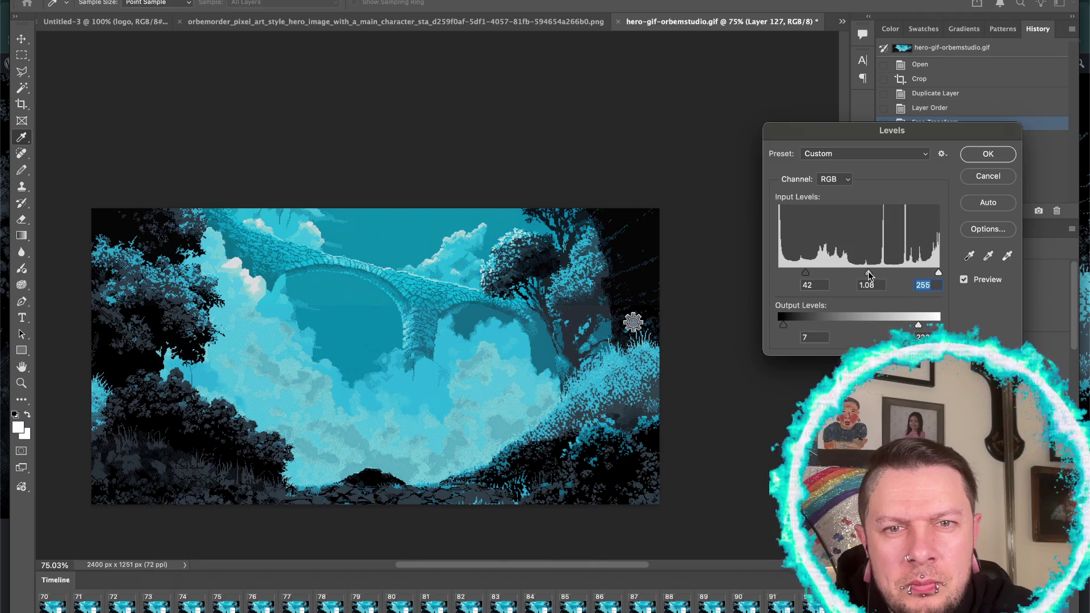
pyautogui.click(867, 272)
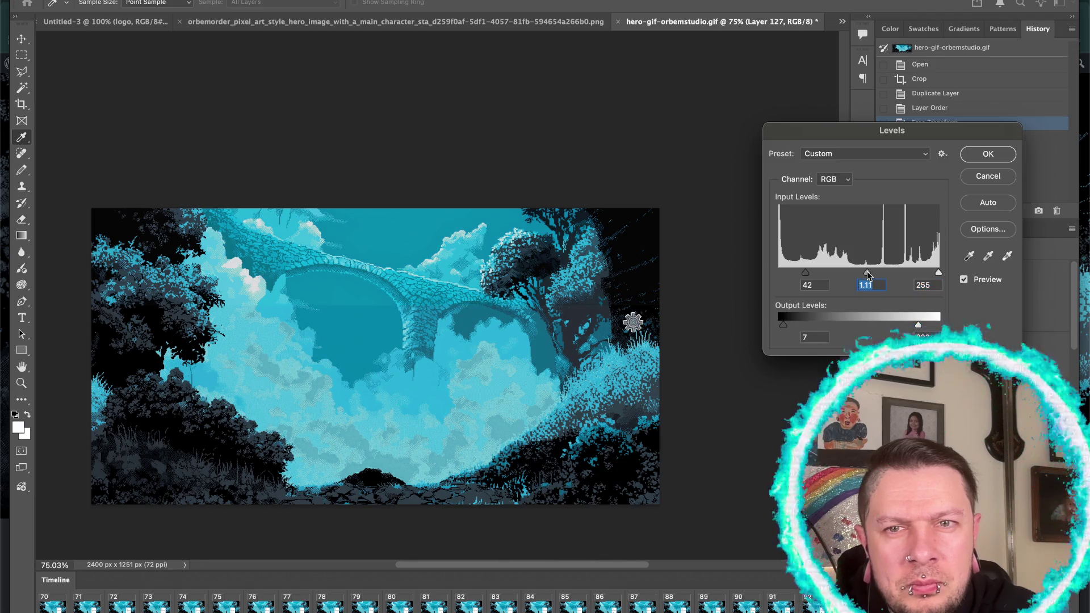
pyautogui.moveTo(805, 273); pyautogui.dragTo(817, 272)
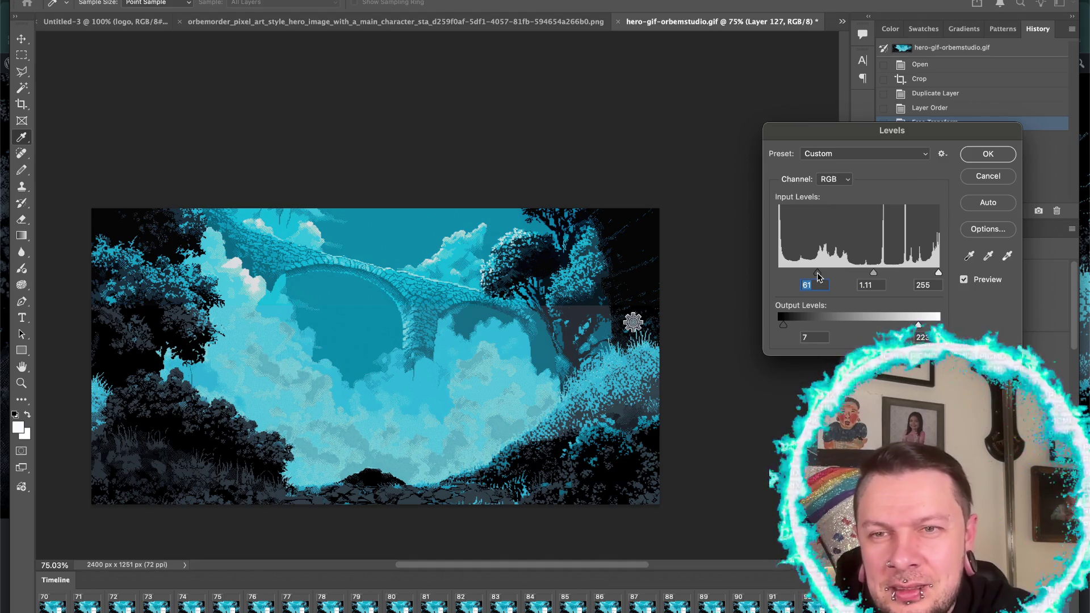
pyautogui.moveTo(918, 324); pyautogui.dragTo(971, 327)
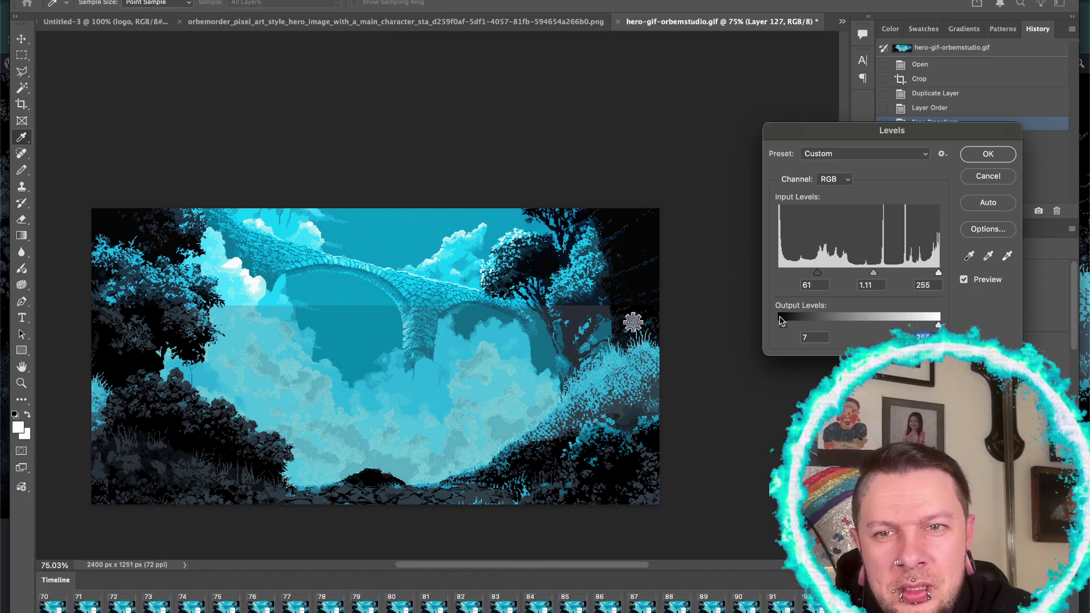
pyautogui.moveTo(783, 325); pyautogui.dragTo(742, 318)
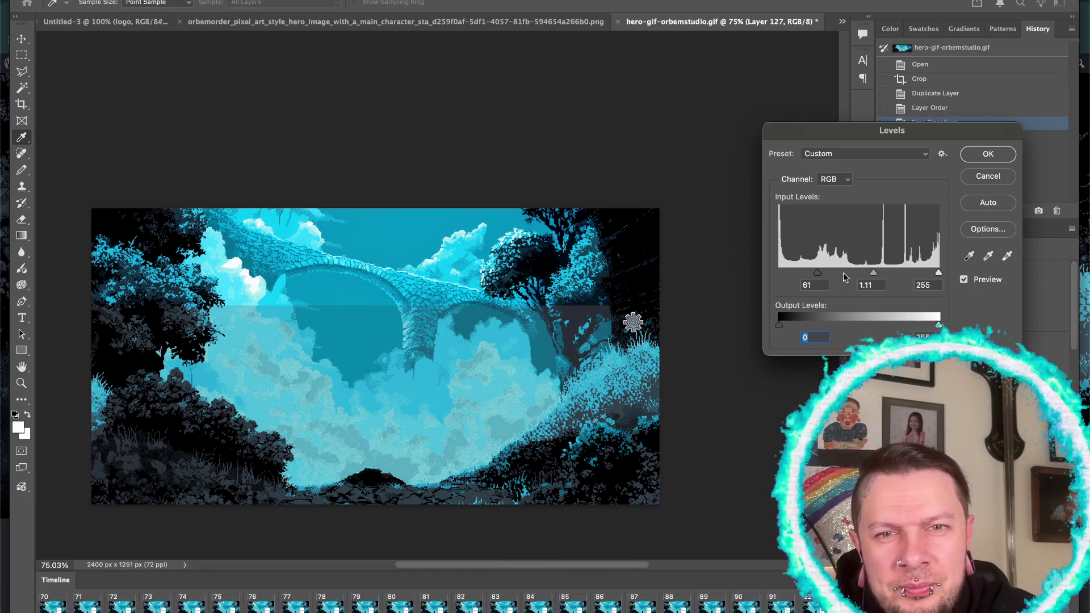
pyautogui.moveTo(817, 273); pyautogui.dragTo(718, 268)
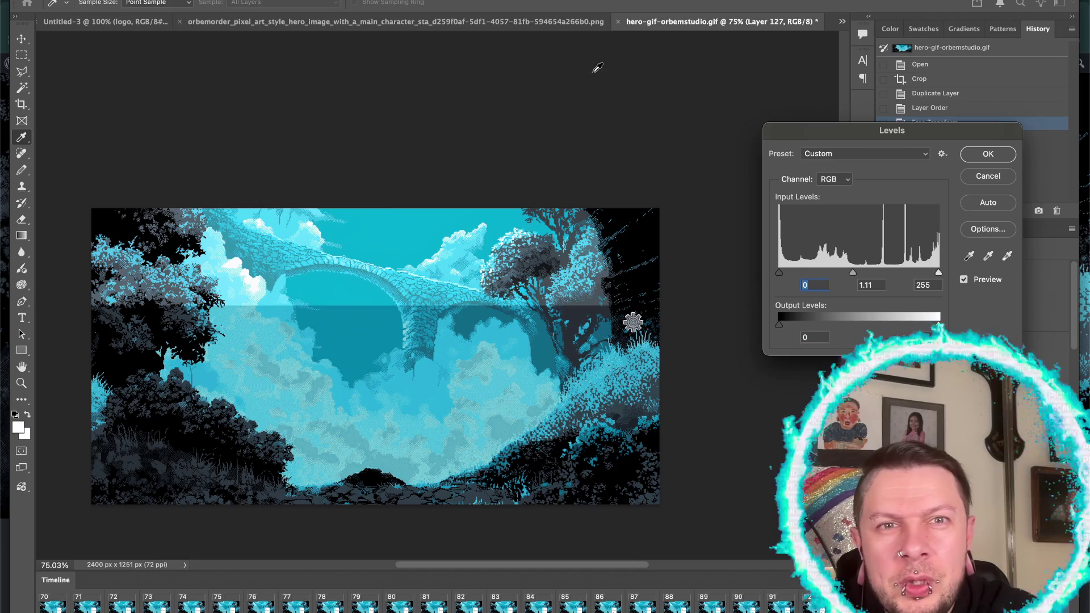
pyautogui.press('Escape')
# - Switch through the open documents to the hero-gif-orbemstudio.psd banner
pyautogui.press('c')
pyautogui.click(142, 22)
pyautogui.click(244, 23)
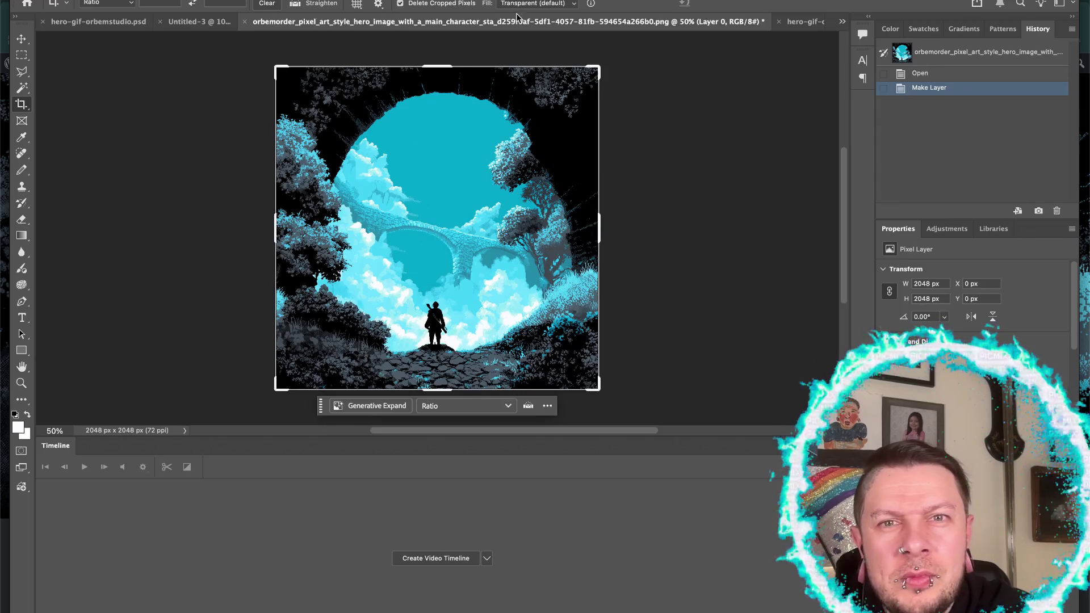
pyautogui.click(798, 22)
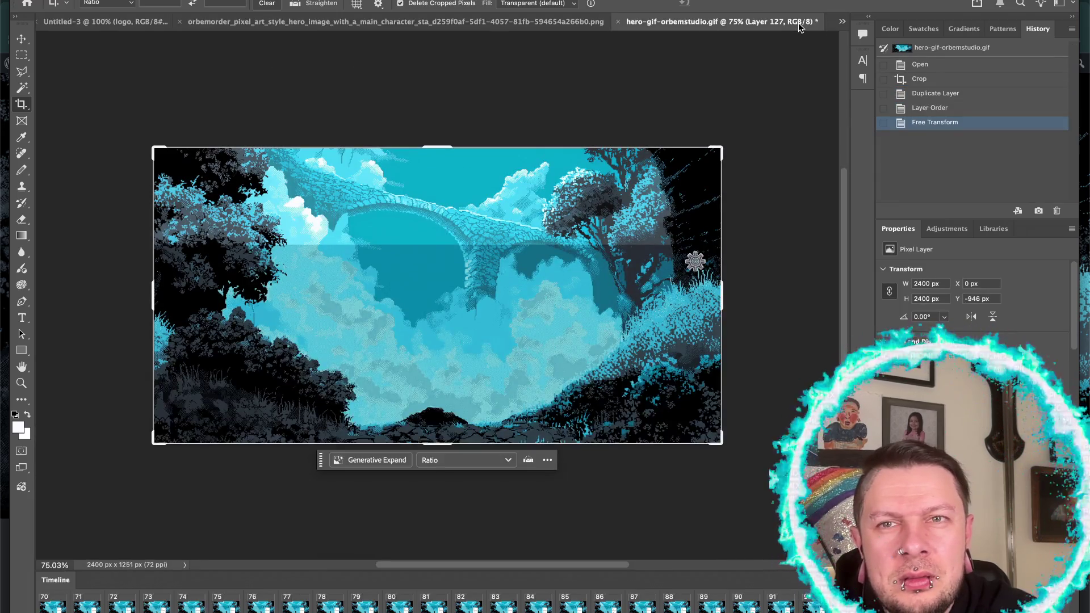
pyautogui.click(841, 22)
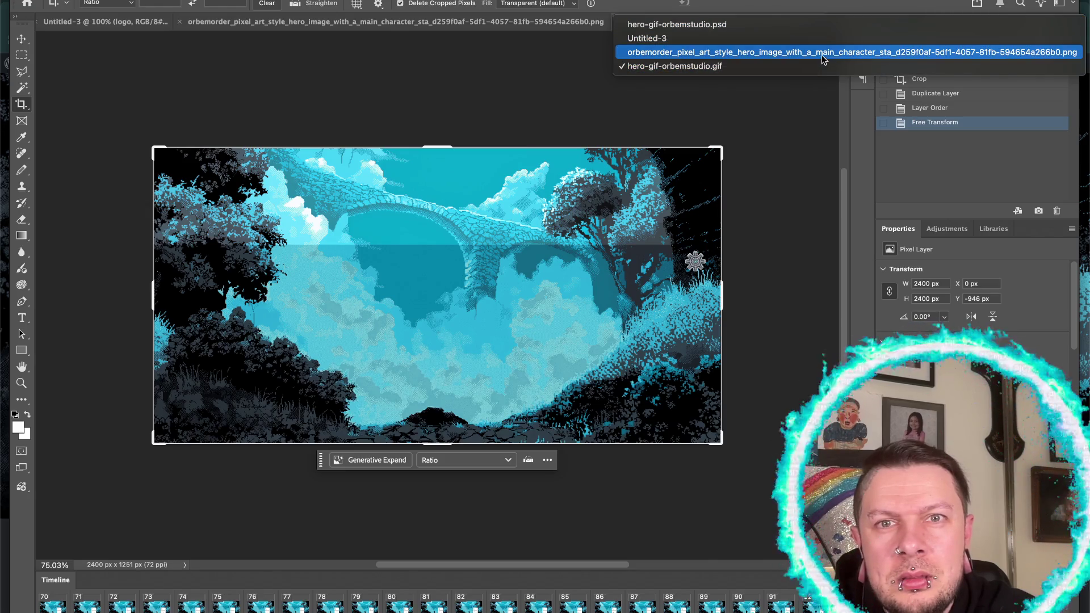
pyautogui.click(823, 25)
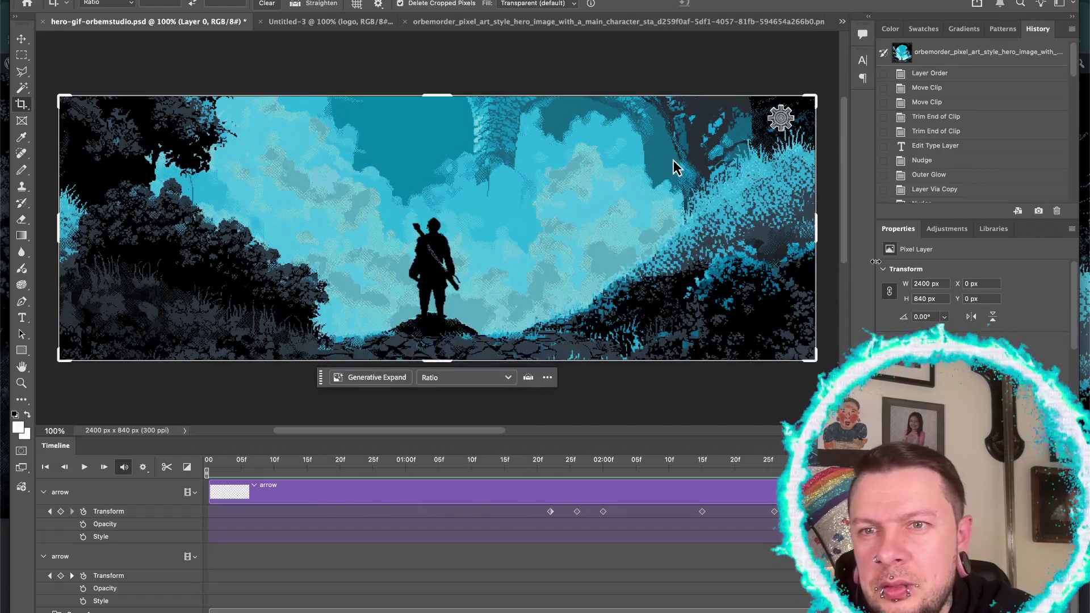
pyautogui.scroll(-10, 972, 170)
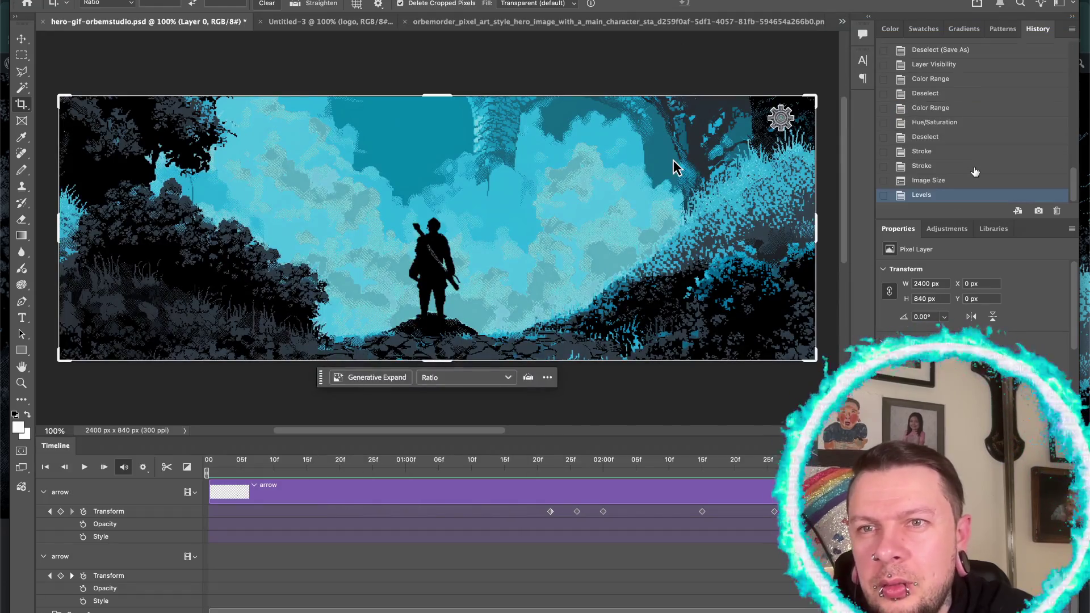
# - Select the Levels history state as history brush source and inspect its context menu
pyautogui.rightClick(945, 201)
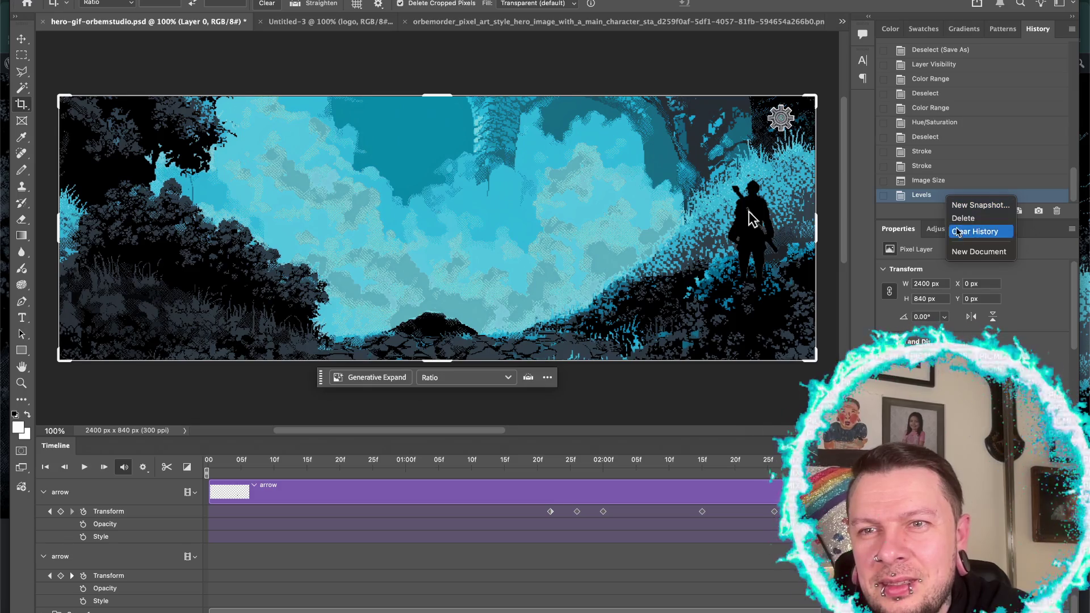
pyautogui.click(940, 198)
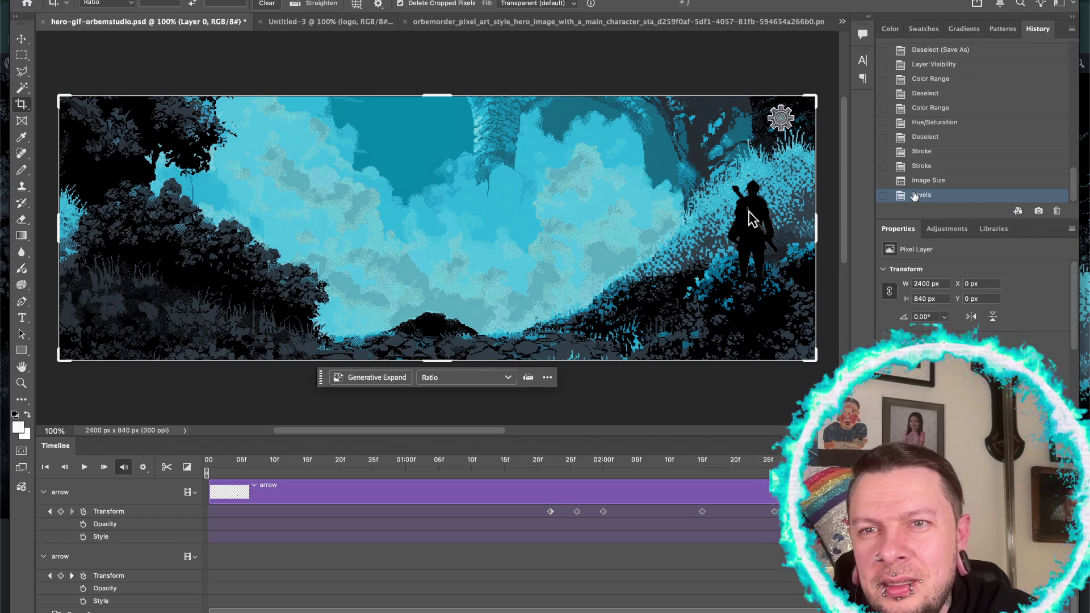
pyautogui.rightClick(908, 200)
pyautogui.click(898, 201)
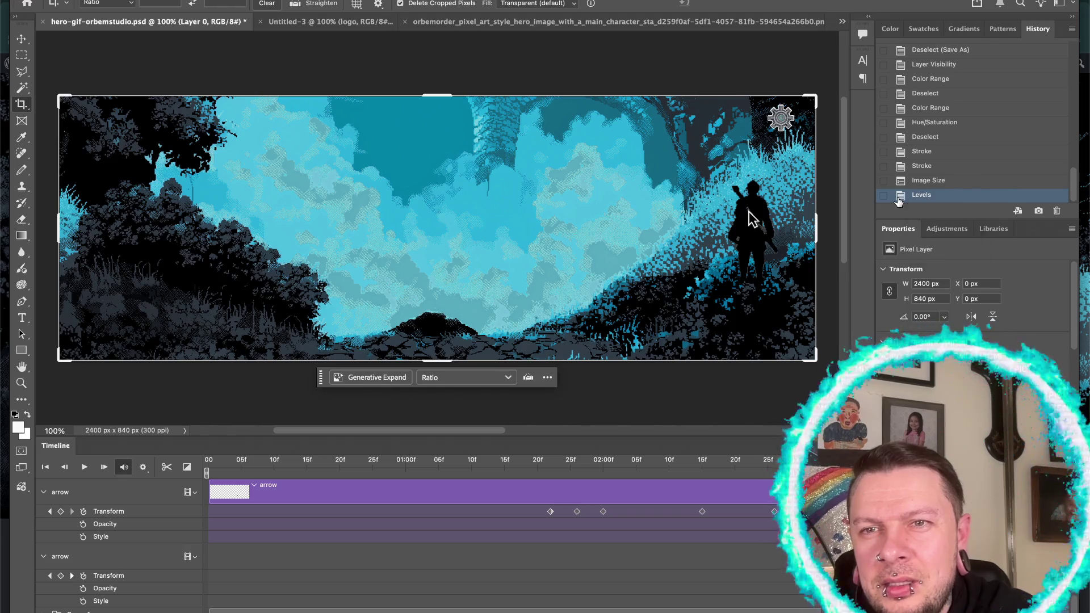
pyautogui.click(883, 196)
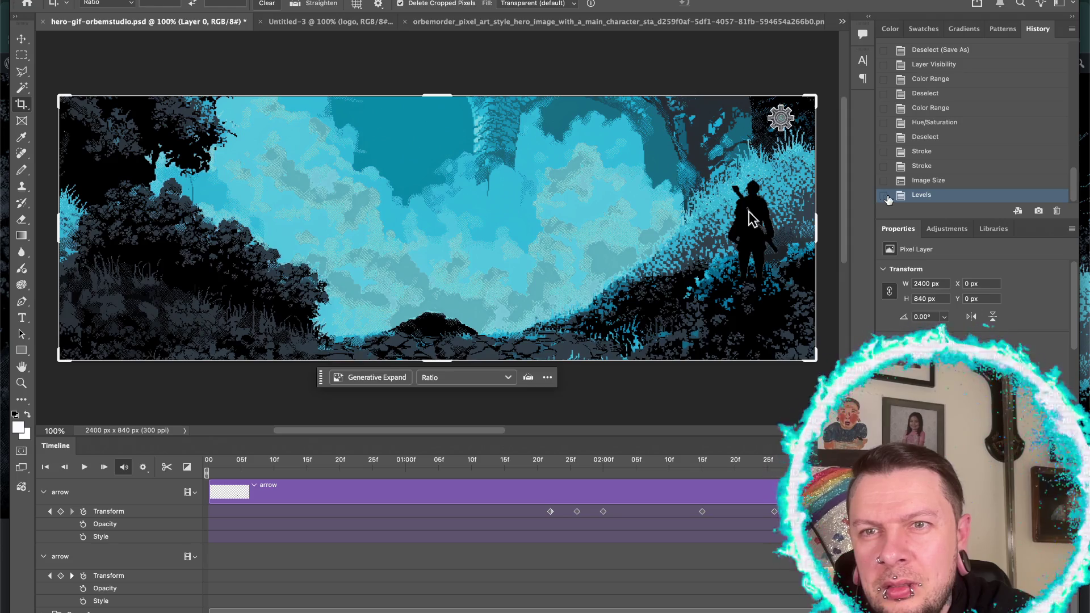
pyautogui.rightClick(903, 196)
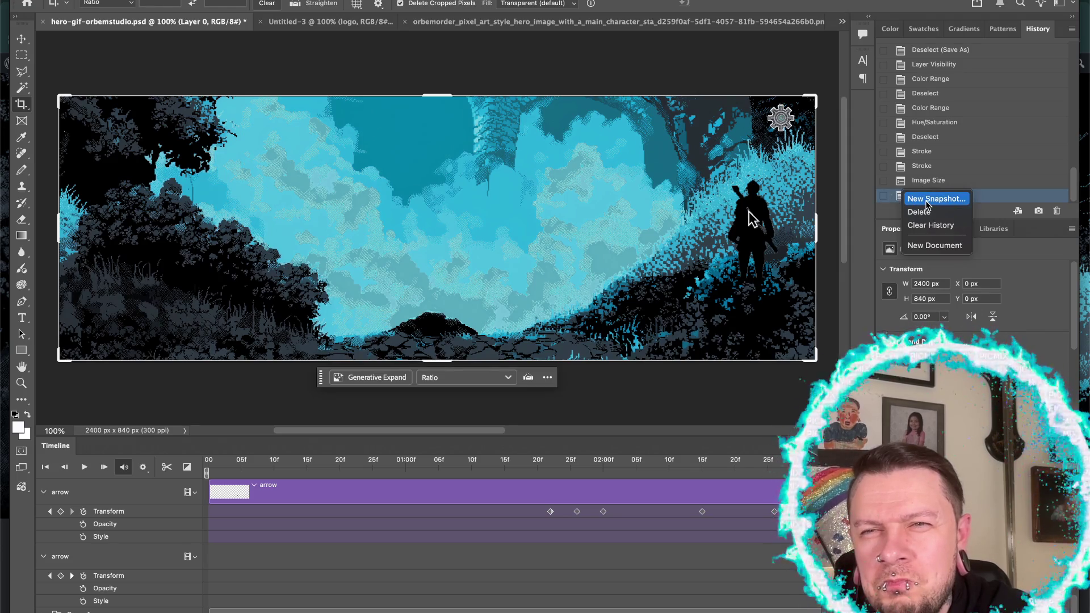
pyautogui.click(984, 207)
pyautogui.rightClick(1006, 200)
pyautogui.click(975, 203)
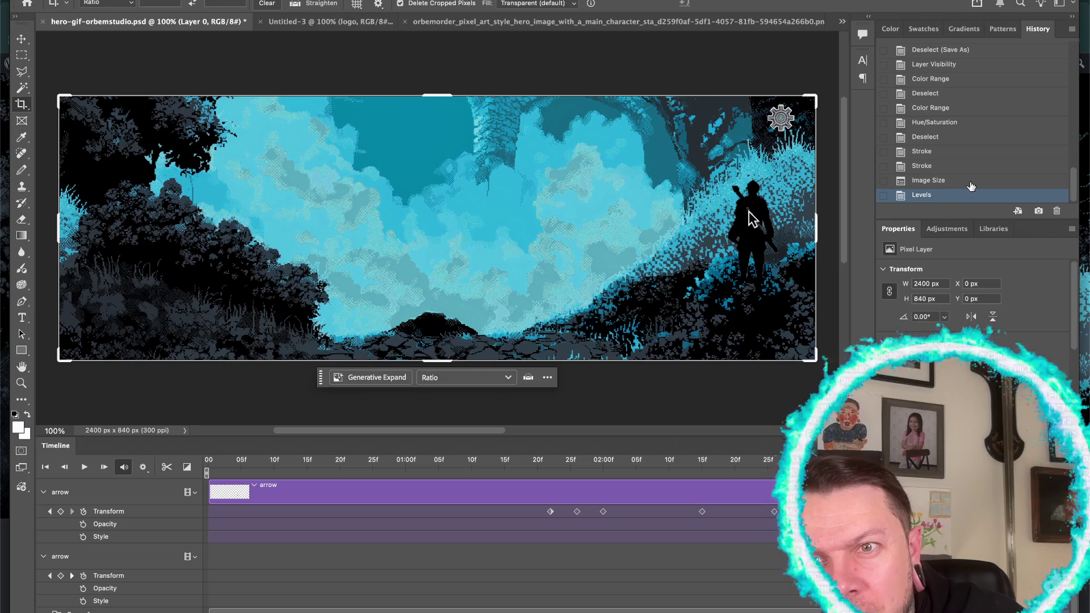
pyautogui.click(970, 182)
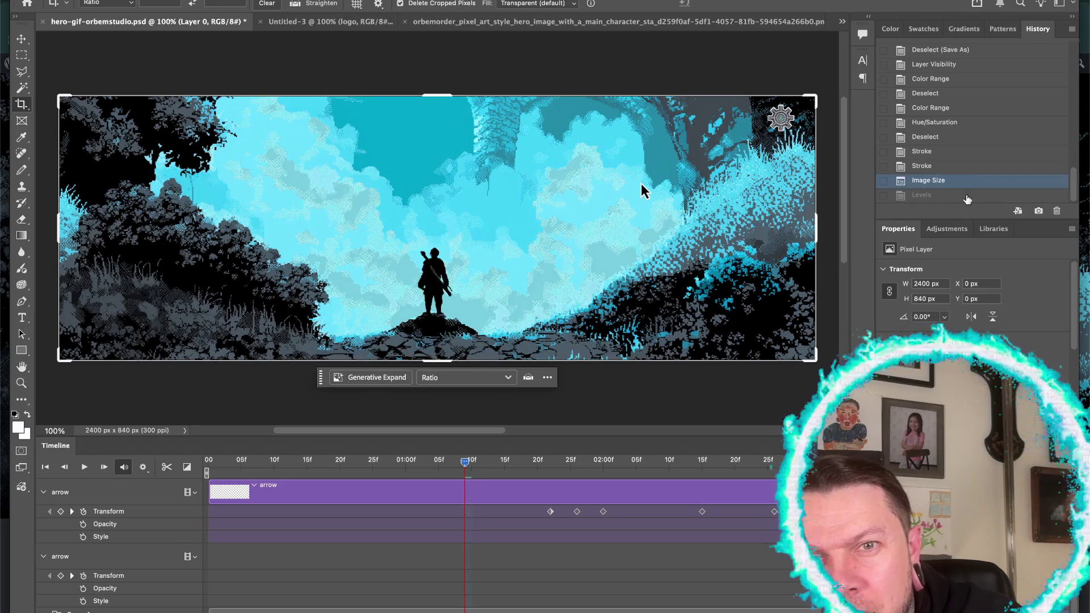
pyautogui.click(967, 196)
pyautogui.rightClick(966, 198)
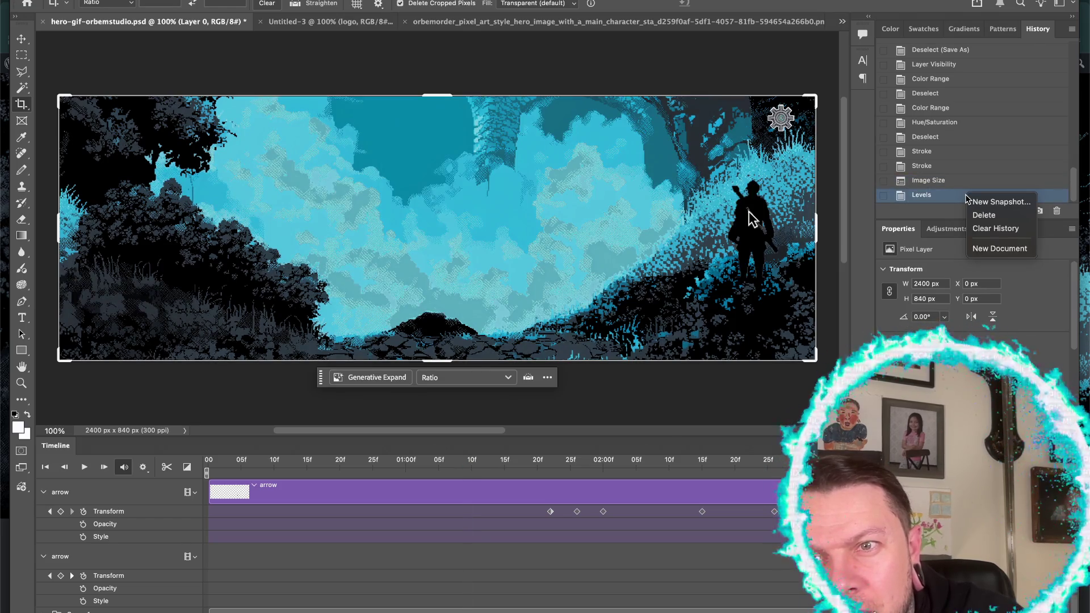
pyautogui.click(947, 196)
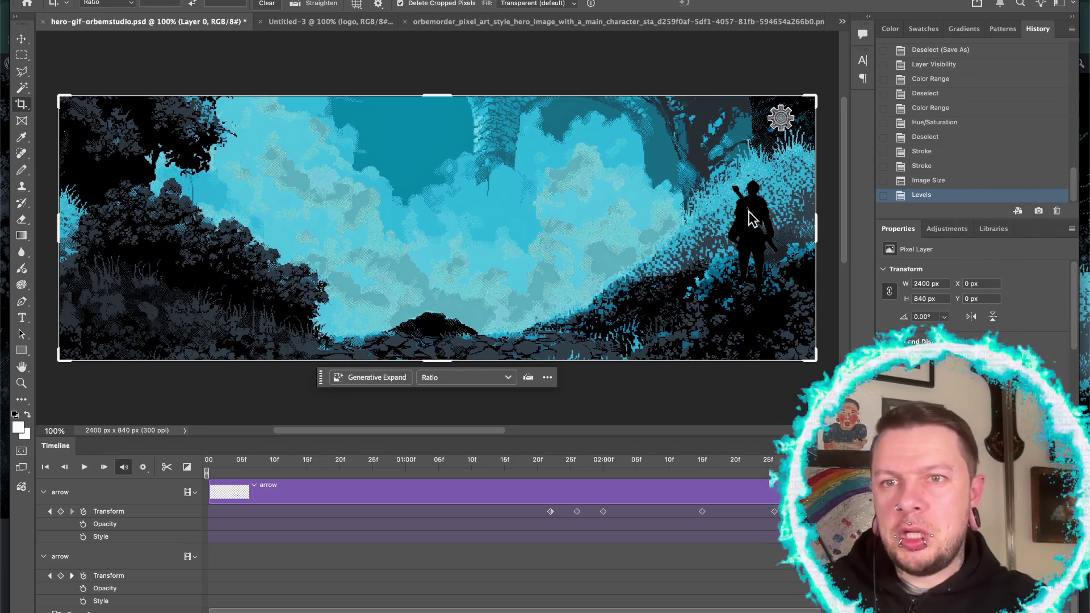
pyautogui.rightClick(900, 199)
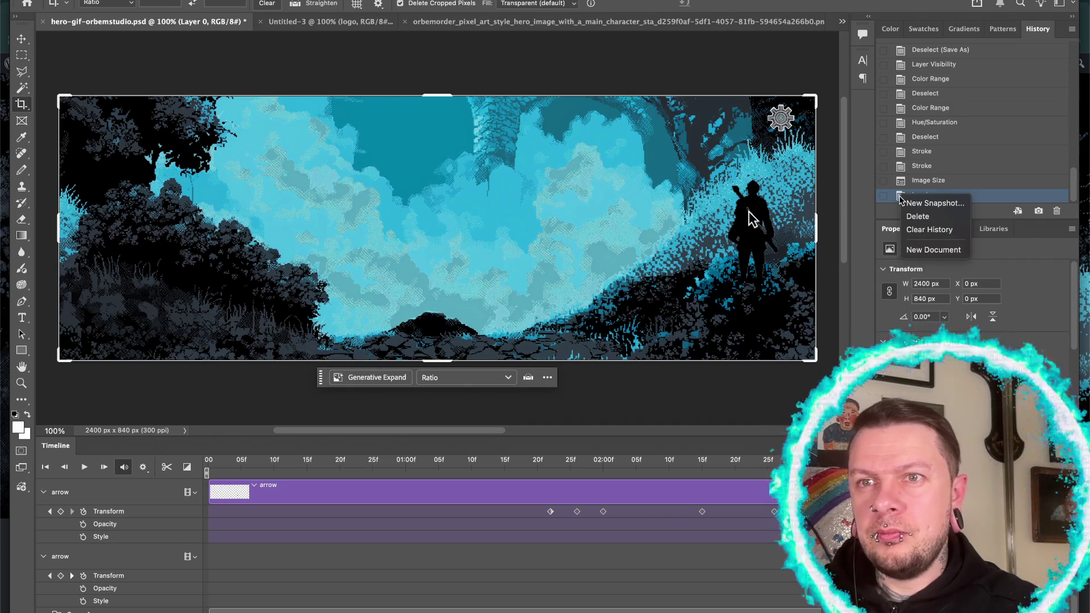
# - Make a new document from the banner's Levels history state
pyautogui.click(911, 205)
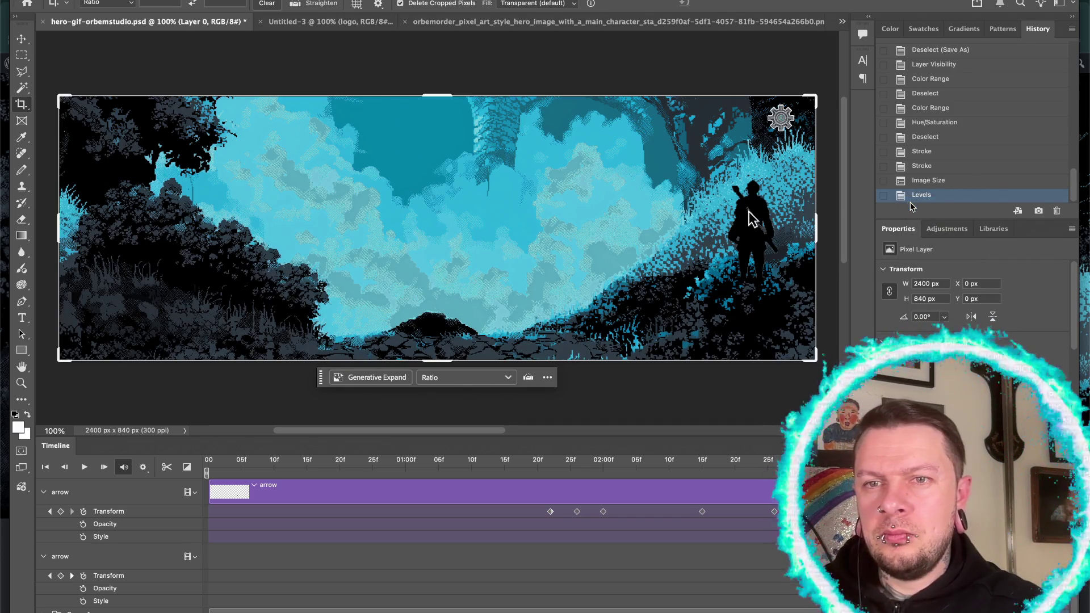
pyautogui.rightClick(906, 202)
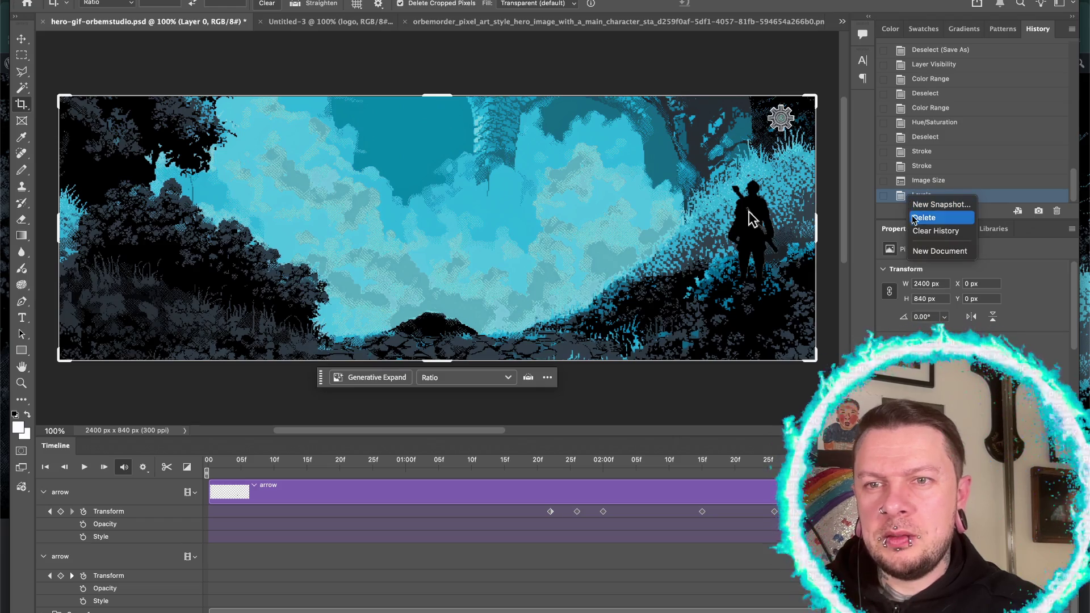
pyautogui.click(916, 251)
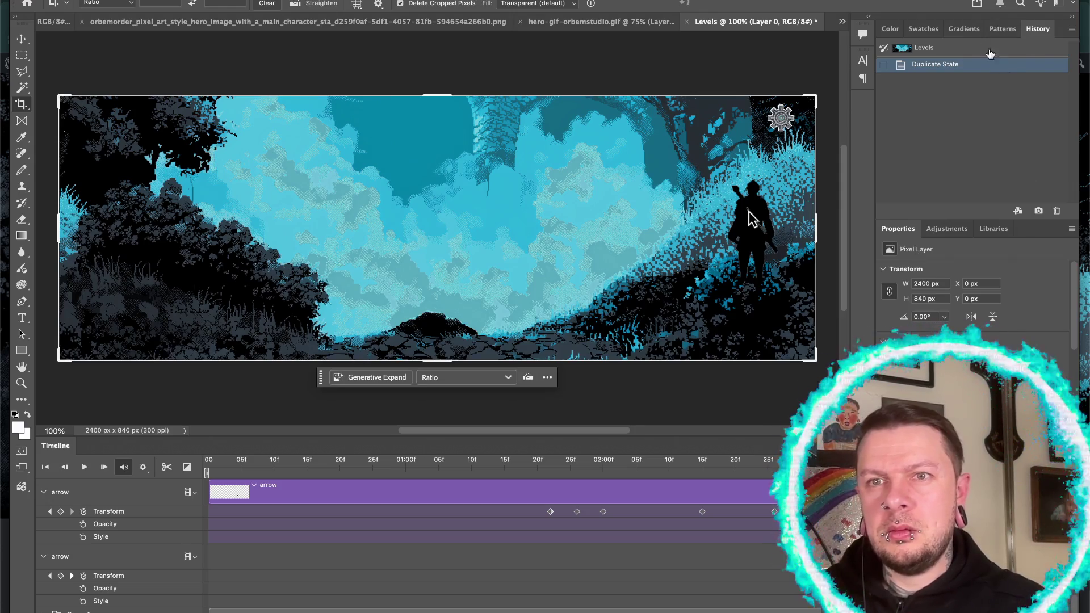
# - Review the new Levels document's history and the hero-gif document, then close Levels
pyautogui.click(967, 52)
pyautogui.click(968, 57)
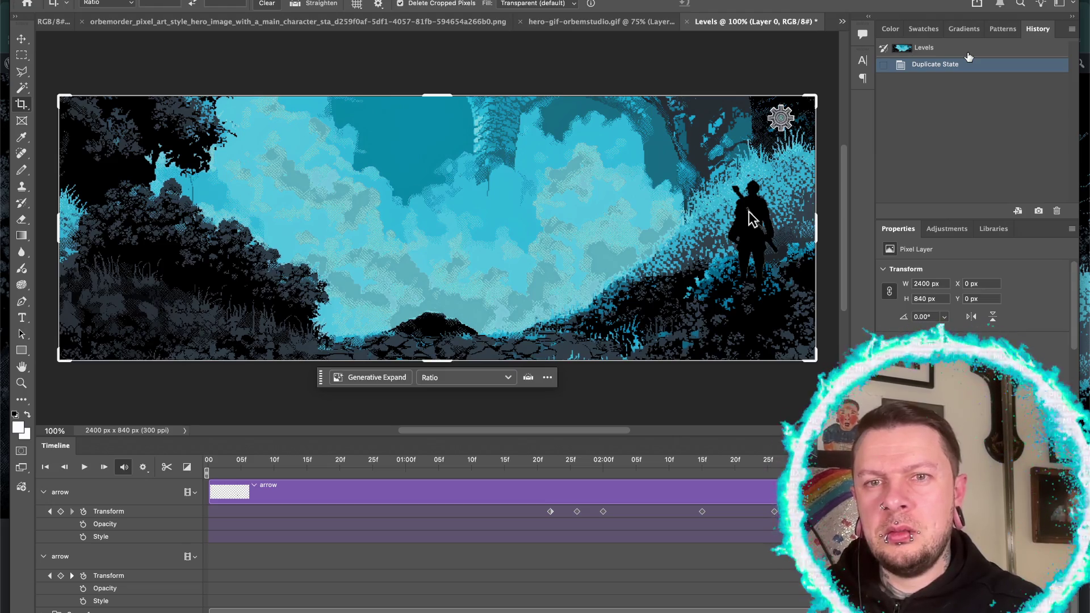
pyautogui.click(1003, 29)
pyautogui.click(1036, 29)
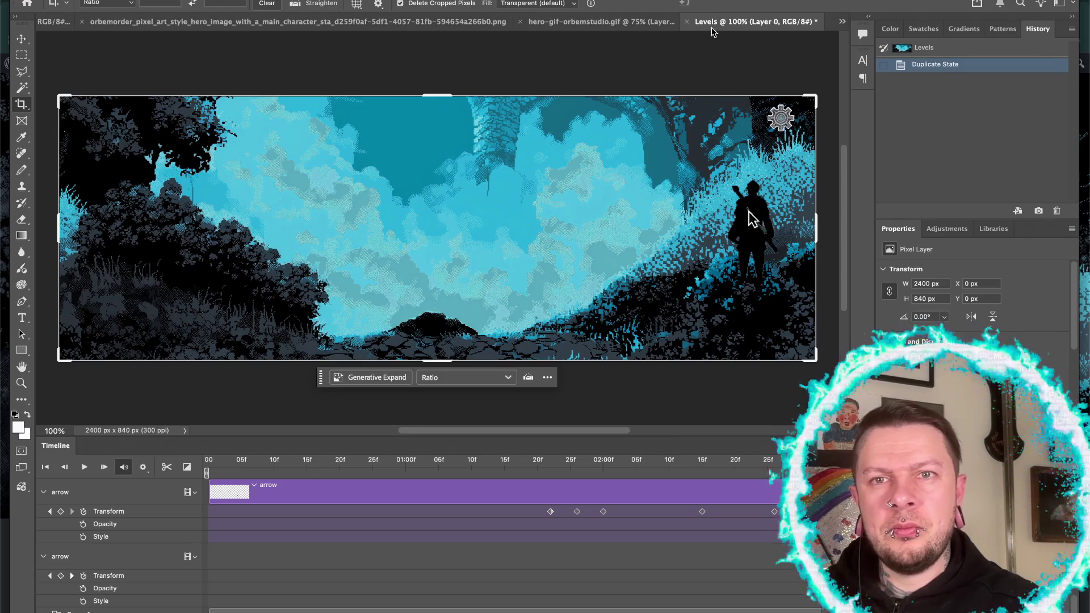
pyautogui.click(595, 23)
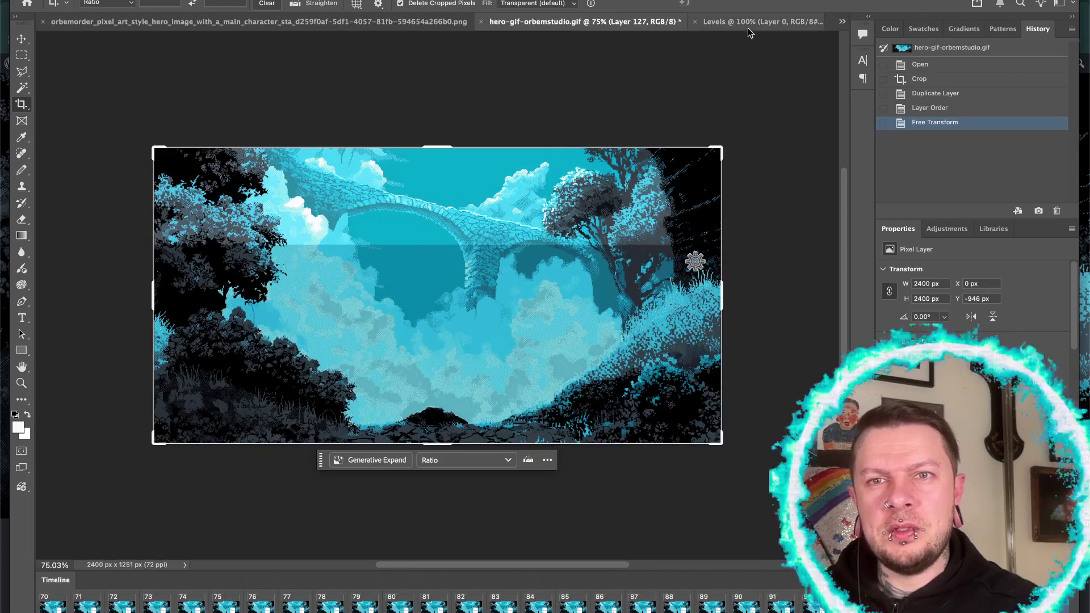
pyautogui.click(748, 23)
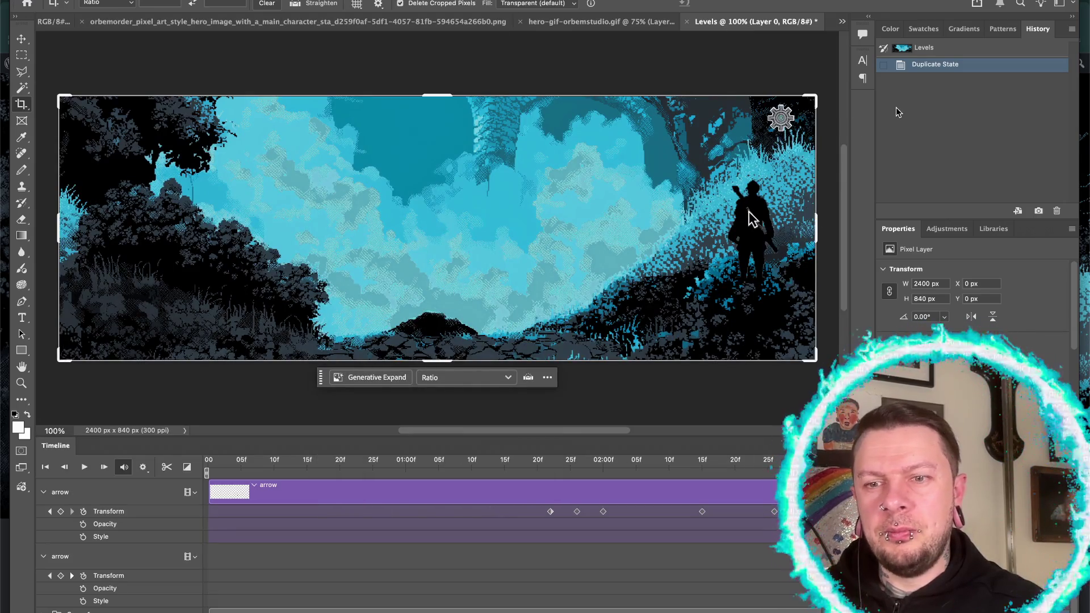
pyautogui.click(687, 21)
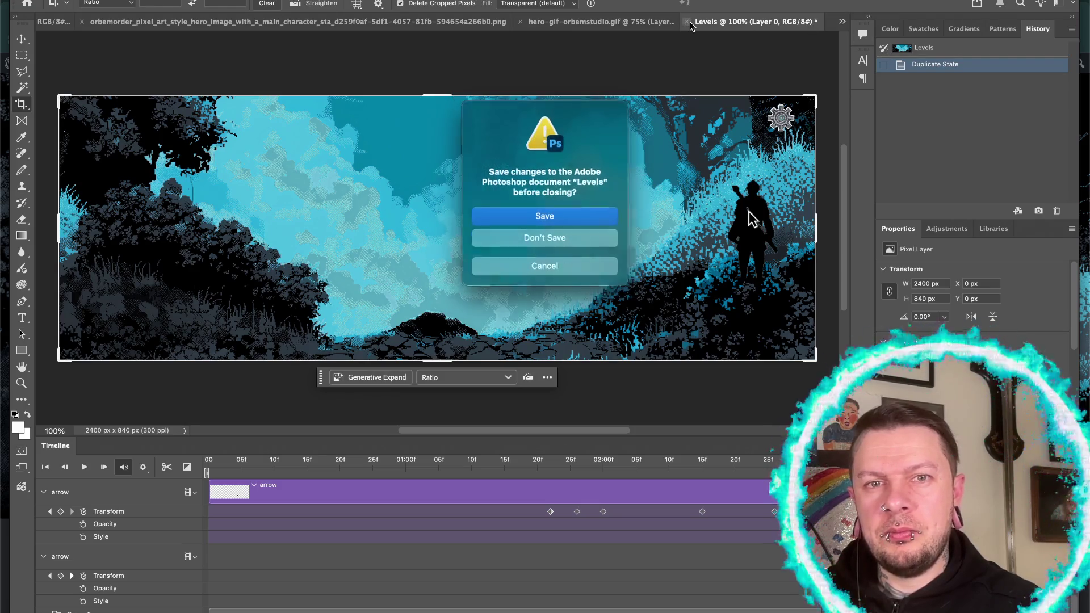
# - Close the Levels document without saving and return to the hero-gif-orbemstudio.psd banner
pyautogui.click(534, 241)
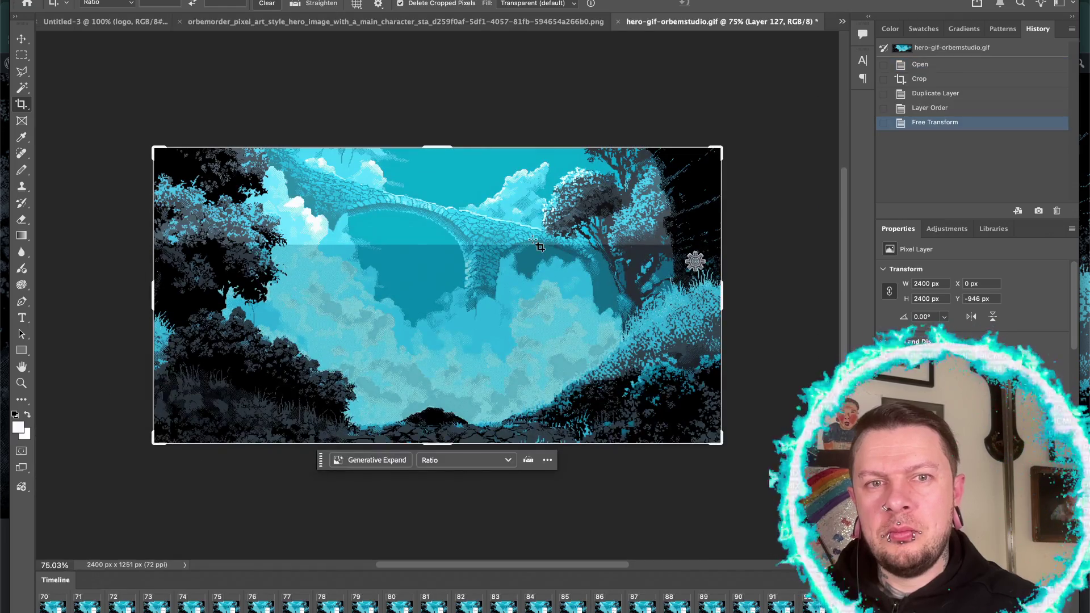
pyautogui.click(842, 21)
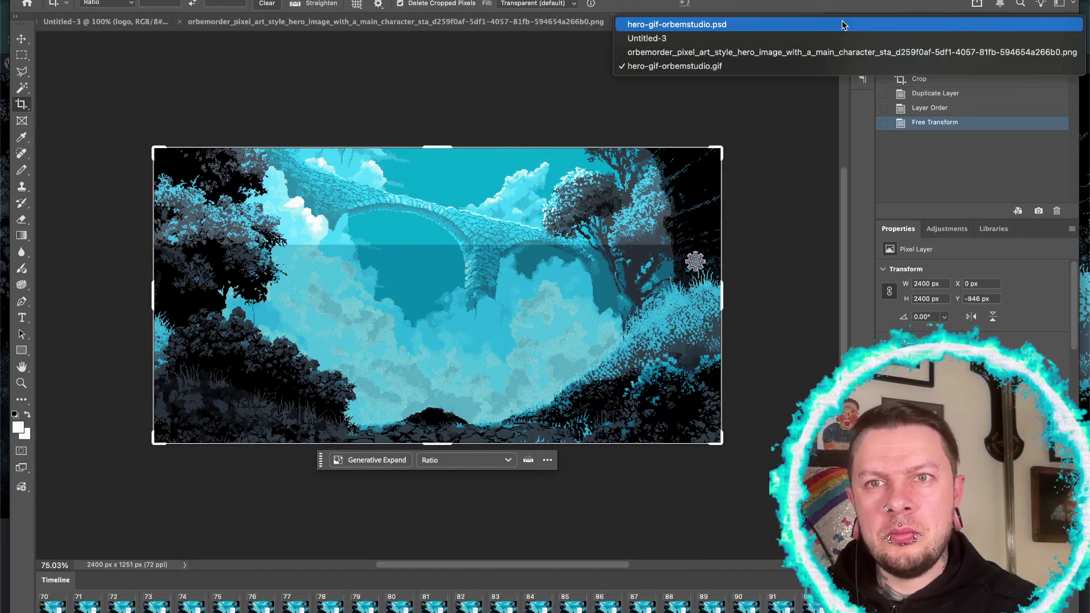
pyautogui.click(836, 27)
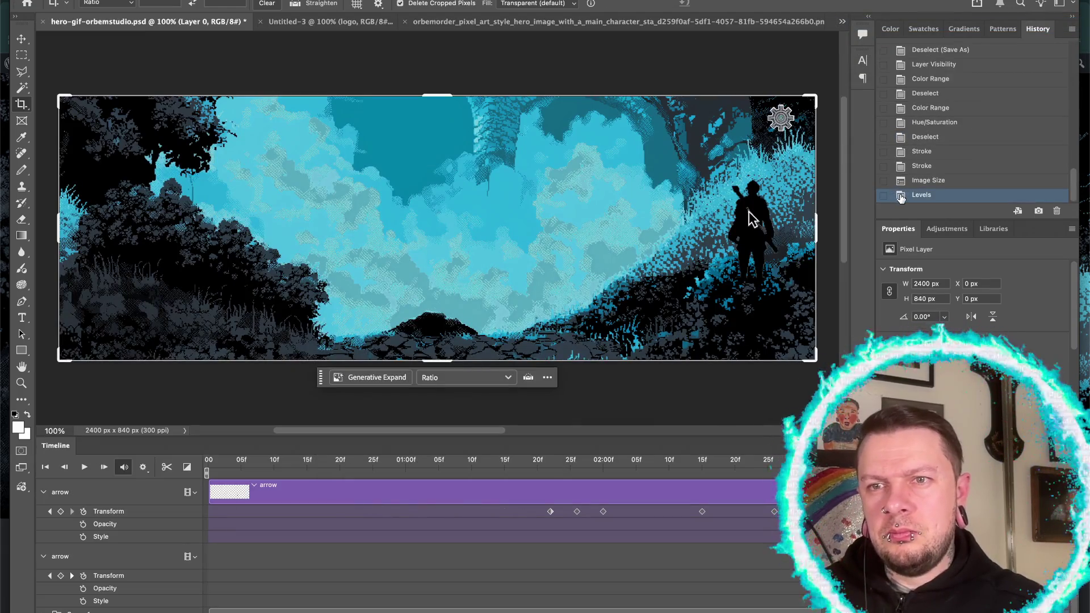
# - Make a new snapshot of the banner's Levels history state, then bring up the orbemorder PNG
pyautogui.rightClick(989, 197)
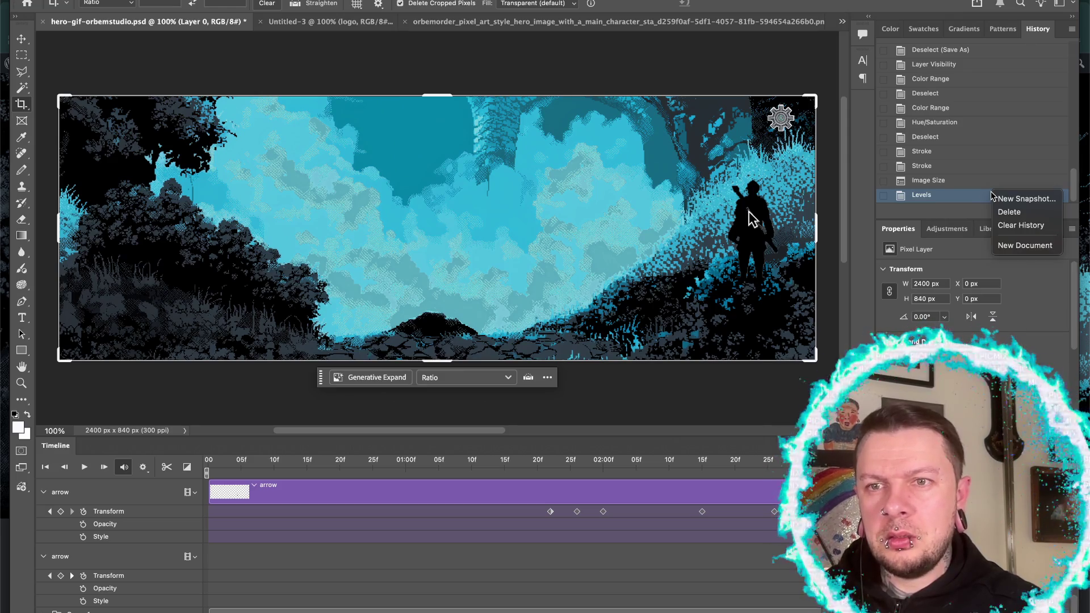
pyautogui.click(962, 197)
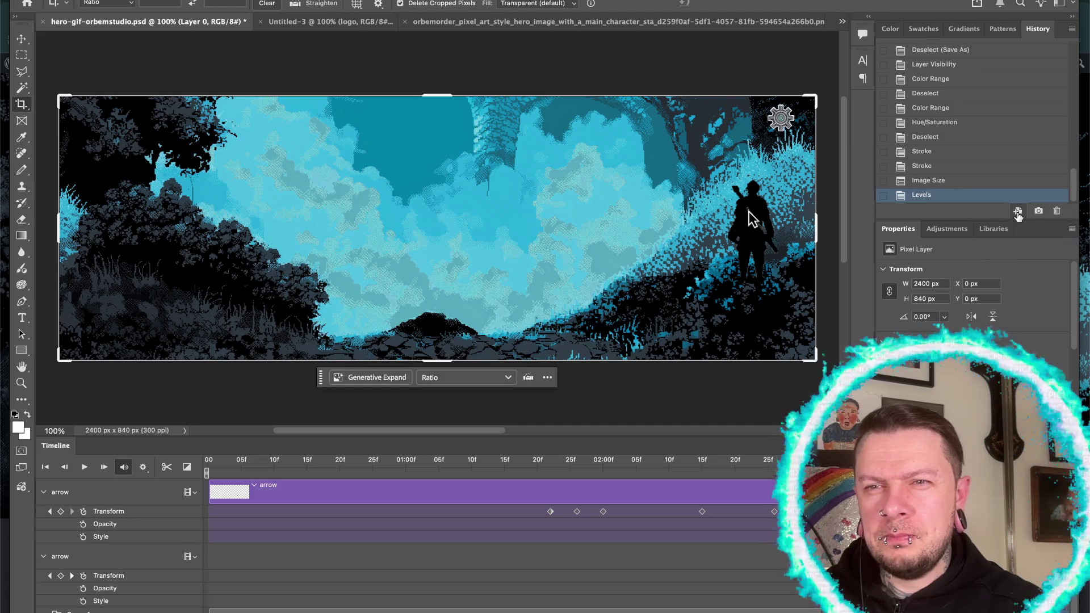
pyautogui.rightClick(976, 196)
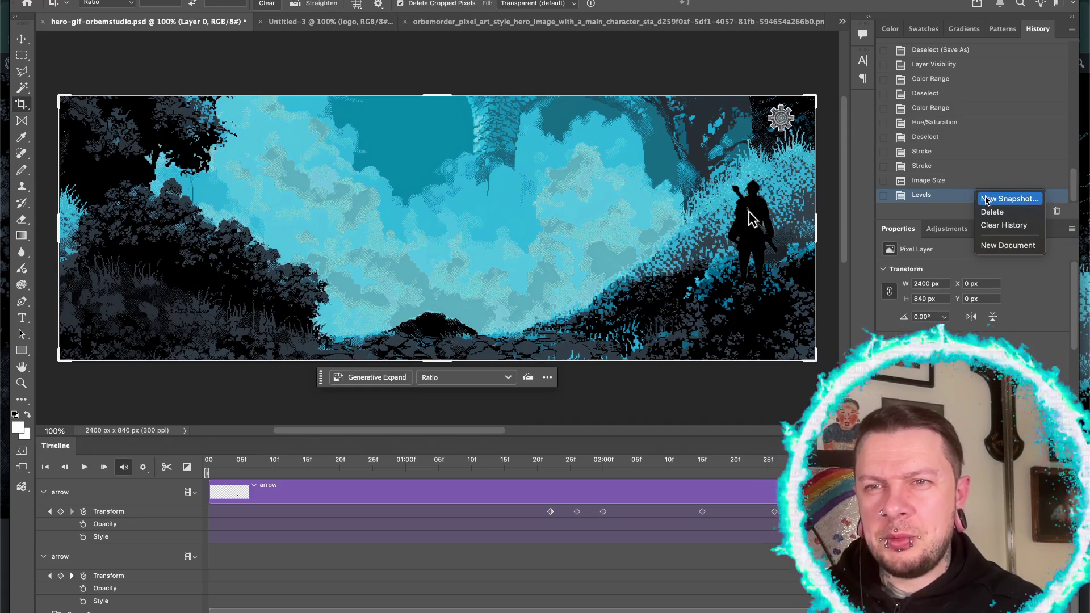
pyautogui.click(985, 200)
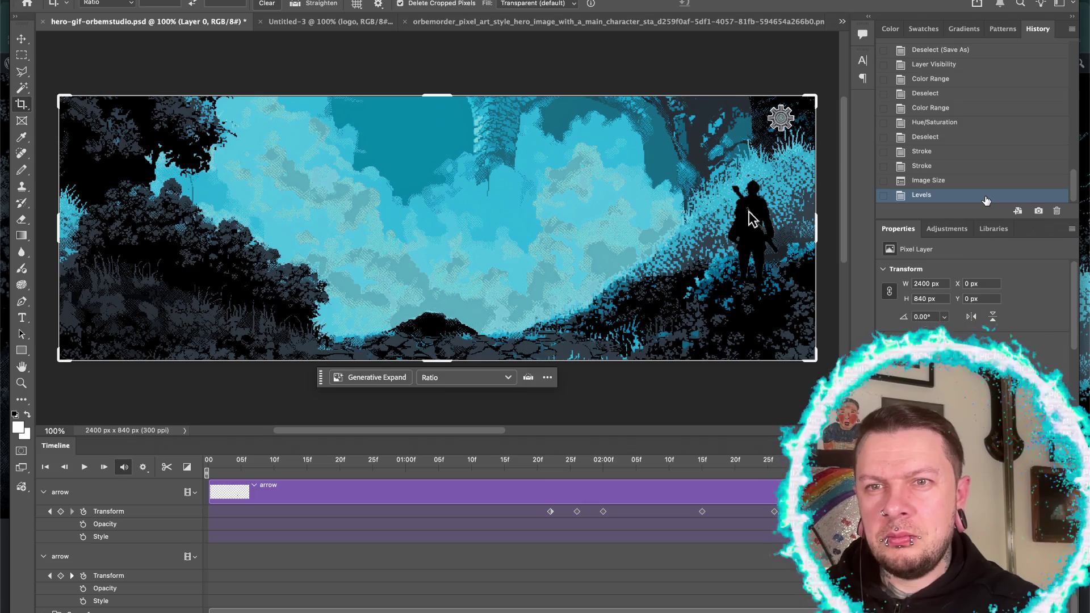
pyautogui.click(533, 22)
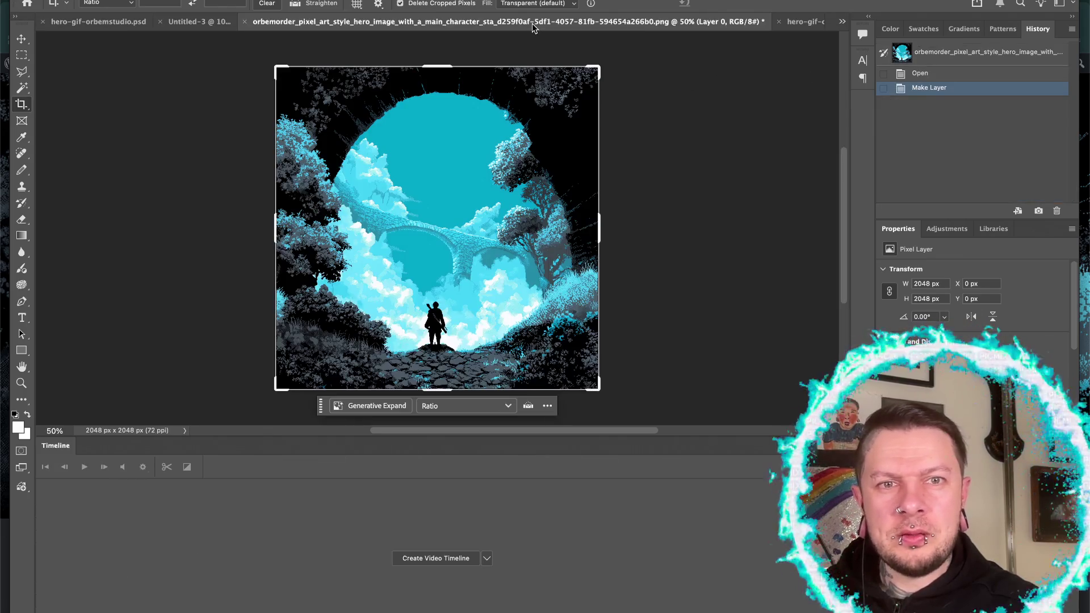
# - Look over the hero GIF and orbemorder PNG documents, then return to the wide banner
pyautogui.click(807, 22)
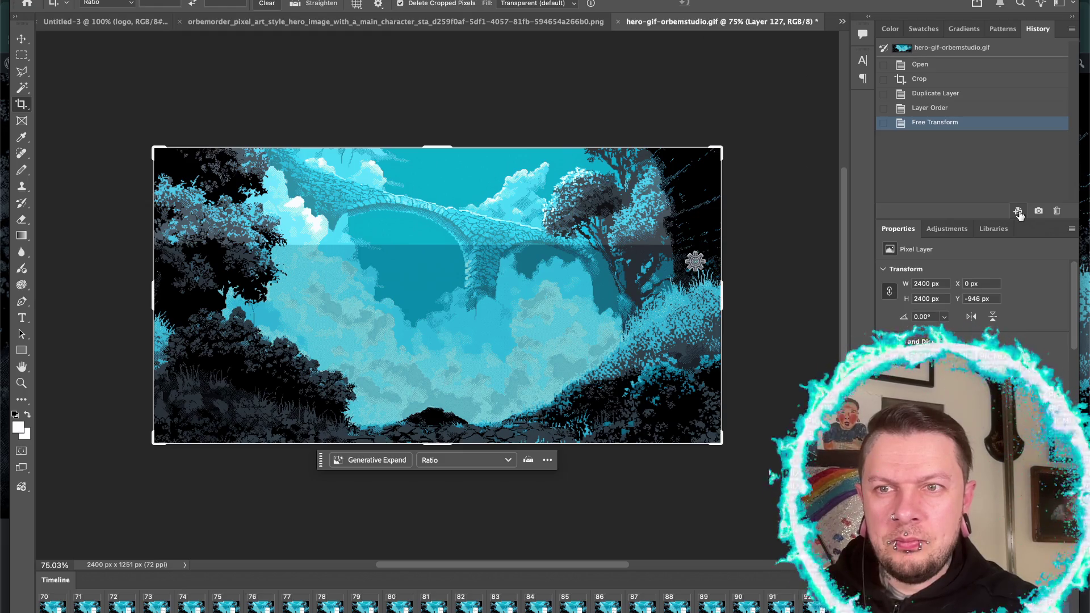
pyautogui.rightClick(755, 469)
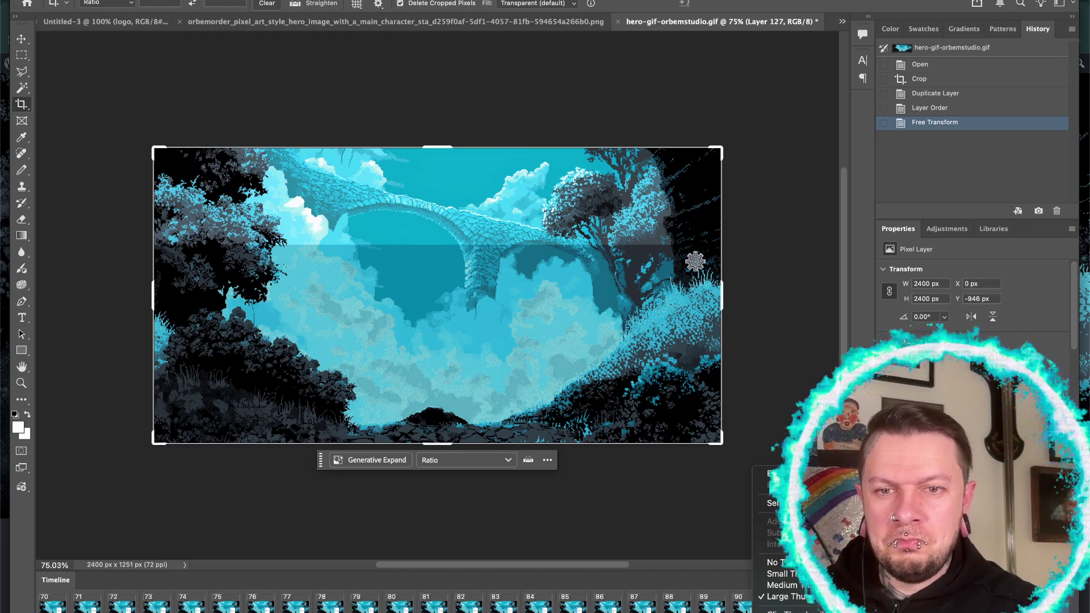
pyautogui.click(542, 23)
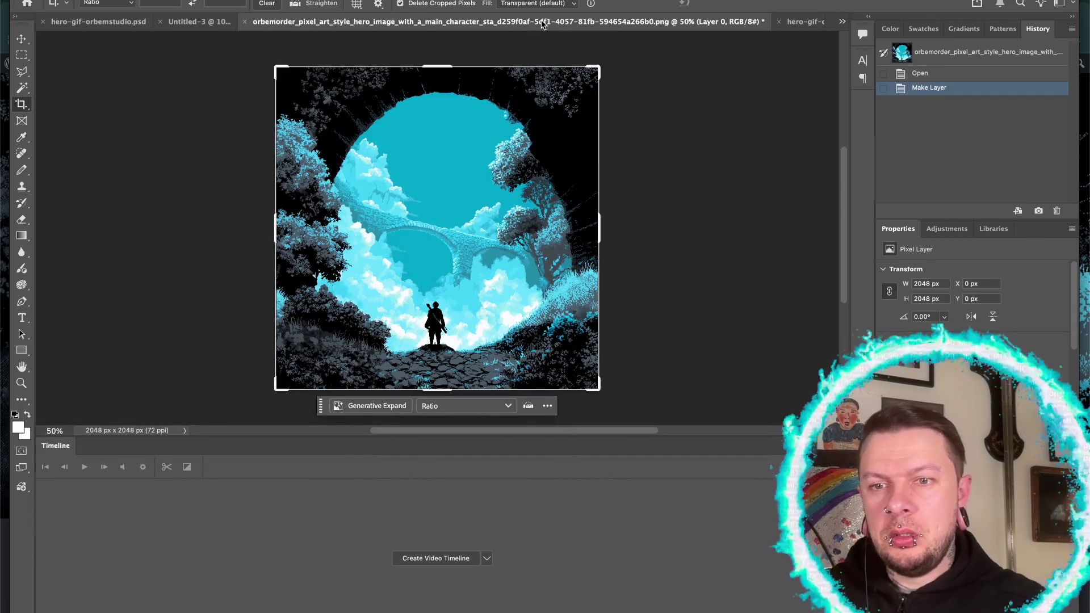
pyautogui.click(94, 21)
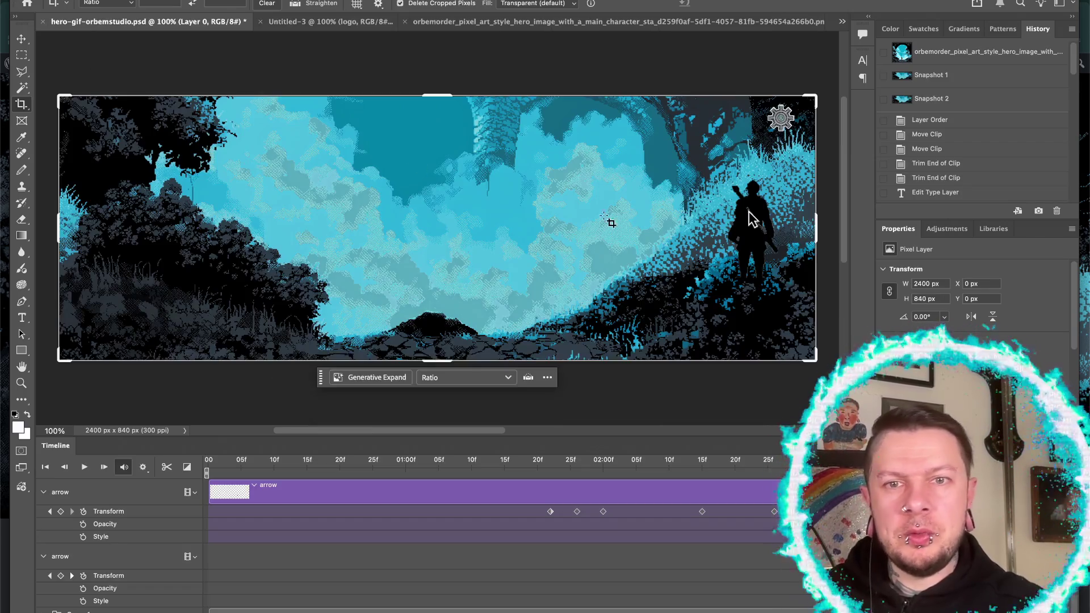
# - Preview the banner's Snapshot 2, then restore its latest Levels history state
pyautogui.scroll(-5, 943, 128)
pyautogui.scroll(-3, 943, 128)
pyautogui.scroll(10, 943, 128)
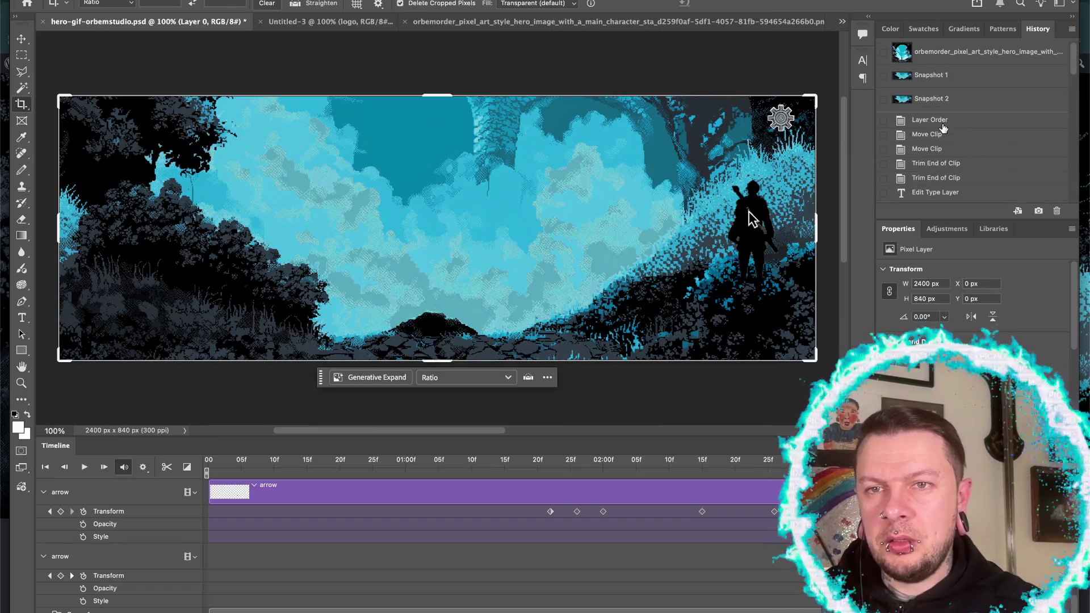
pyautogui.click(950, 102)
pyautogui.rightClick(952, 102)
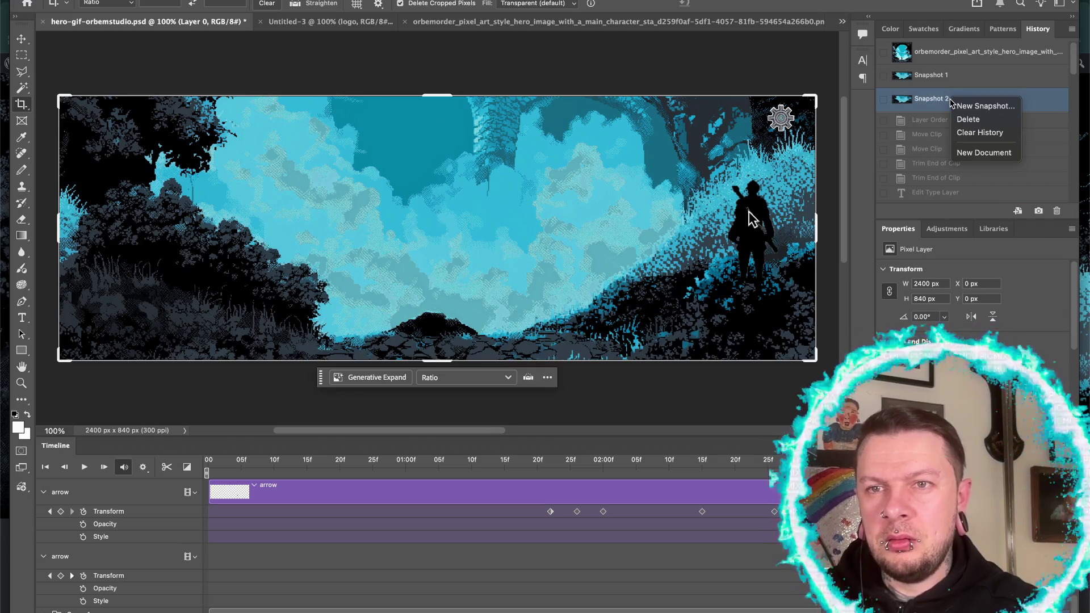
pyautogui.click(928, 105)
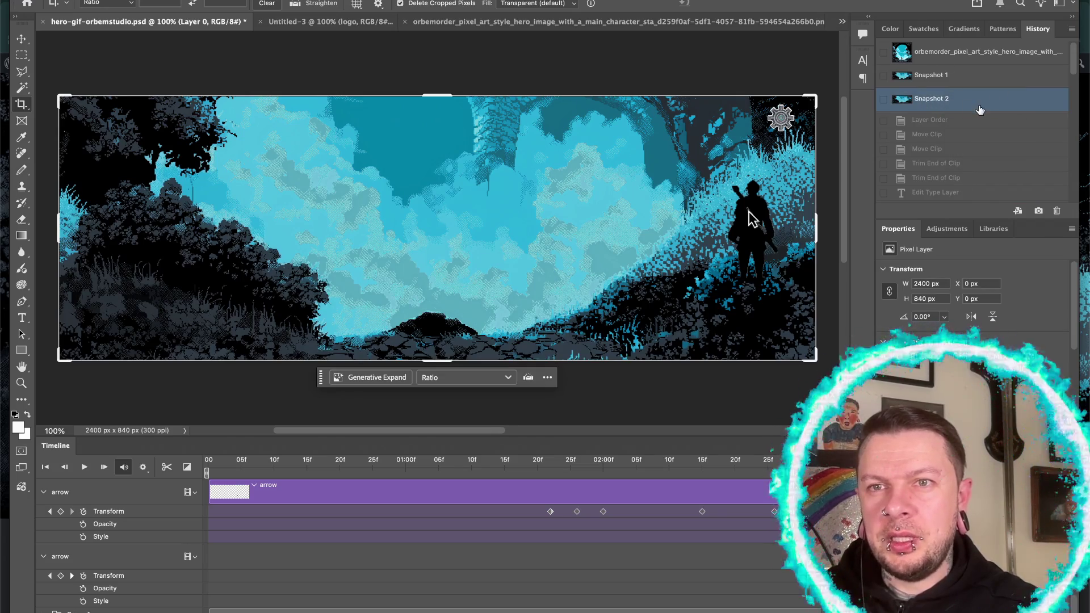
pyautogui.scroll(-15, 985, 98)
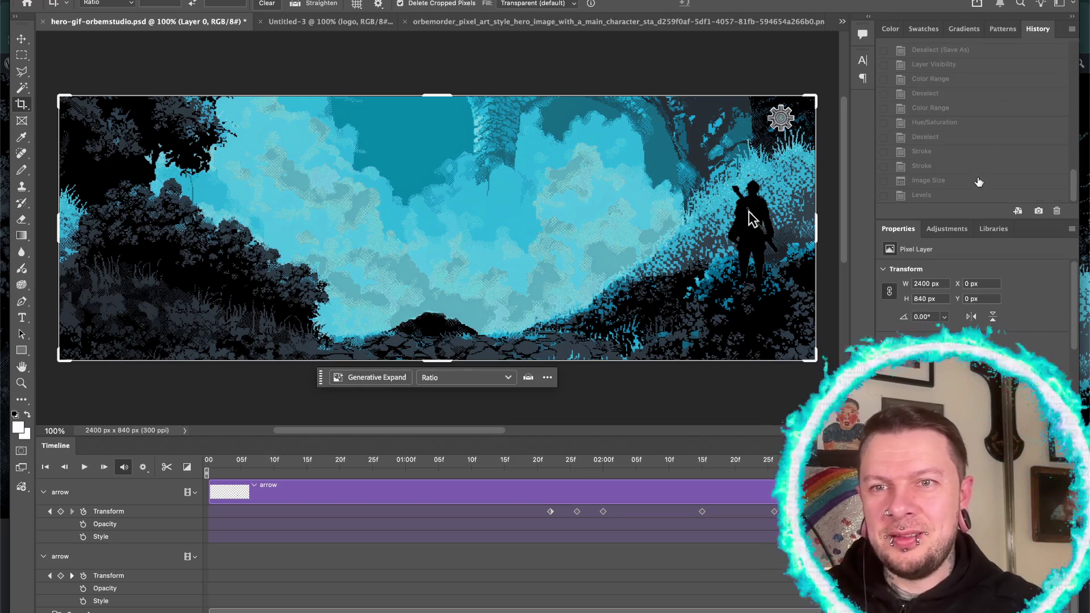
pyautogui.click(969, 194)
pyautogui.rightClick(970, 193)
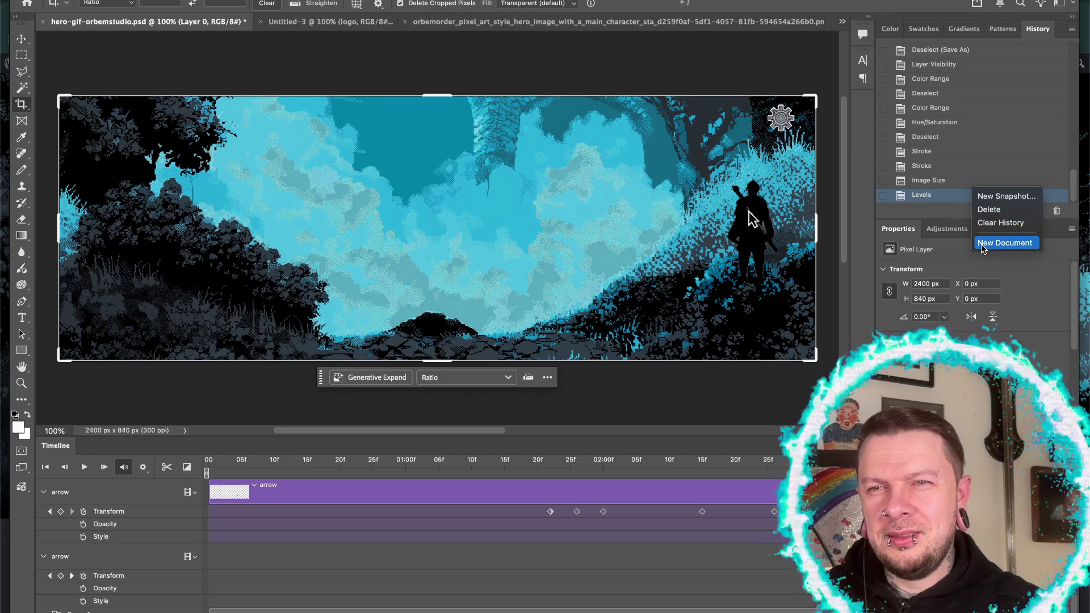
pyautogui.click(921, 198)
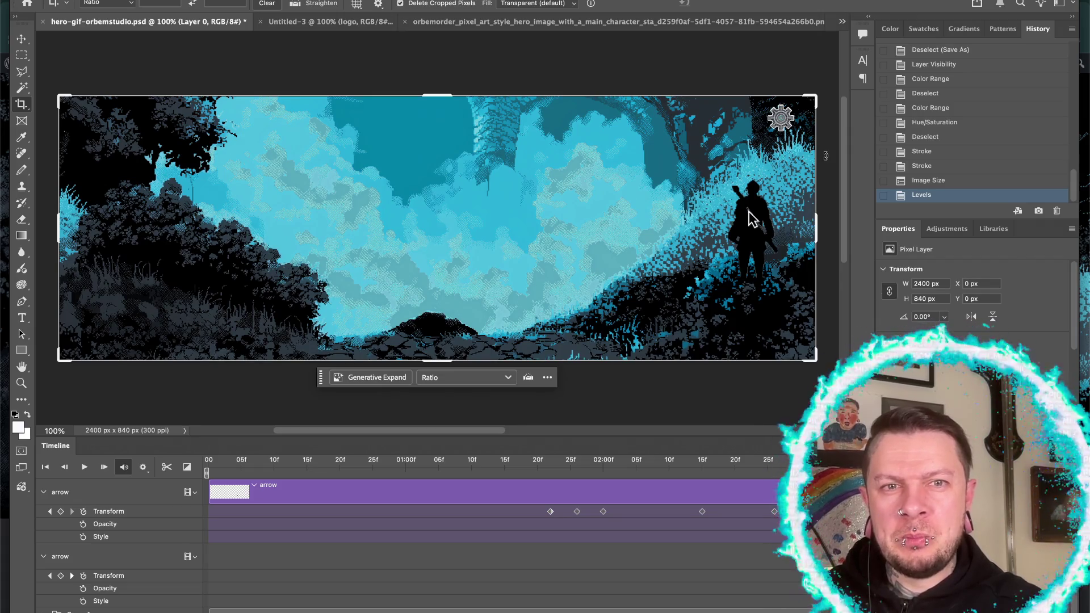
# - Bring up the animated hero GIF and start a Levels adjustment (Ctrl+L) on its layer
pyautogui.click(748, 23)
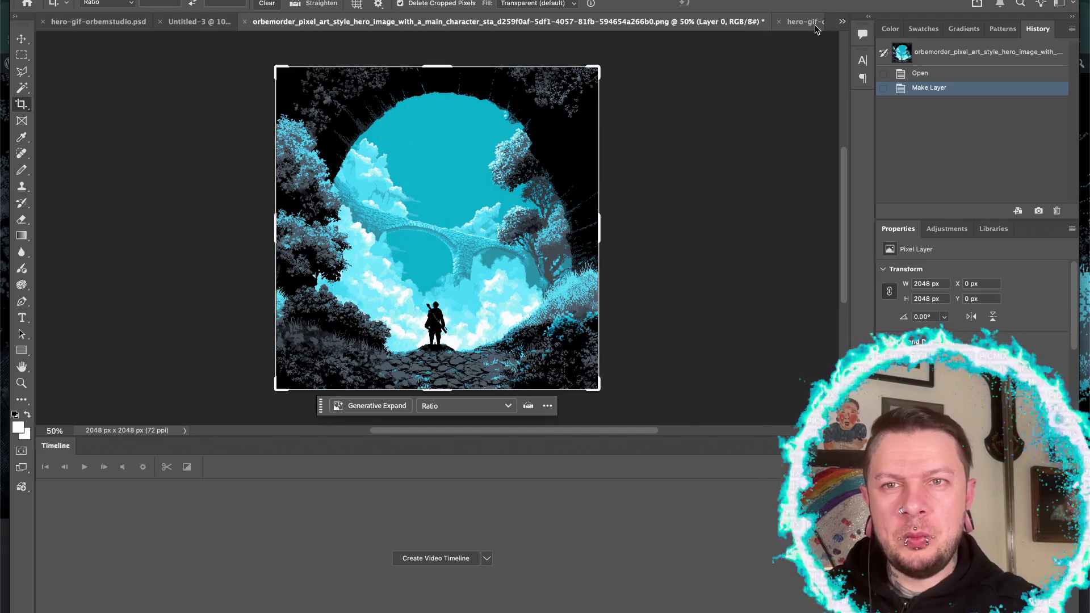
pyautogui.click(796, 22)
pyautogui.scroll(5, 569, 189)
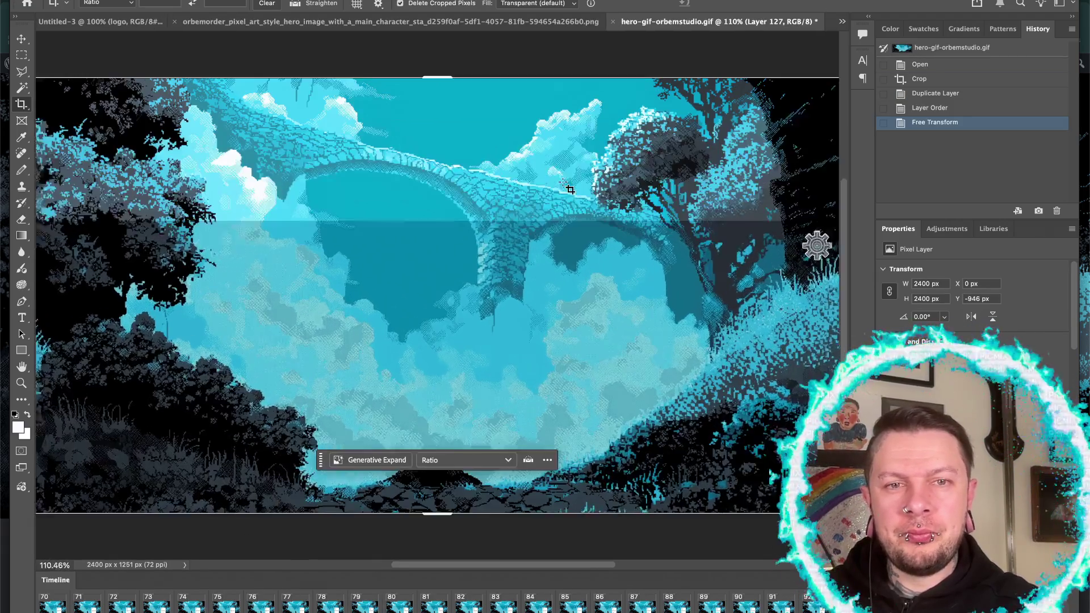
pyautogui.scroll(-4, 569, 189)
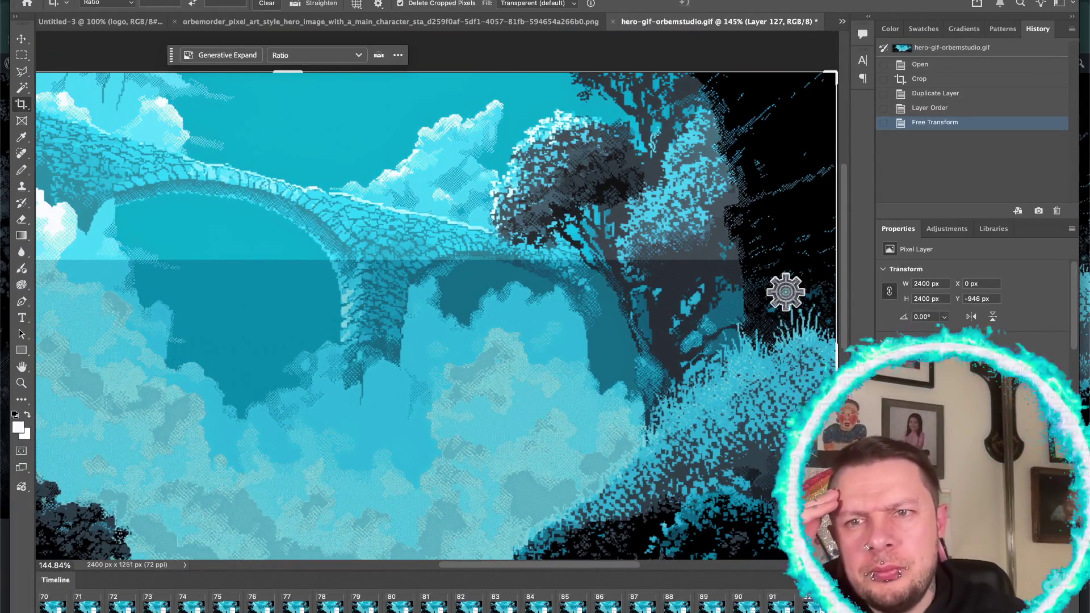
pyautogui.hotkey('ctrl', 'l')
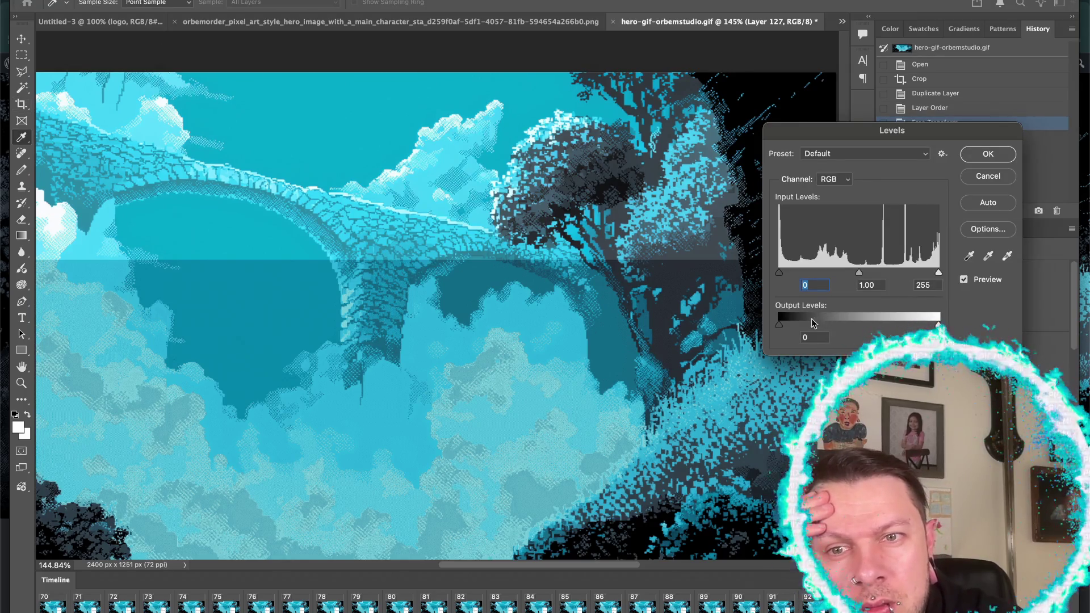
# - Lower the output white level to about 201, keeping output black at 0
pyautogui.moveTo(781, 329); pyautogui.dragTo(780, 327)
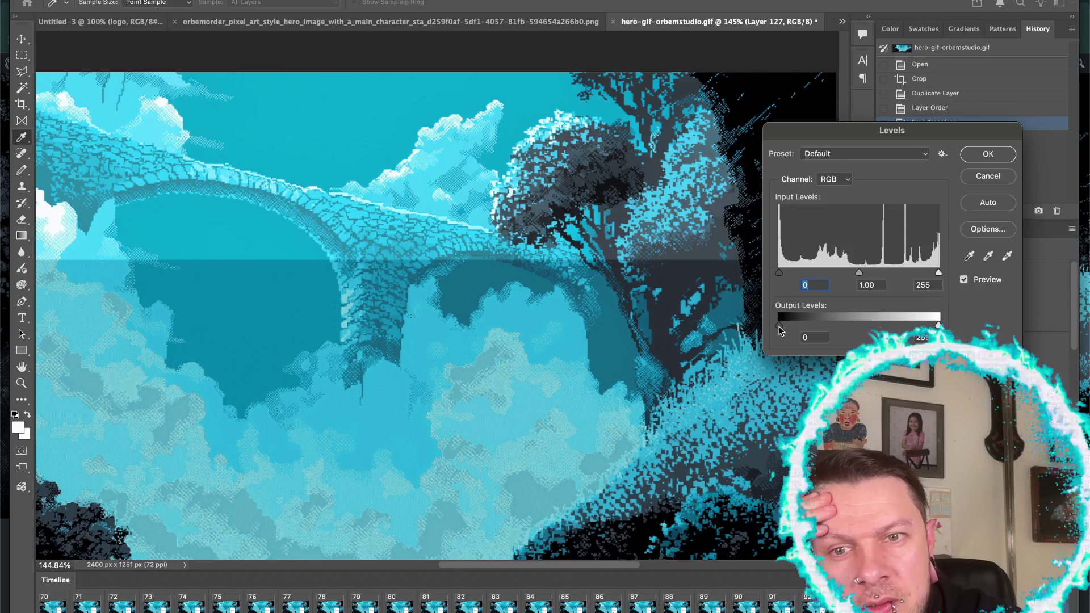
pyautogui.moveTo(780, 329); pyautogui.dragTo(776, 328)
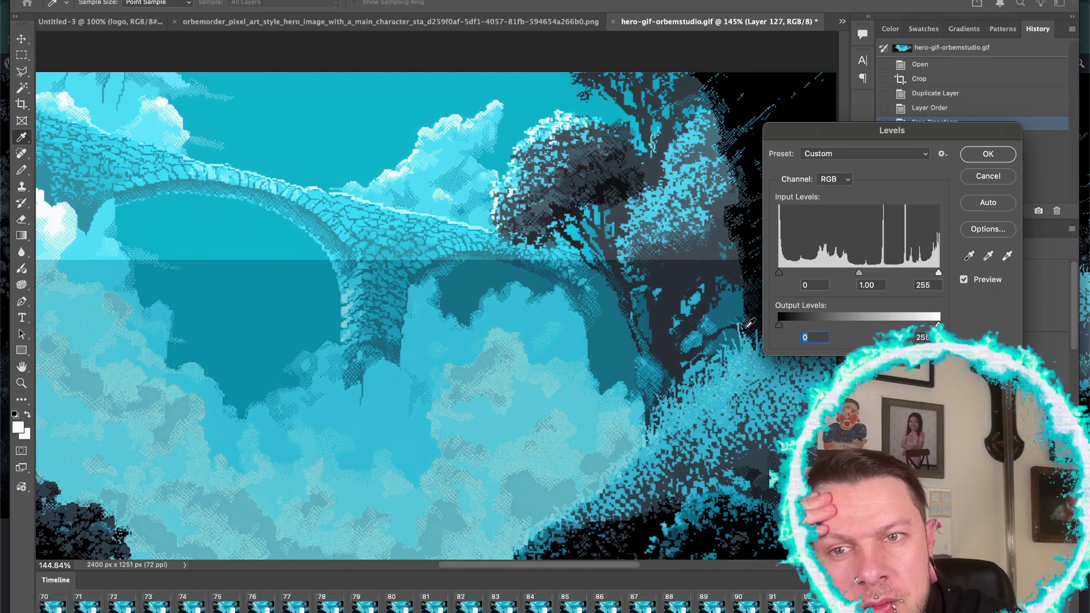
pyautogui.moveTo(937, 324); pyautogui.dragTo(929, 324)
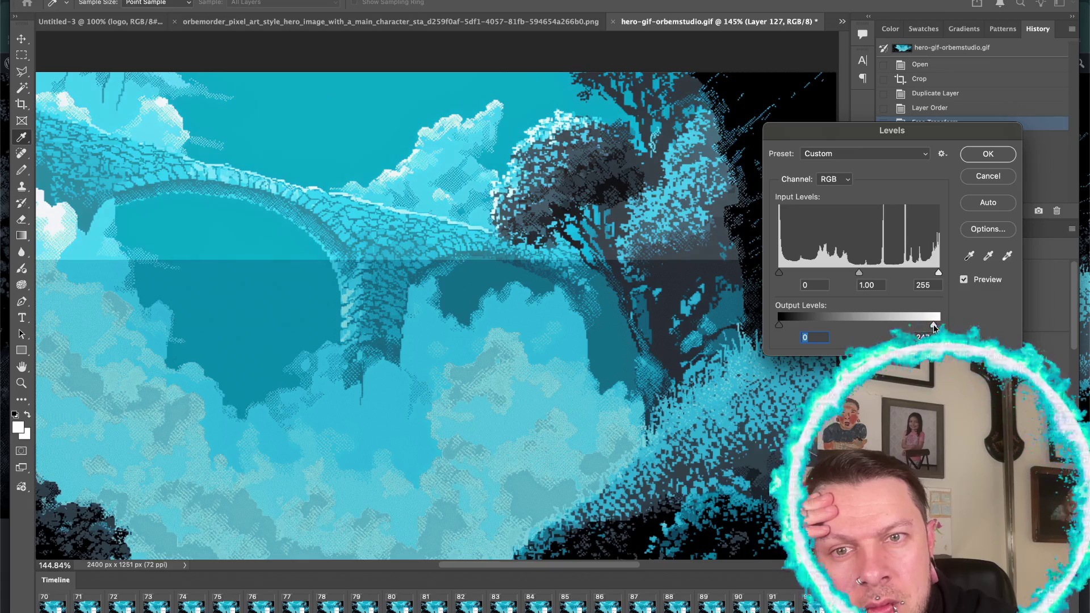
pyautogui.moveTo(928, 324); pyautogui.dragTo(913, 324)
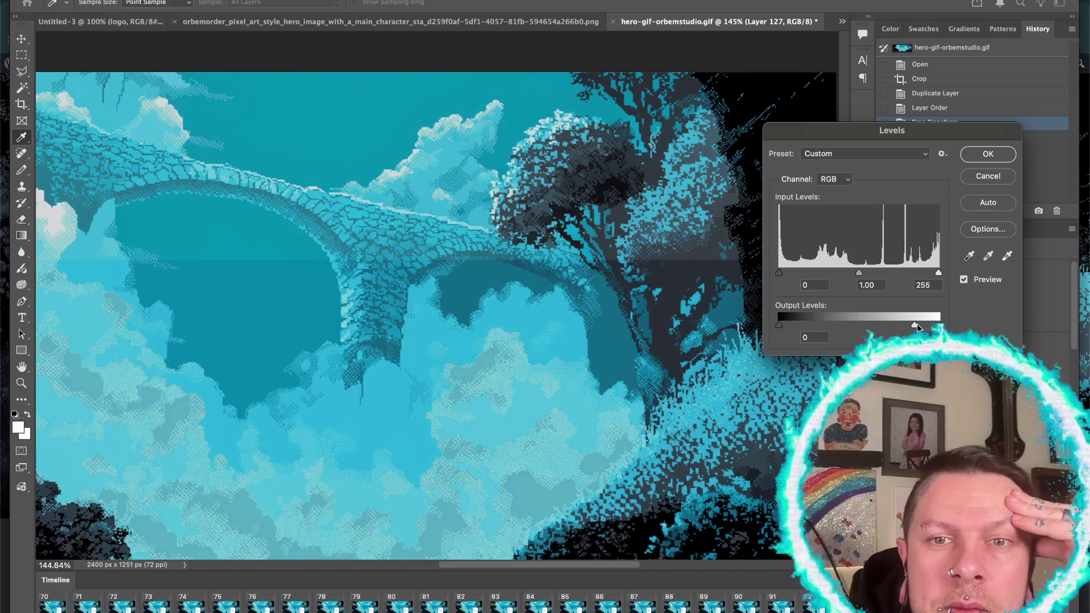
pyautogui.hotkey('shift', 'Down')
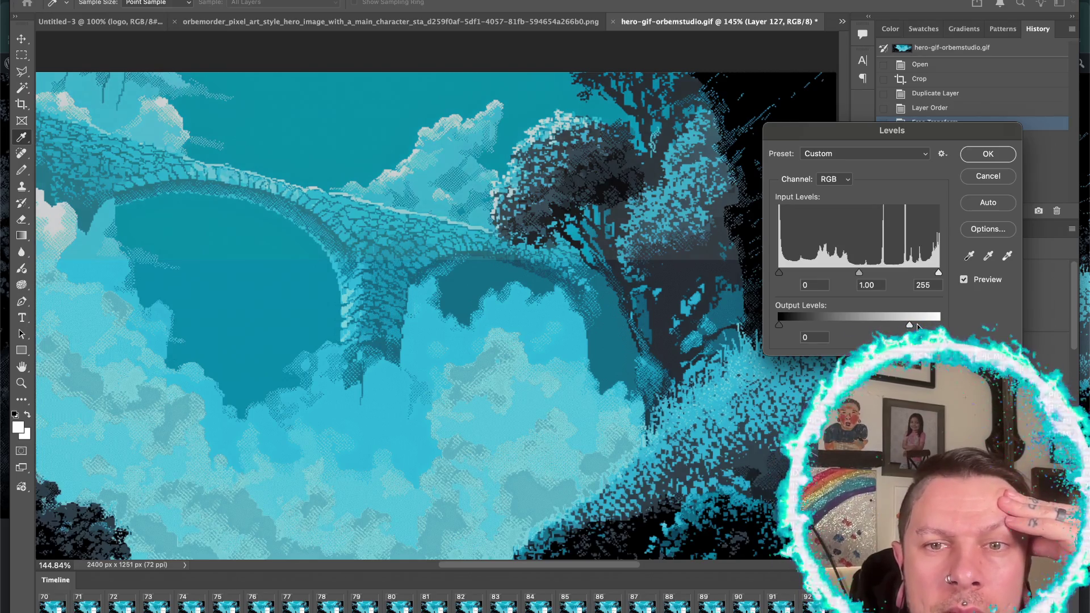
pyautogui.press('Down')
pyautogui.press('Down')
pyautogui.press('Down')
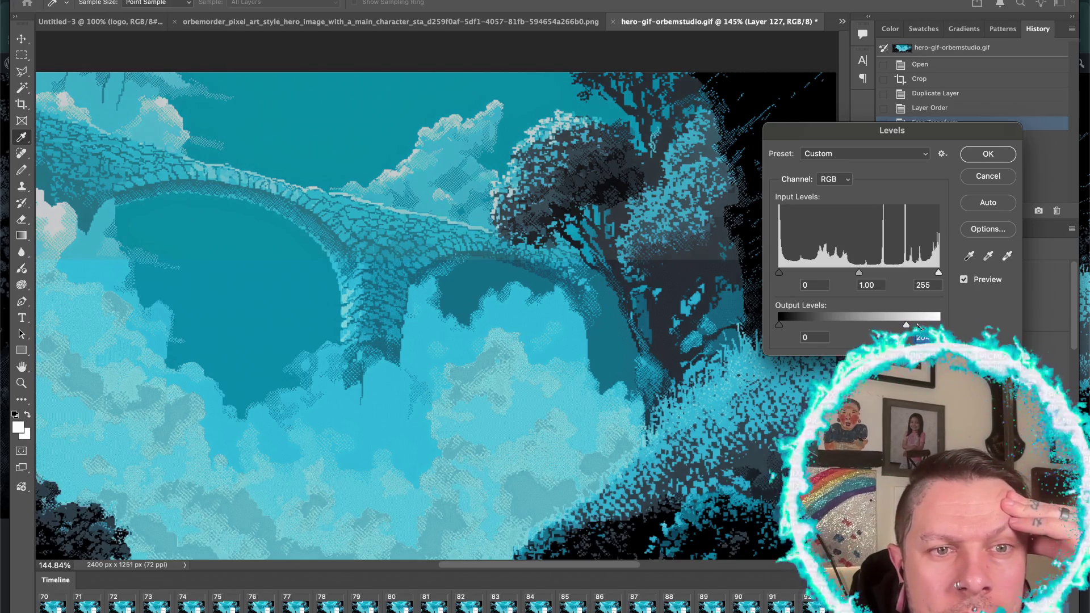
pyautogui.press('Down')
pyautogui.press('Down')
pyautogui.press('Down')
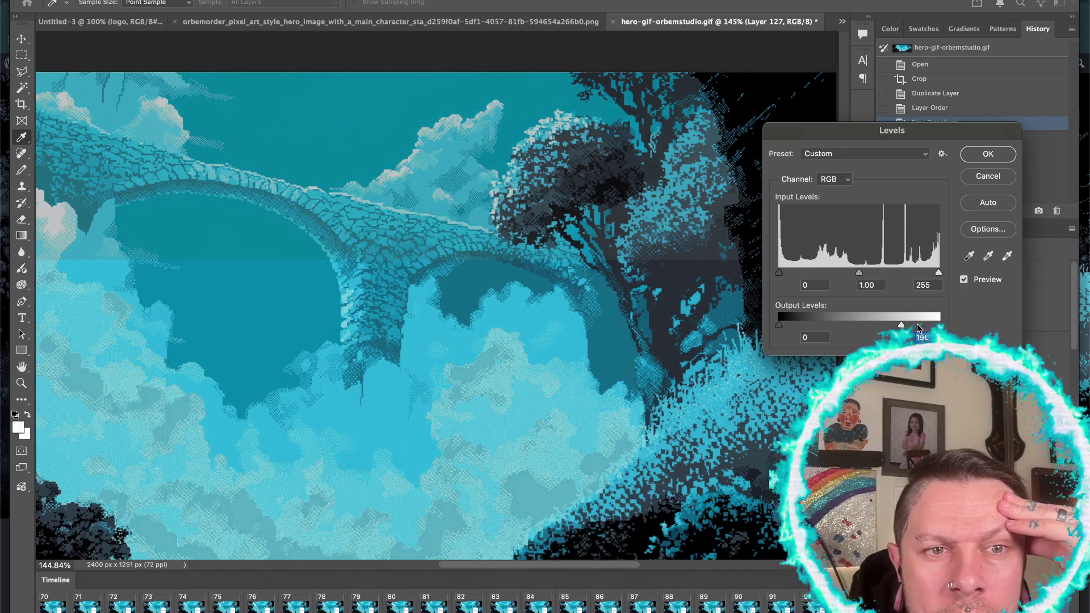
pyautogui.press('Up')
pyautogui.press('Up')
pyautogui.press('Up')
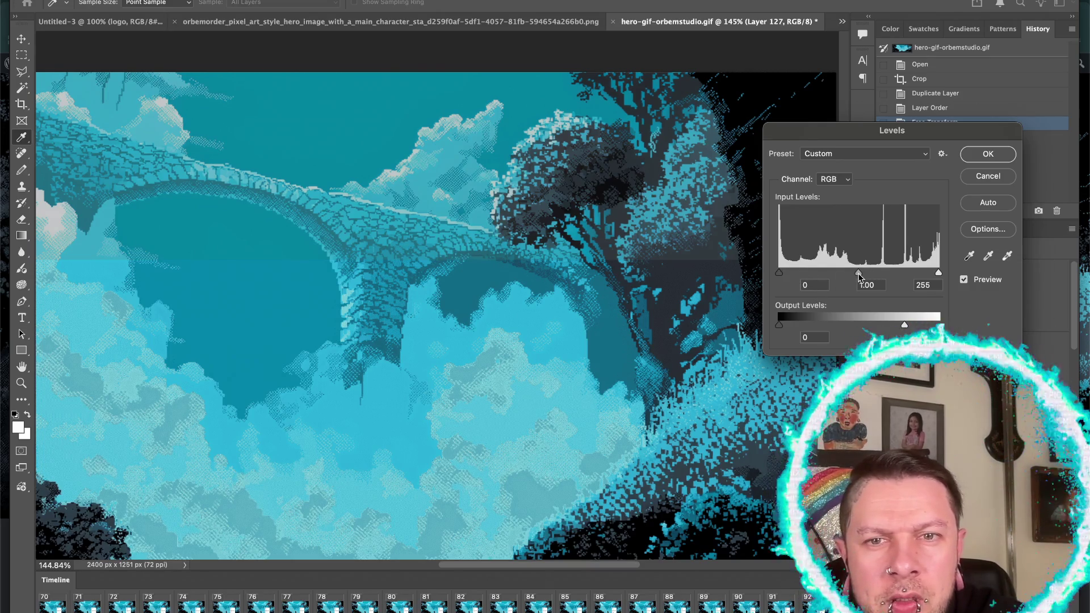
# - Set midtones to 0.81, raise output white slightly, and apply the Levels adjustment
pyautogui.moveTo(859, 274); pyautogui.dragTo(867, 271)
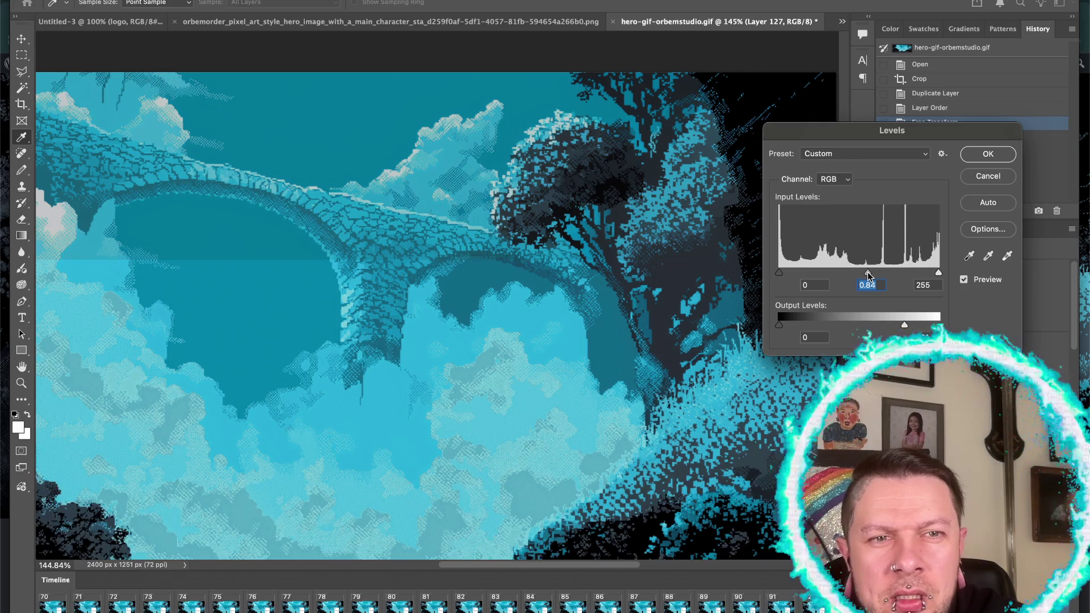
pyautogui.moveTo(905, 324); pyautogui.dragTo(915, 326)
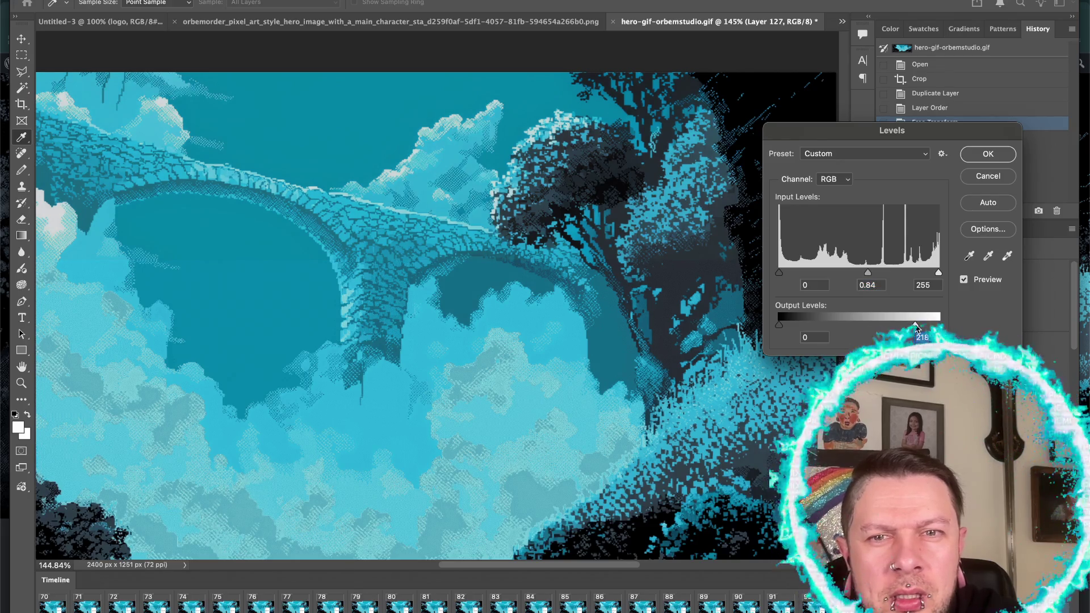
pyautogui.moveTo(867, 273); pyautogui.dragTo(870, 274)
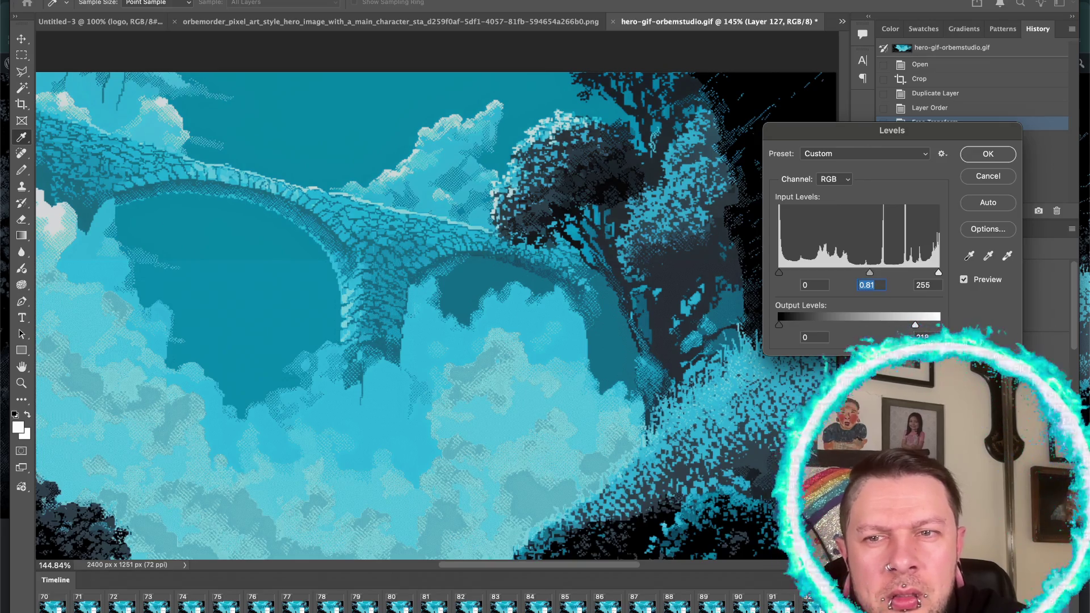
pyautogui.press('Up')
pyautogui.press('Up')
pyautogui.press('Up')
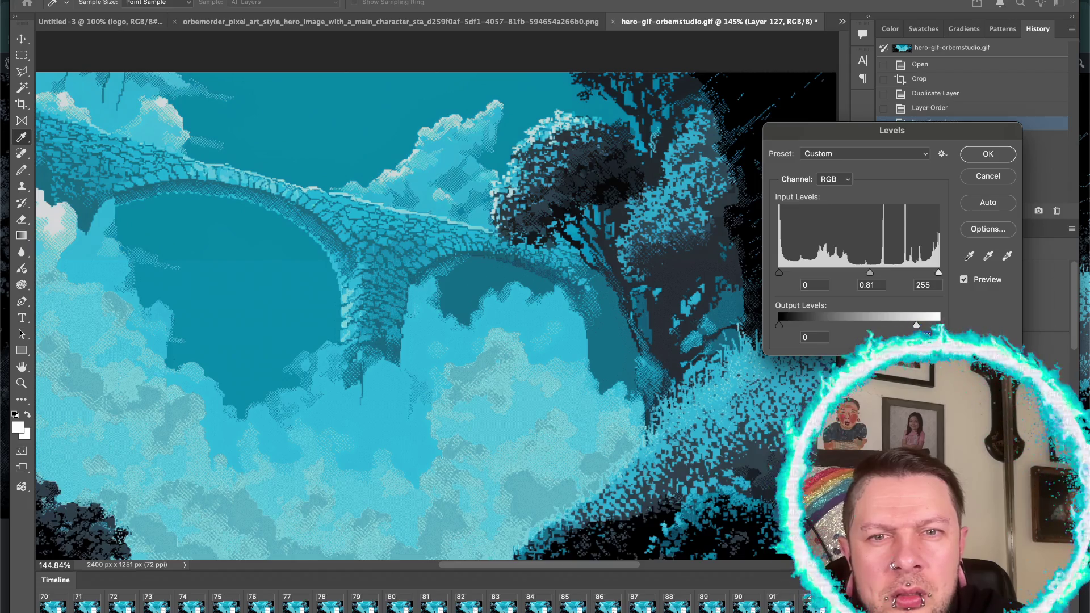
pyautogui.press('Up')
pyautogui.press('Up')
pyautogui.press('Up')
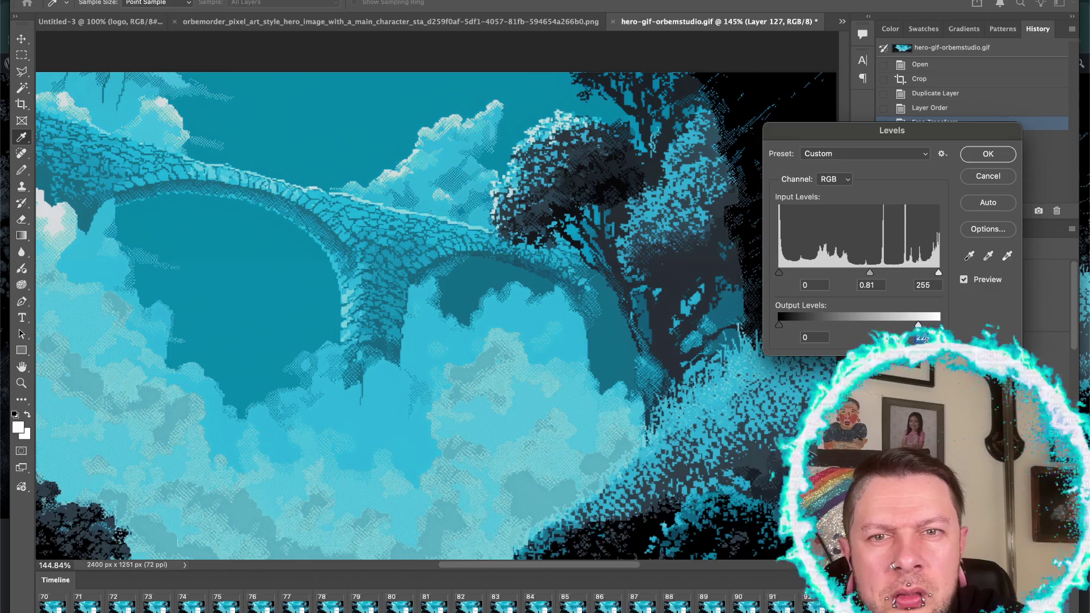
pyautogui.press('Return')
# - Crop-extend the canvas leftward and Generative Expand it, filling it with dark pixel-art trees
pyautogui.press('c')
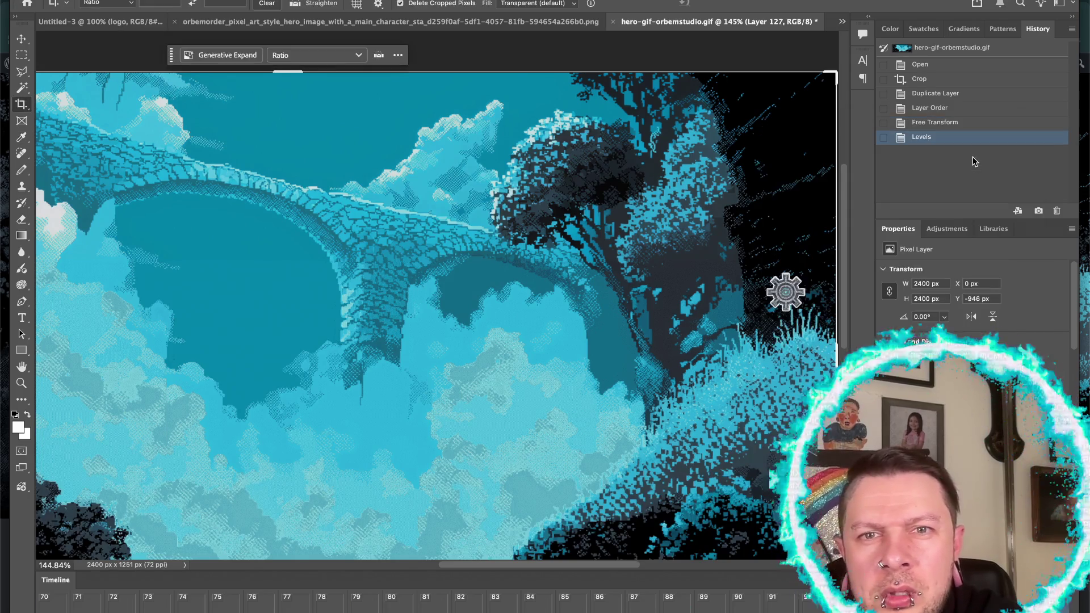
pyautogui.scroll(-5, 665, 308)
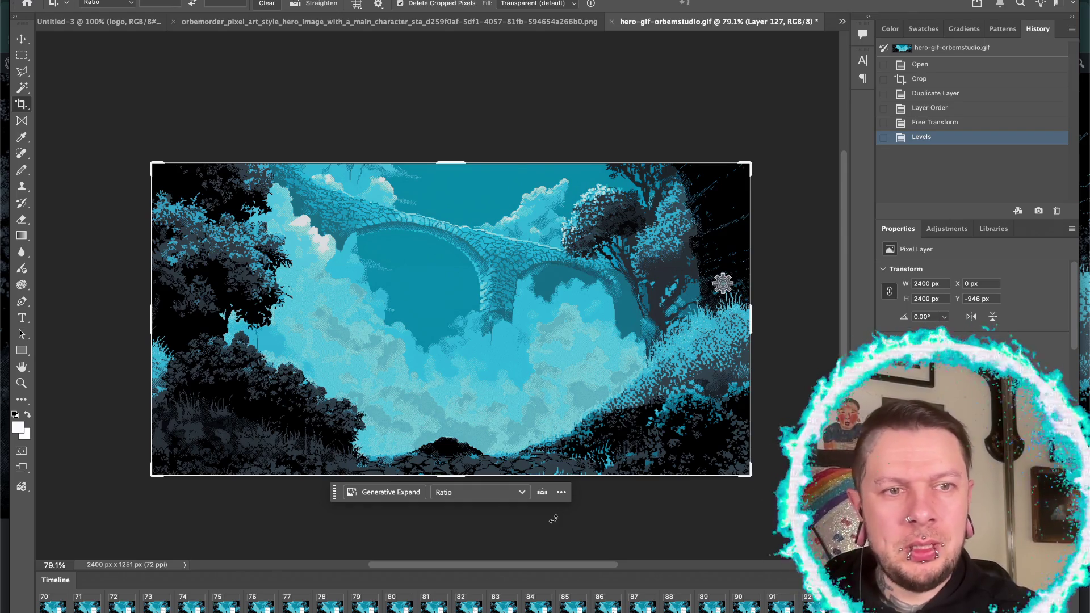
pyautogui.hscroll(-5, 234, 499)
pyautogui.hscroll(-1, 231, 498)
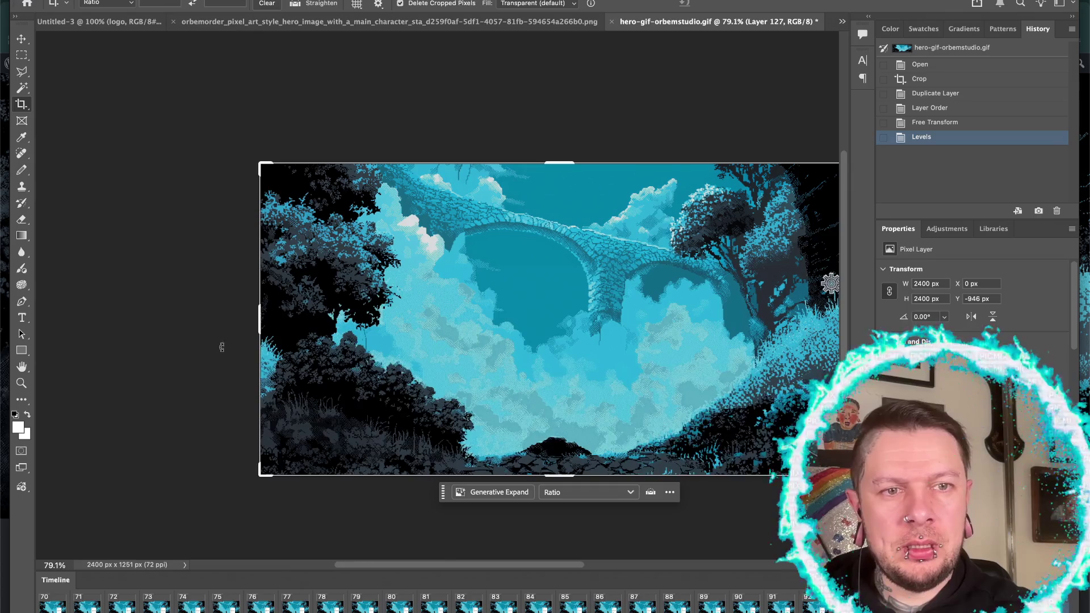
pyautogui.moveTo(254, 317); pyautogui.dragTo(168, 325)
pyautogui.click(469, 493)
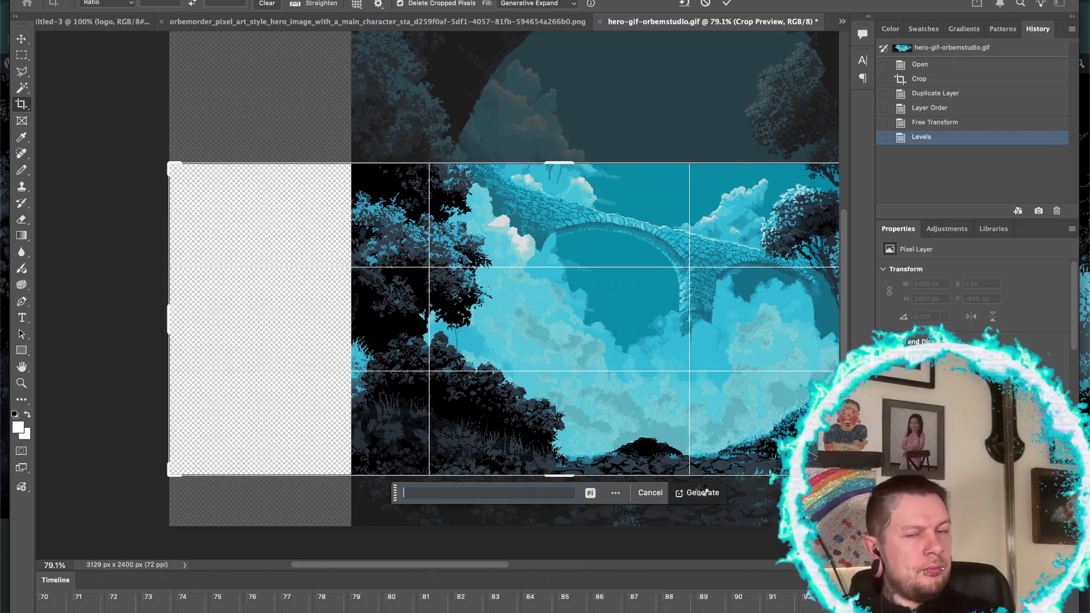
pyautogui.click(701, 492)
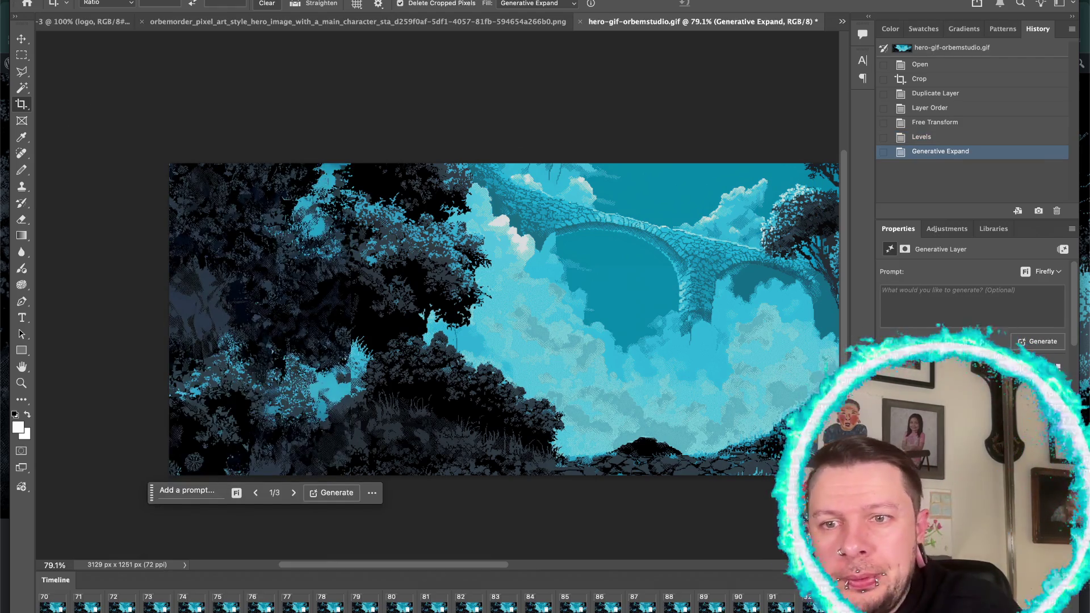
# - Step through Generative Expand variations 2/3 and 3/3, then return to variation 1/3
pyautogui.click(294, 493)
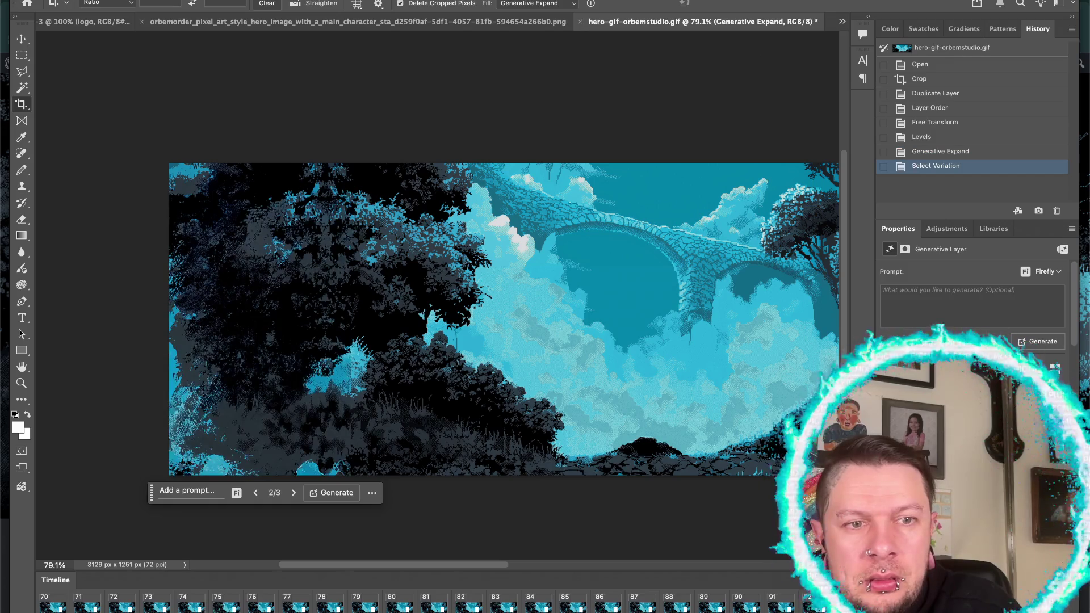
pyautogui.click(294, 492)
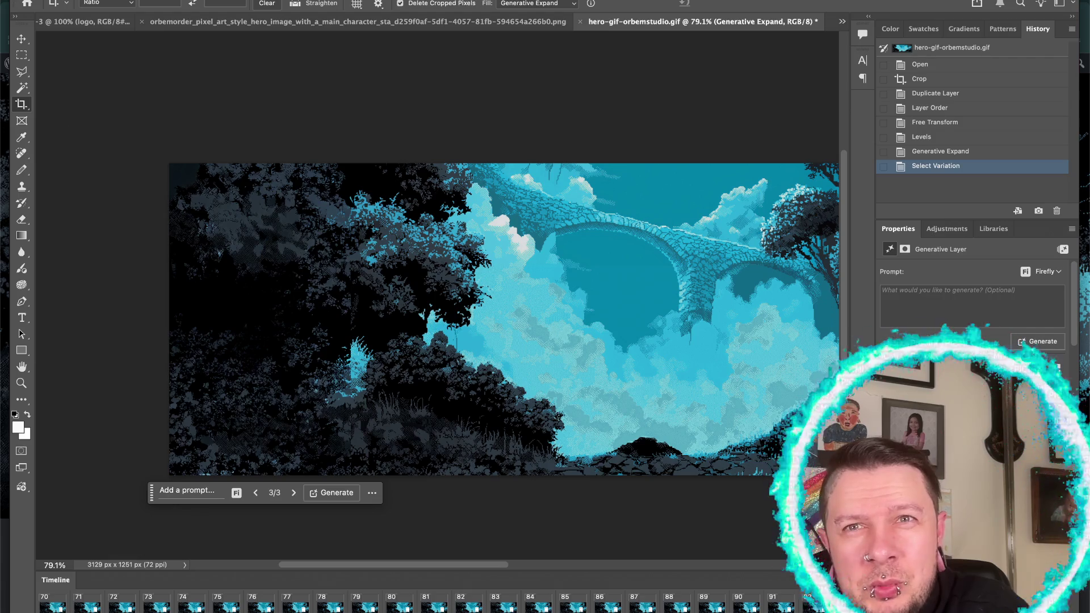
pyautogui.click(255, 493)
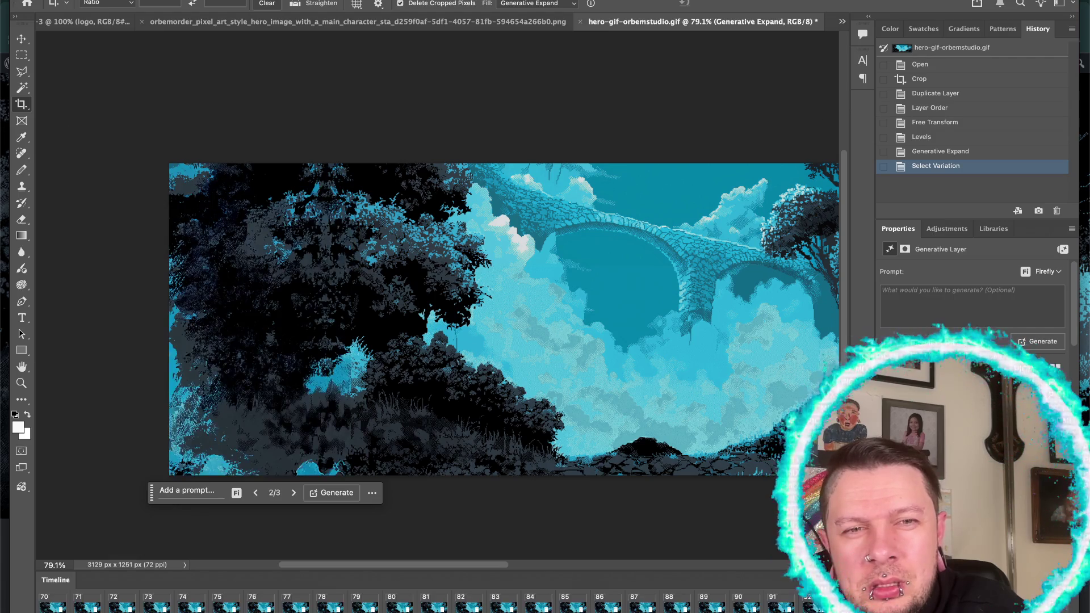
pyautogui.click(256, 493)
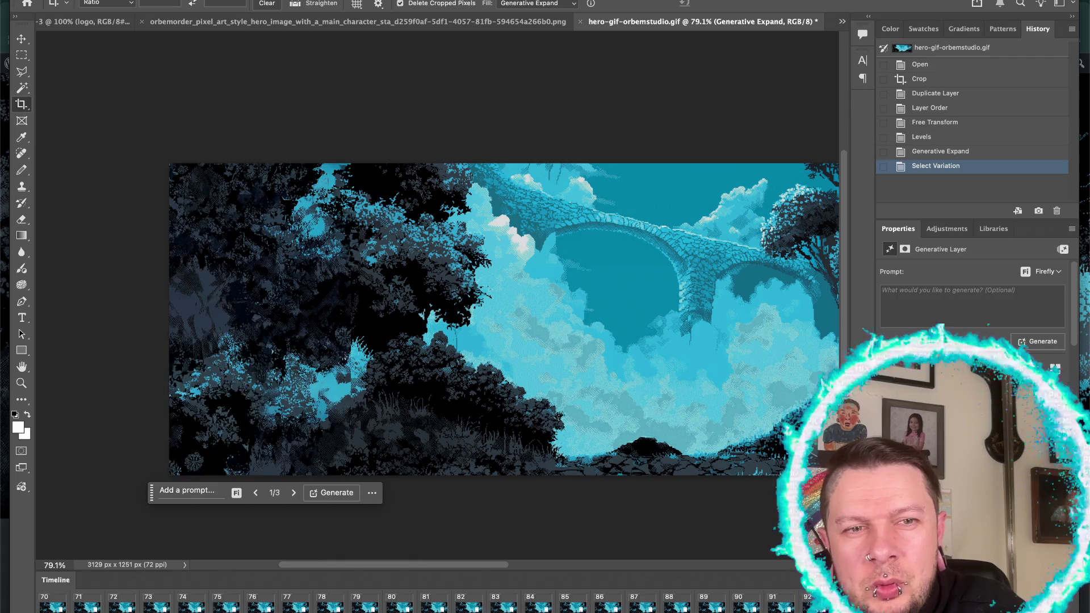
pyautogui.hscroll(3, 617, 407)
pyautogui.hscroll(3, 617, 407)
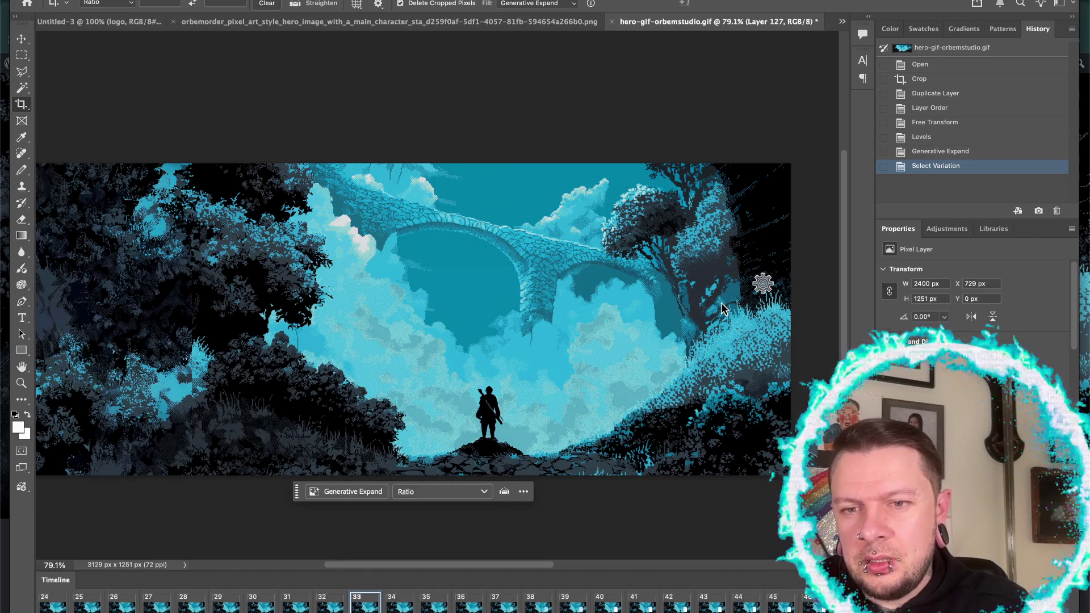
pyautogui.scroll(5, 357, 304)
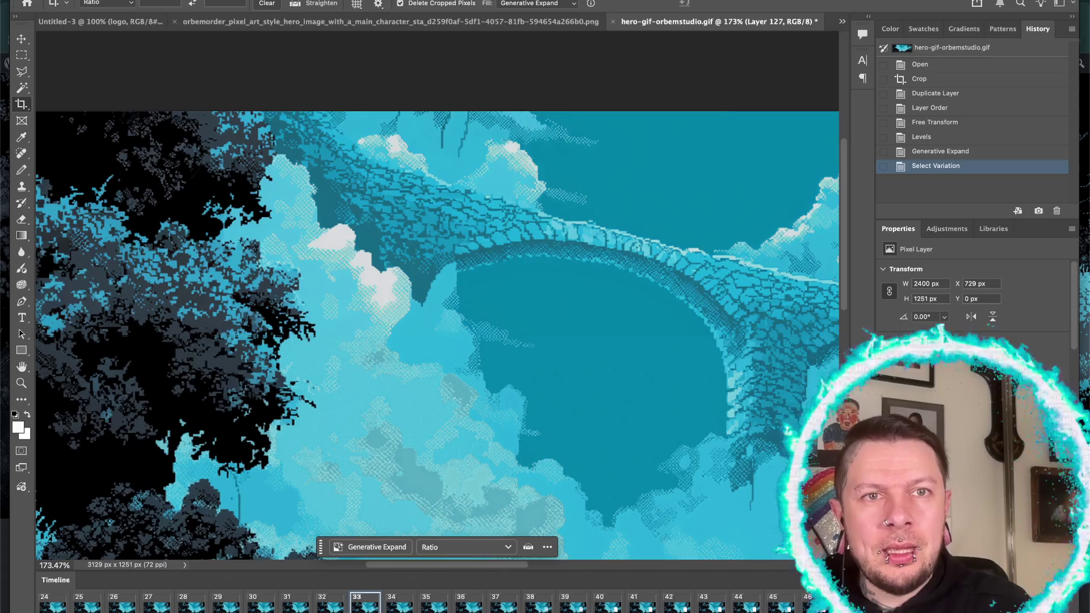
# - Select the pale cloud highlights with Color Range (fuzziness 80) and open Hue/Saturation
pyautogui.click(281, 1)
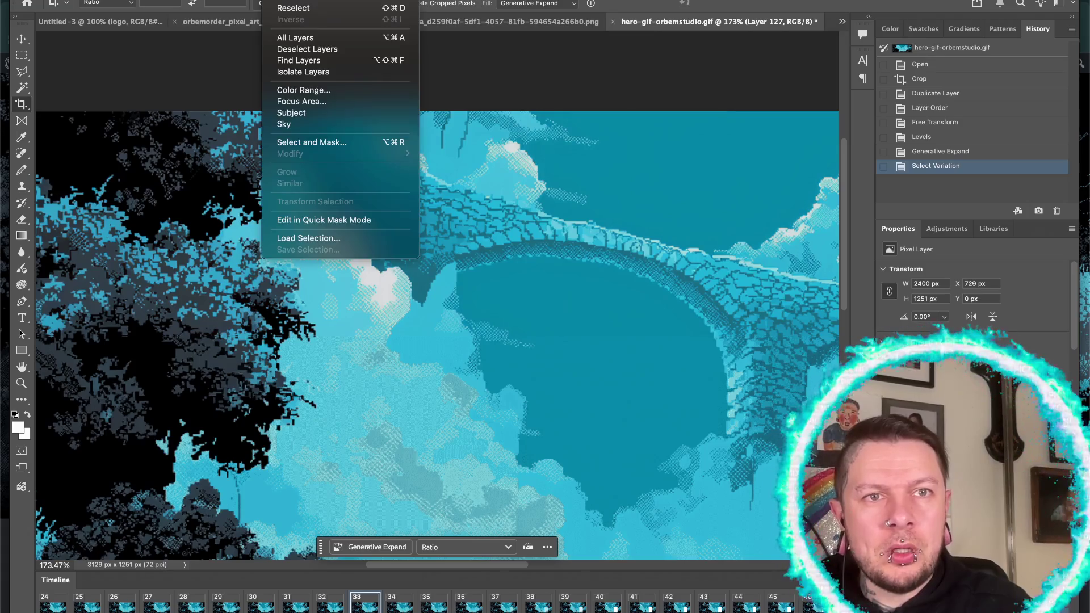
pyautogui.click(303, 89)
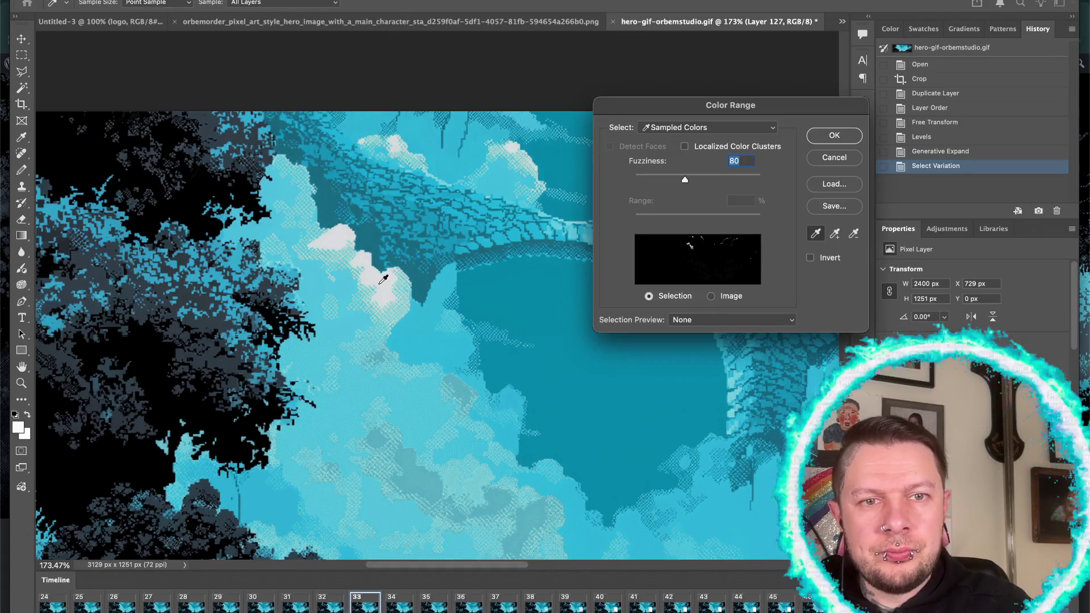
pyautogui.click(832, 136)
pyautogui.hscroll(5, 654, 307)
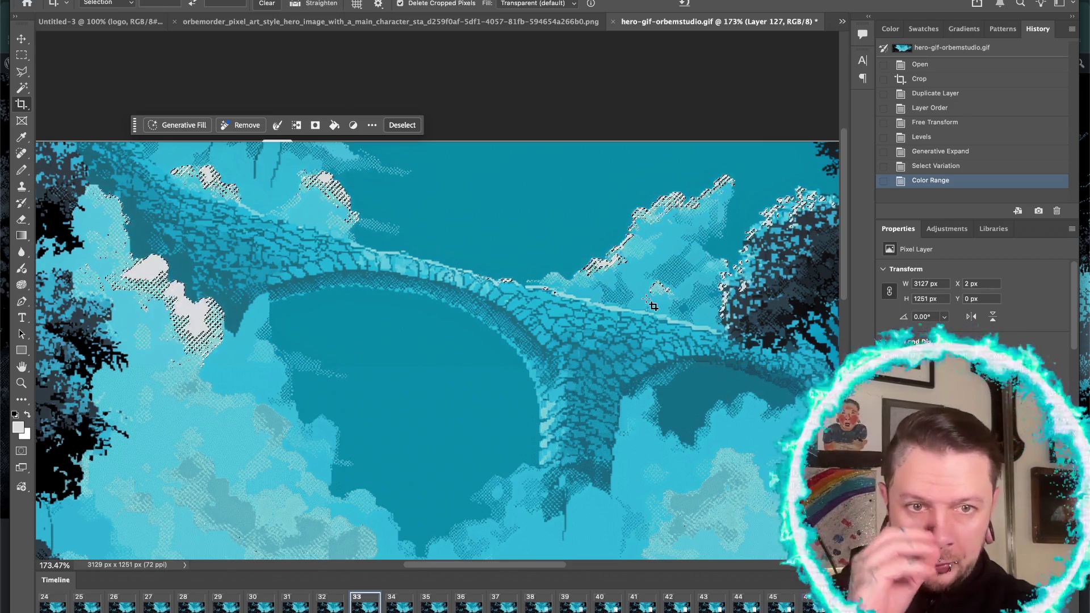
pyautogui.hotkey('ctrl', 'u')
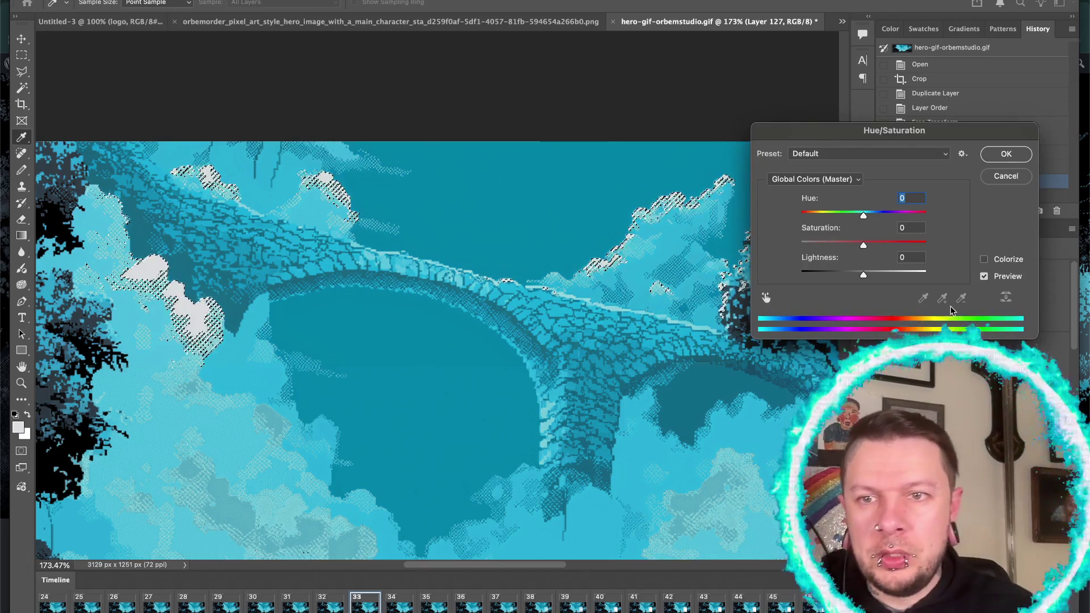
# - Colorize the cloud highlights dark teal: Hue 194, Saturation 37, Lightness -39
pyautogui.click(984, 260)
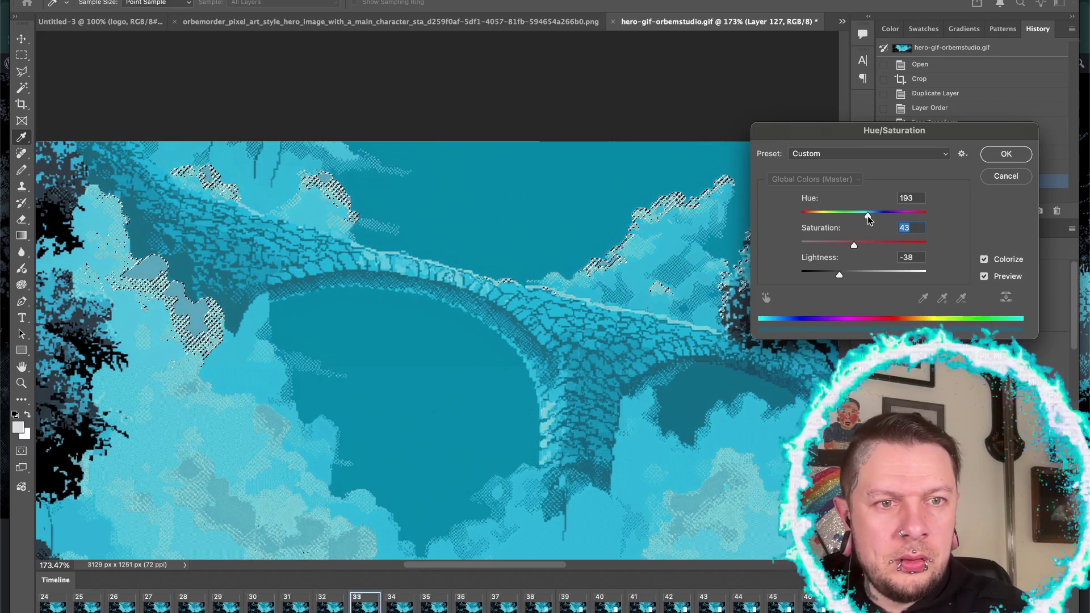
pyautogui.moveTo(854, 245); pyautogui.dragTo(847, 244)
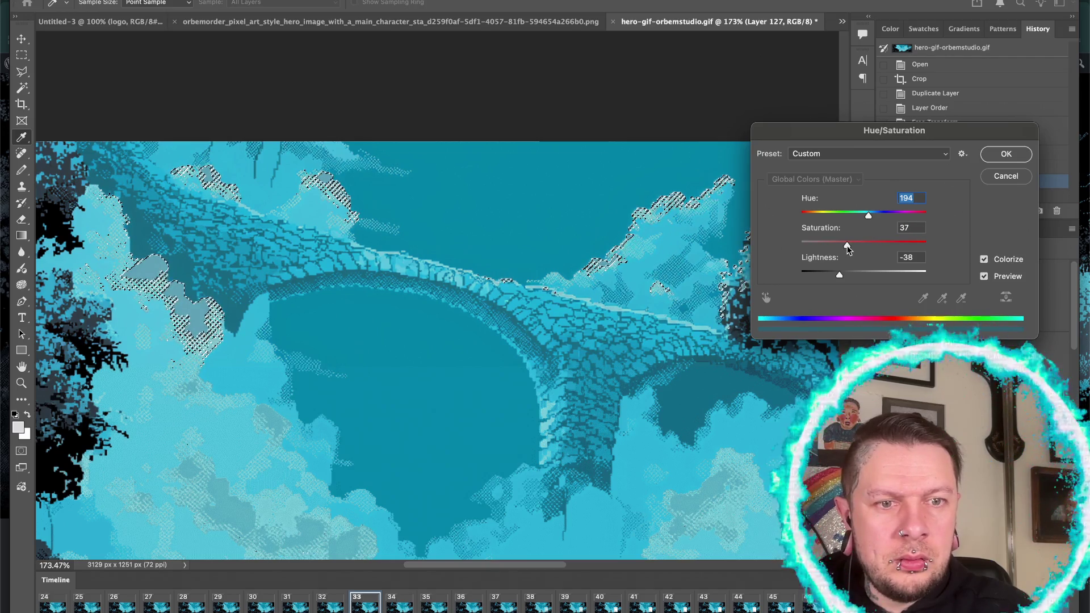
pyautogui.click(909, 258)
pyautogui.press('Down')
pyautogui.press('Down')
pyautogui.press('Down')
pyautogui.press('Up')
pyautogui.press('Up')
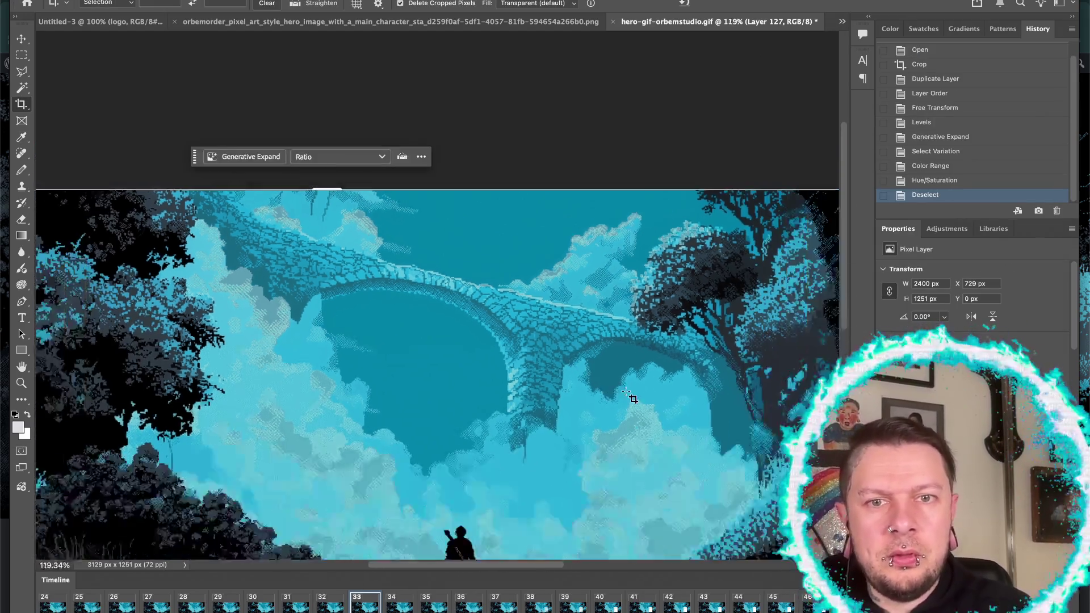
pyautogui.hotkey('ctrl', '0')
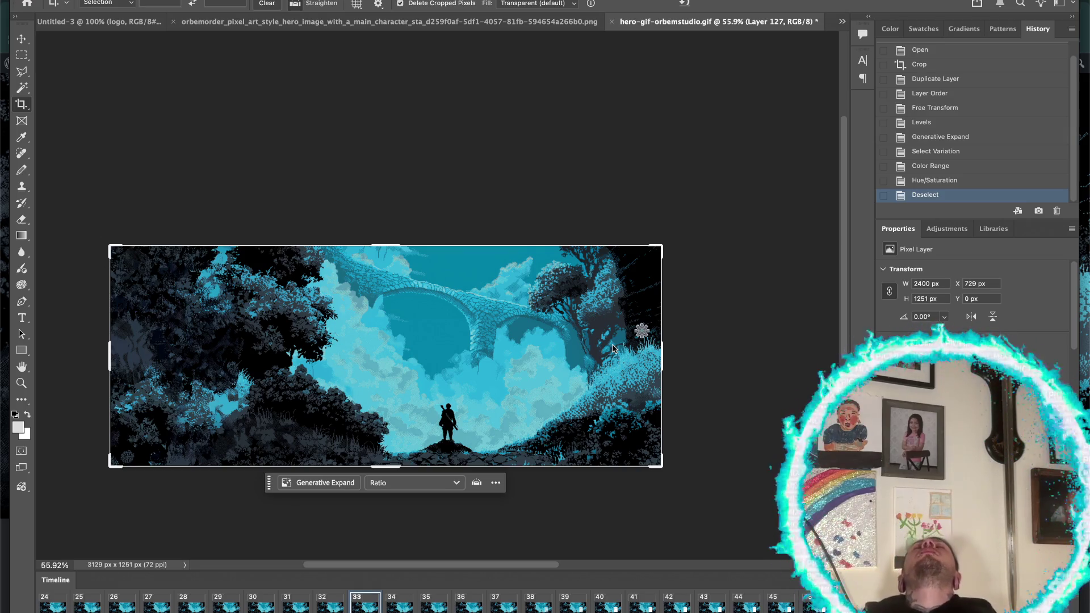
# - Open Save for Web (Legacy) to preview the banner as a 64-colour GIF
pyautogui.press('super+alt+shift+s')
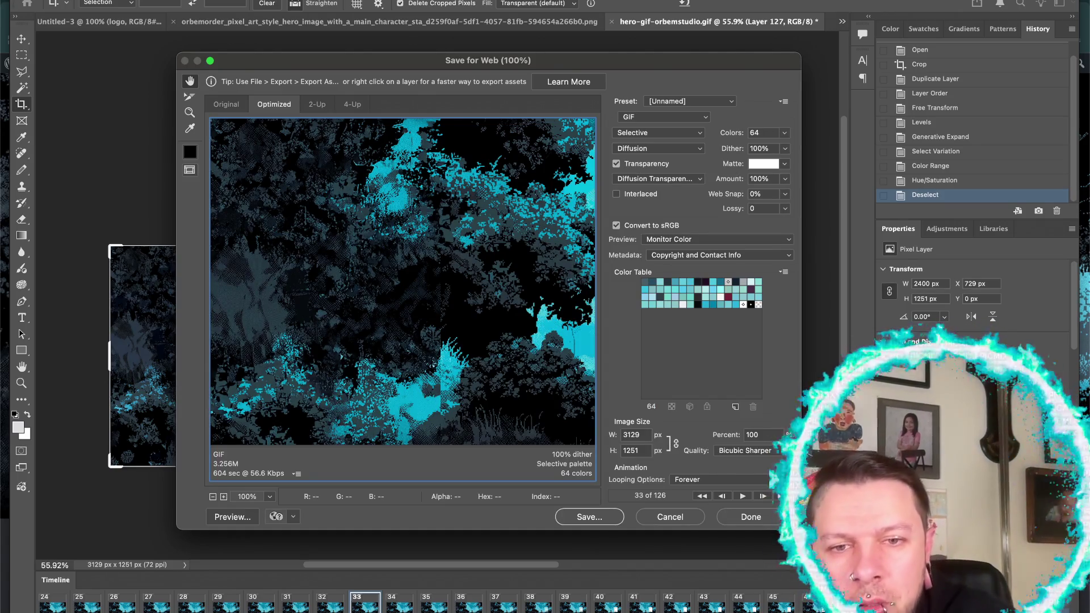
pyautogui.click(662, 518)
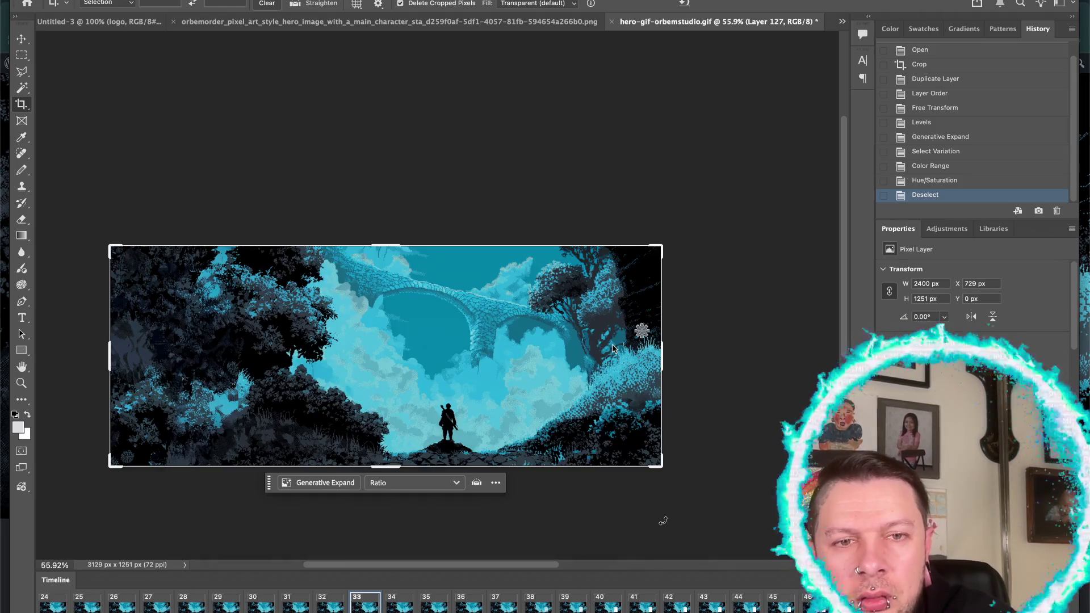
pyautogui.click(641, 331)
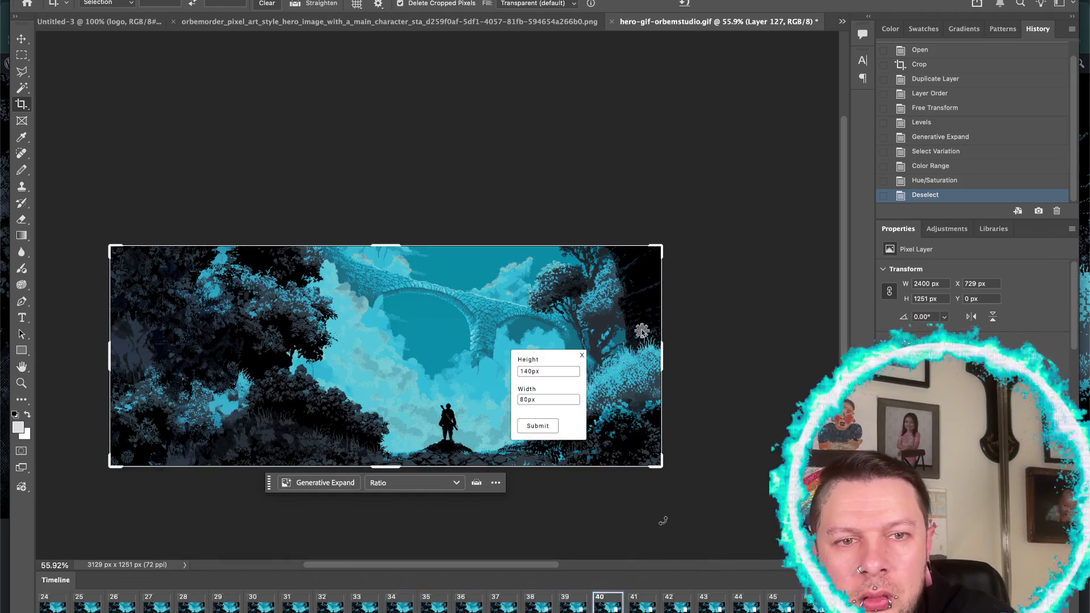
pyautogui.doubleClick(528, 372)
pyautogui.write('200')
pyautogui.click(527, 400)
pyautogui.write('114')
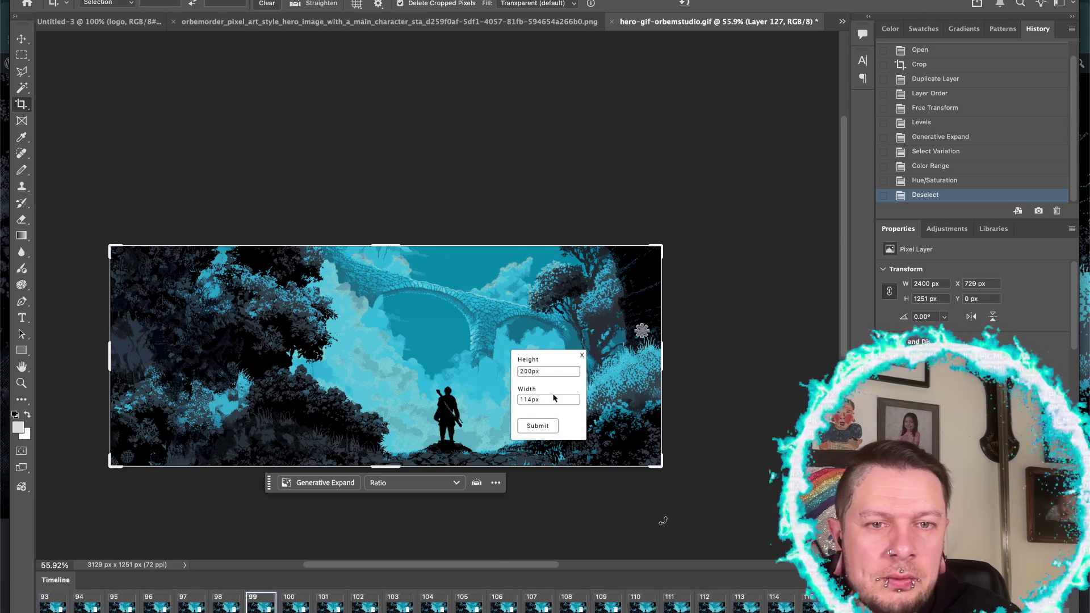
pyautogui.click(581, 356)
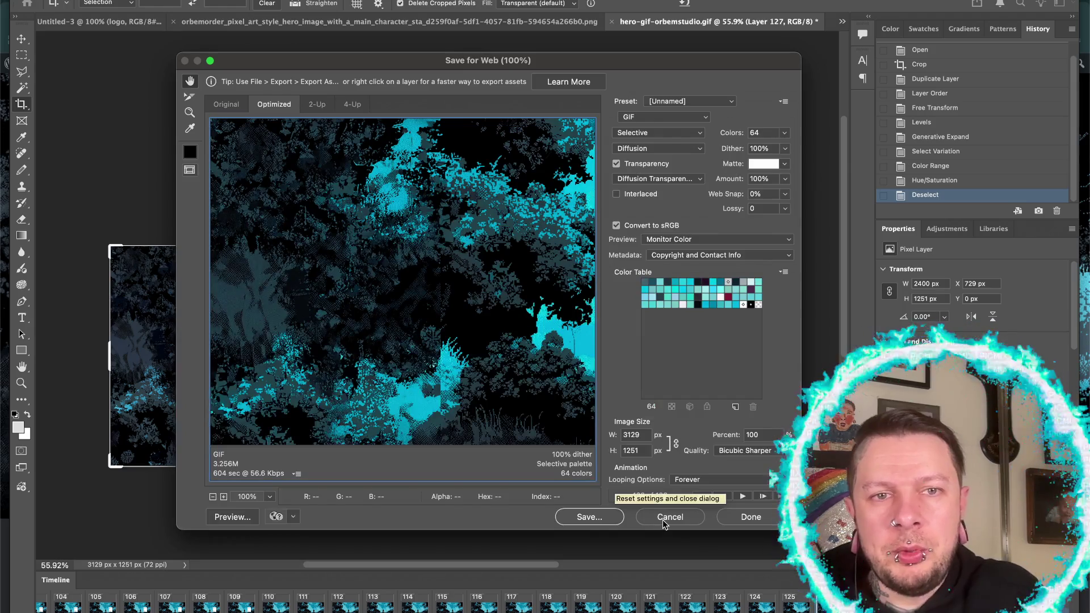
# - Export a 2000-px-wide GIF, replacing hero-gif-orbemstudio-expand.gif in the orbem.studio folder
pyautogui.click(633, 435)
pyautogui.write('2000')
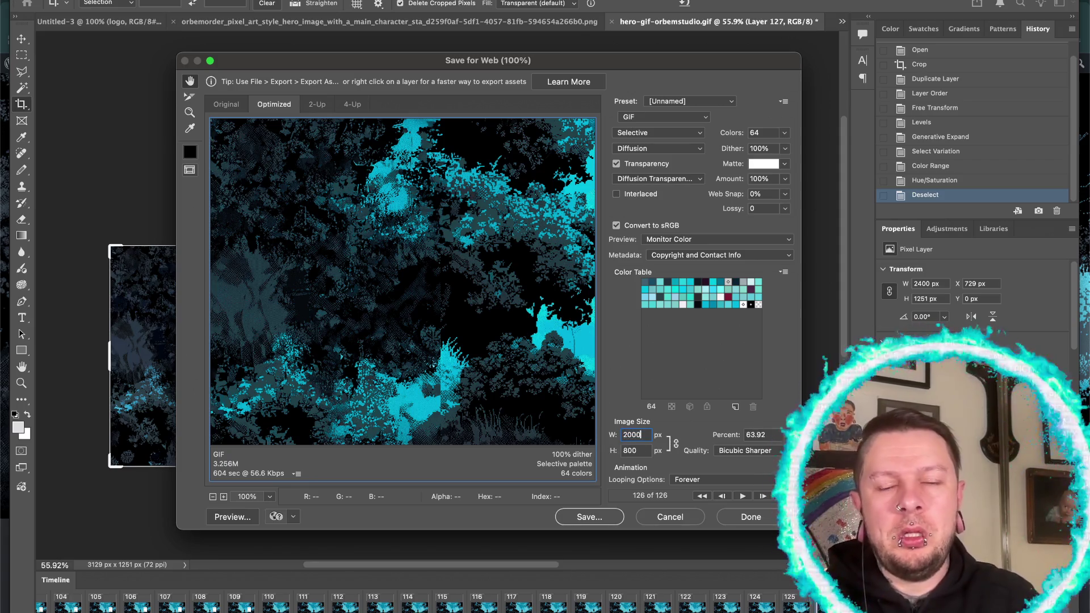
pyautogui.click(583, 517)
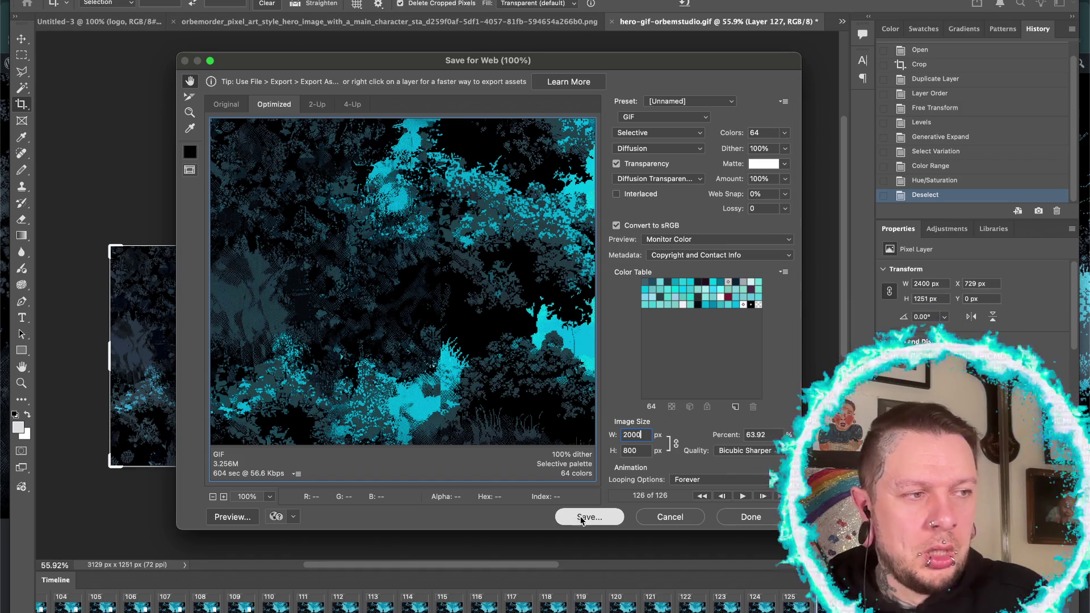
pyautogui.click(581, 517)
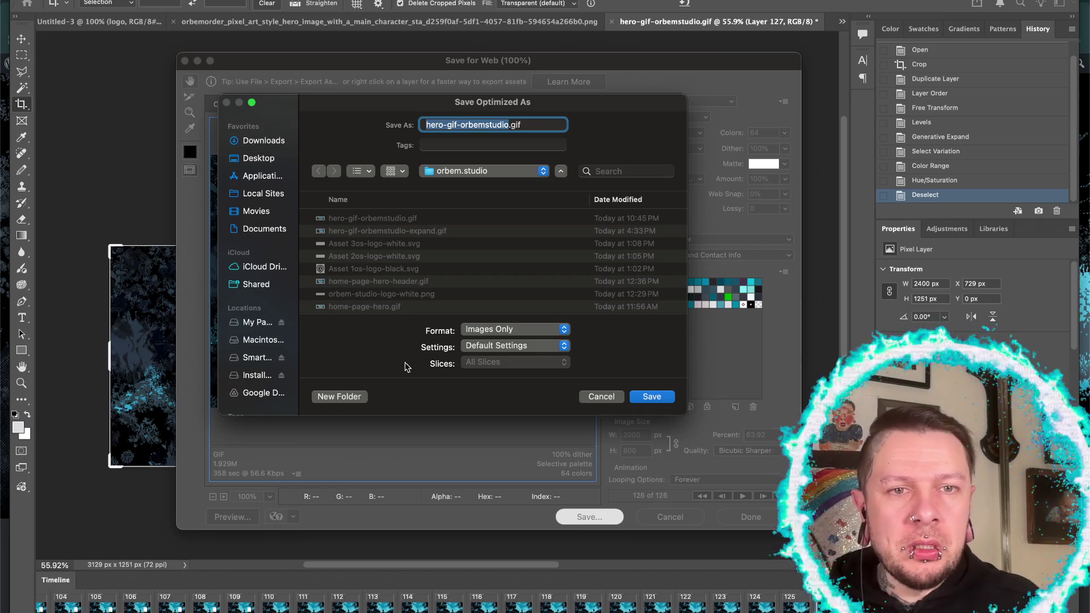
pyautogui.click(391, 232)
pyautogui.click(652, 396)
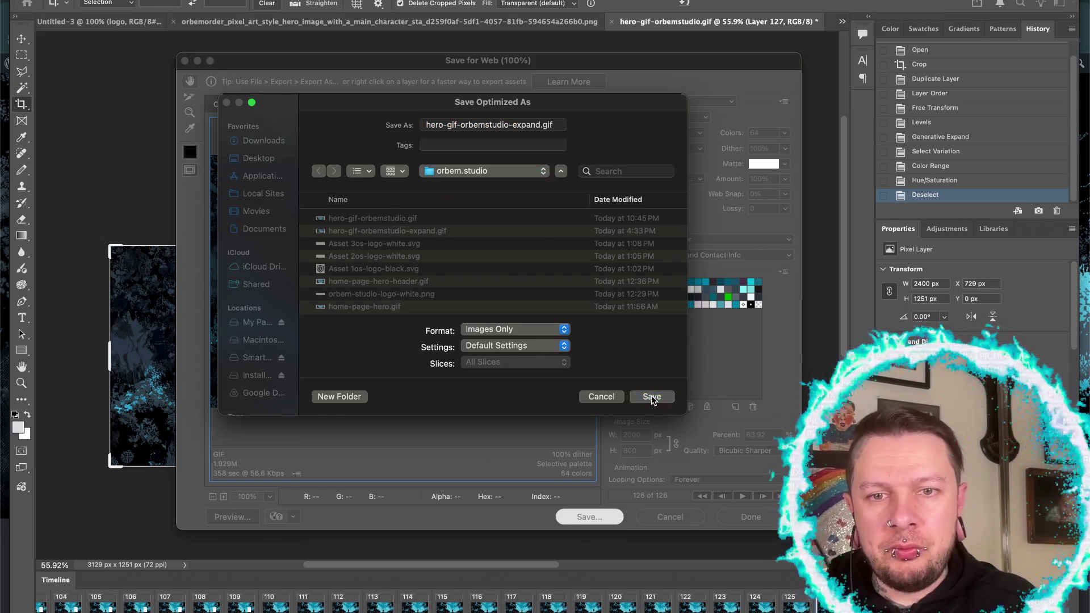
pyautogui.click(495, 321)
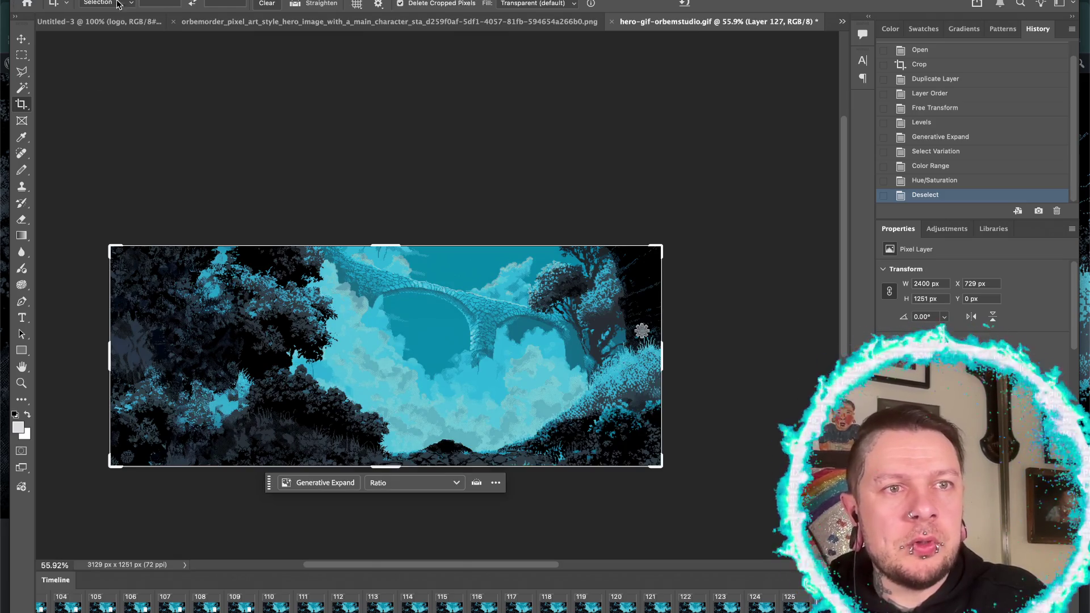
# - In Render Video, set the output size to 2000 × 800 with the High Quality preset
pyautogui.click(117, 2)
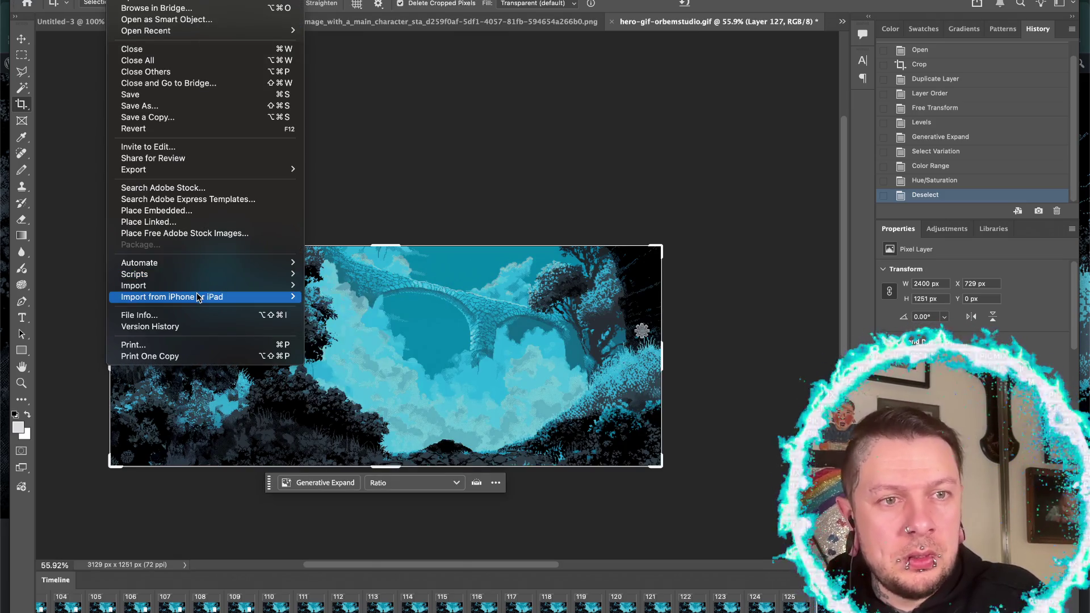
pyautogui.moveTo(182, 169)
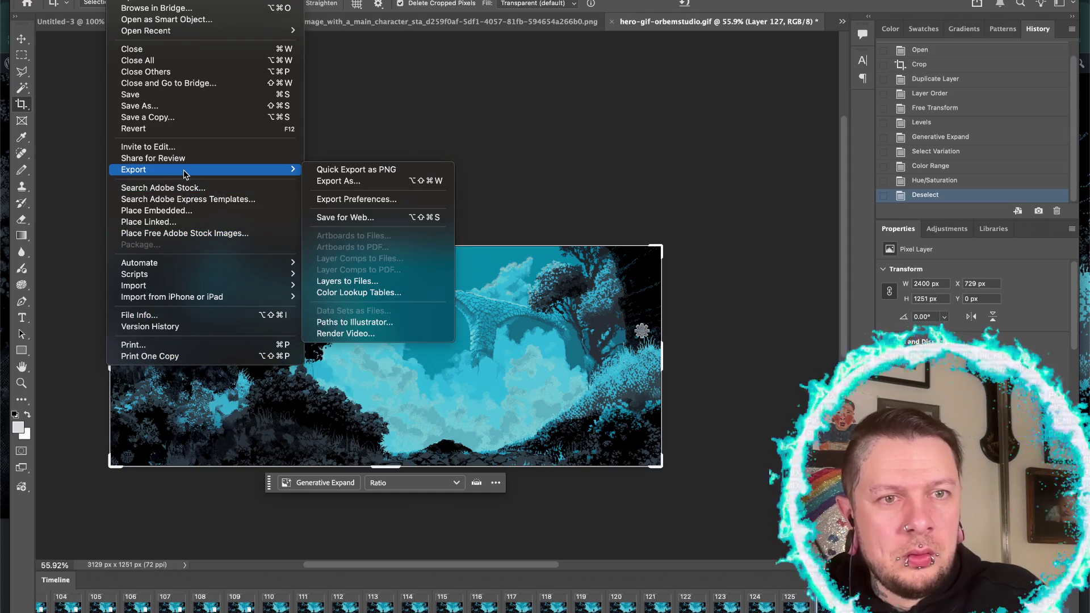
pyautogui.click(347, 333)
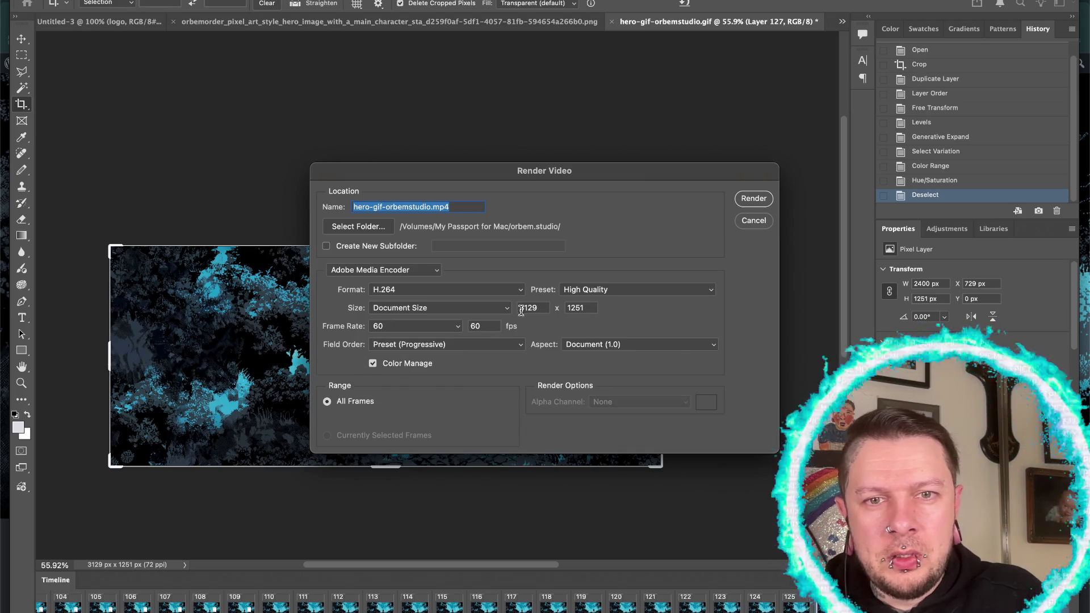
pyautogui.doubleClick(539, 308)
pyautogui.write('2000')
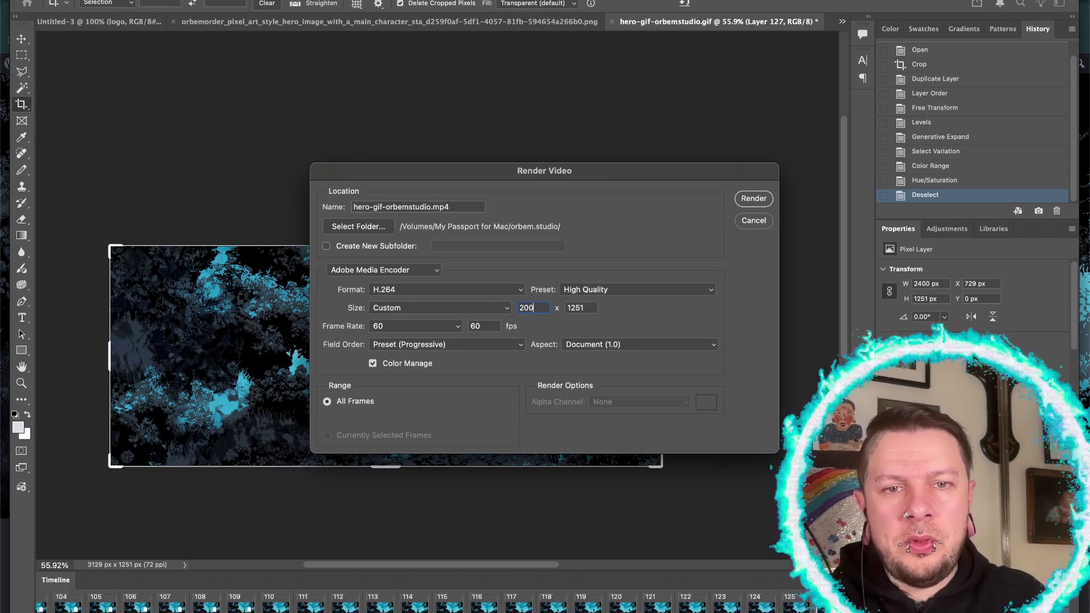
pyautogui.press('Tab')
pyautogui.write('800')
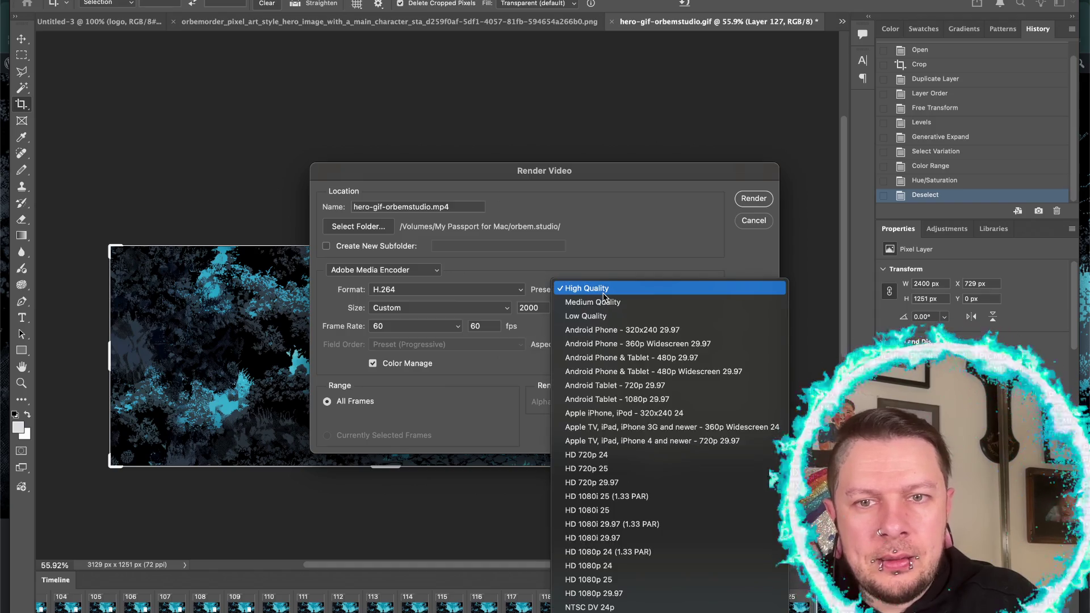
pyautogui.click(603, 293)
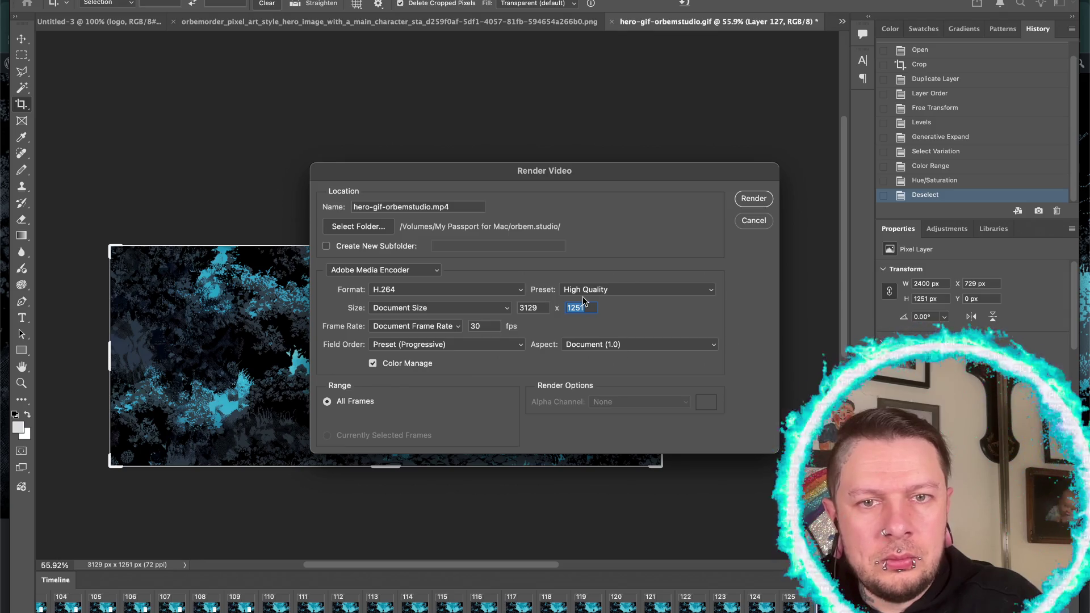
pyautogui.doubleClick(534, 307)
pyautogui.write('2000')
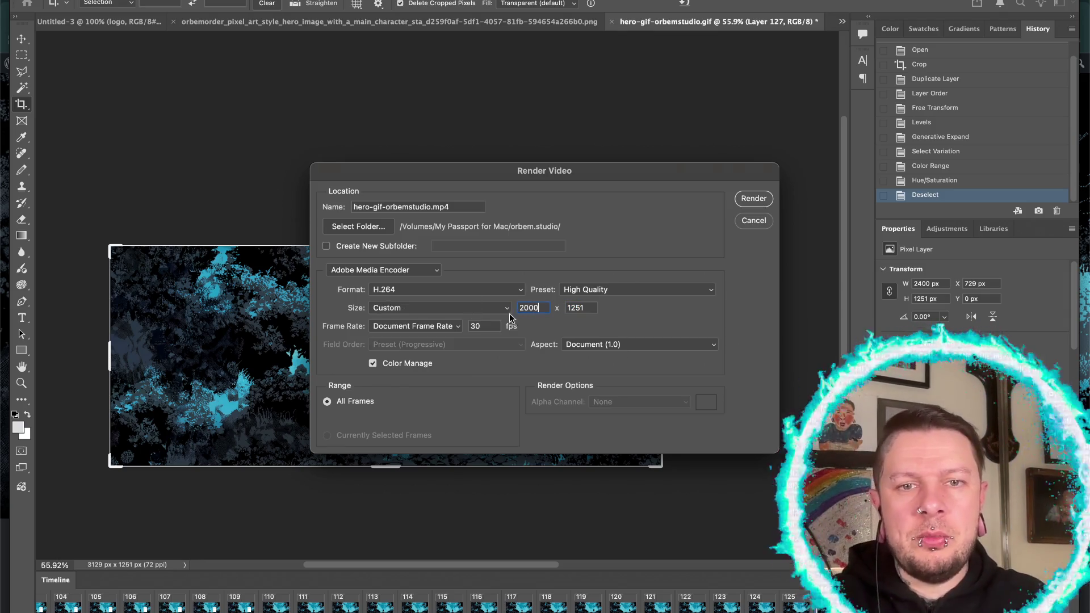
pyautogui.doubleClick(589, 311)
pyautogui.write('800')
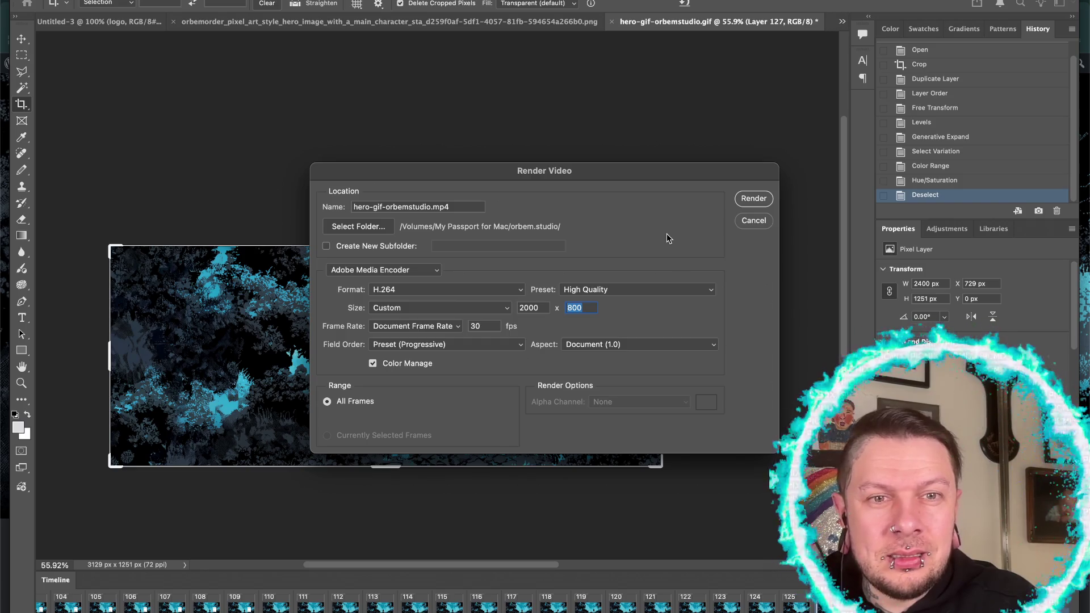
# - Name the output hero-video-orbemstudio.mp4 and render the video
pyautogui.tripleClick(382, 206)
pyautogui.press('BackSpace')
pyautogui.press('super+z')
pyautogui.click(354, 207)
pyautogui.press('BackSpace')
pyautogui.press('BackSpace')
pyautogui.press('BackSpace')
pyautogui.write('video')
pyautogui.click(748, 202)
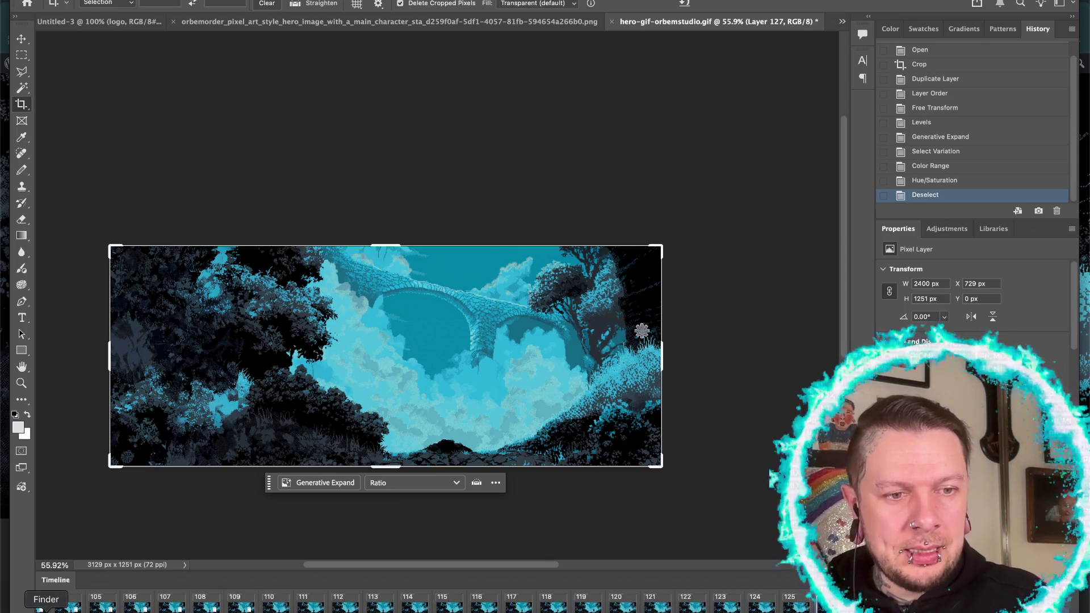
# - Bring up the orbem.studio folder in Finder once the video export completes
pyautogui.click(46, 601)
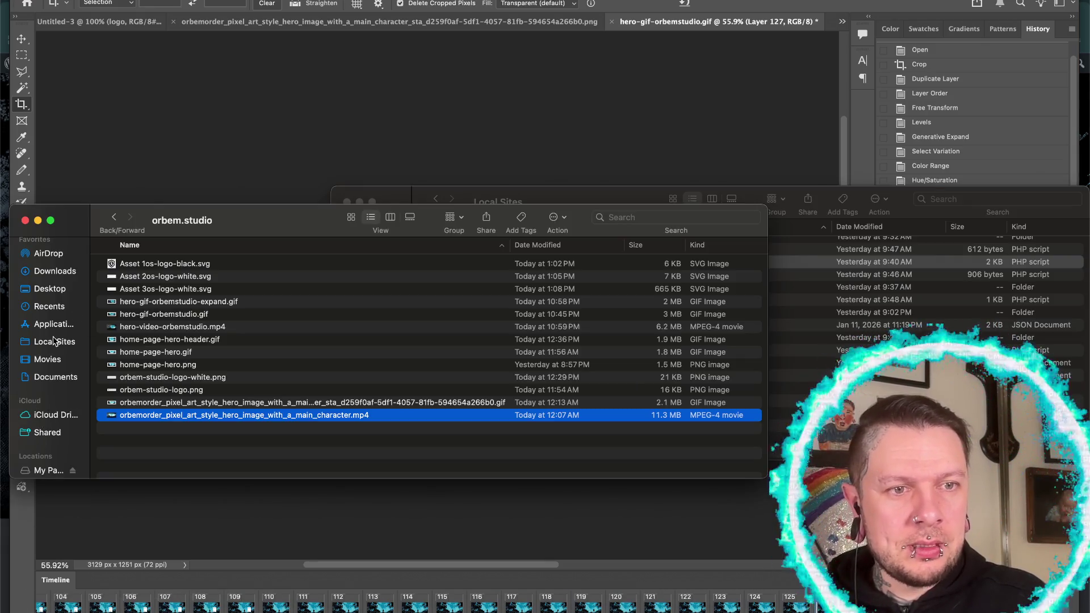
# - Open hero-video-orbemstudio.mp4 from the orbem.studio folder on My Passport for Mac
pyautogui.click(46, 470)
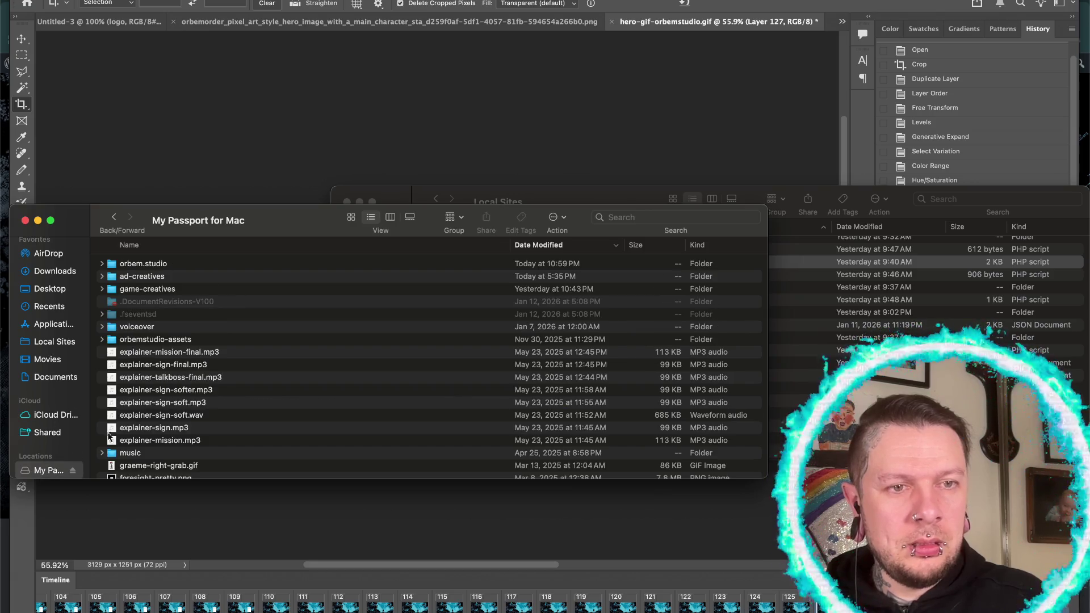
pyautogui.click(152, 266)
pyautogui.doubleClick(152, 267)
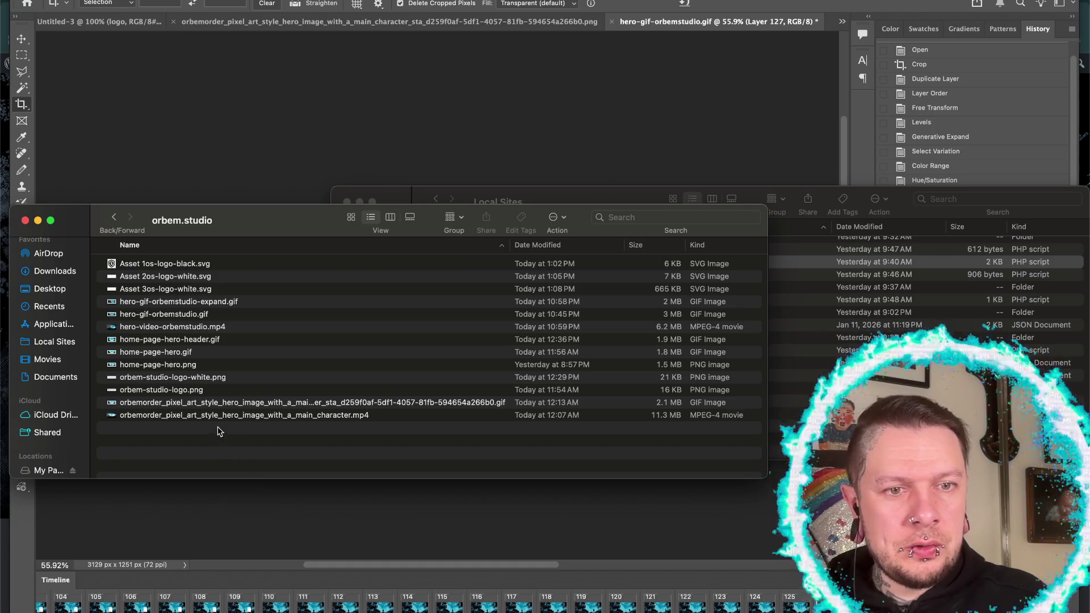
pyautogui.click(178, 328)
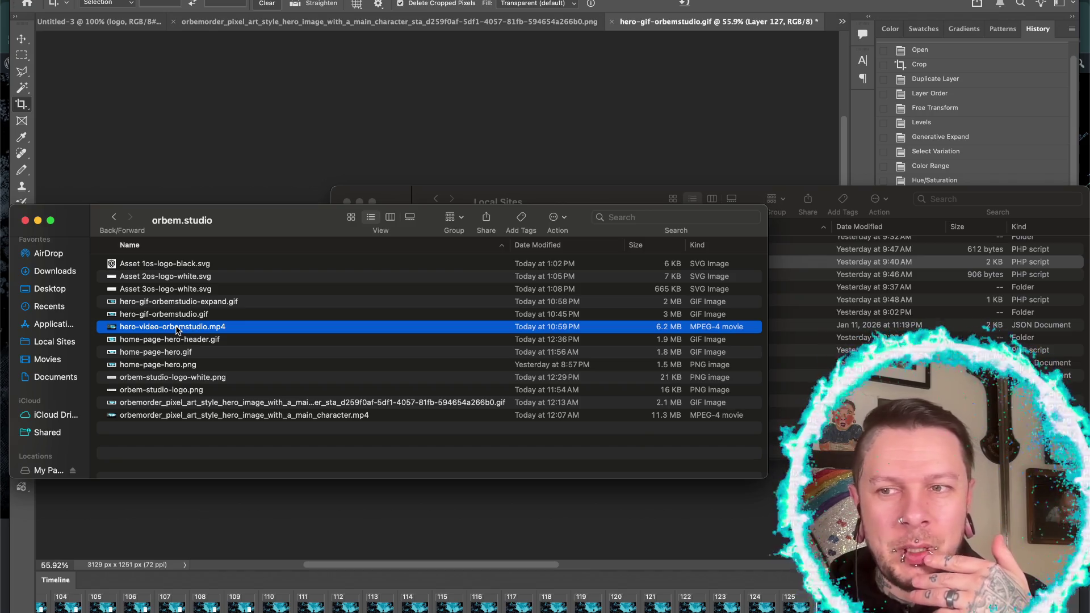
pyautogui.doubleClick(177, 328)
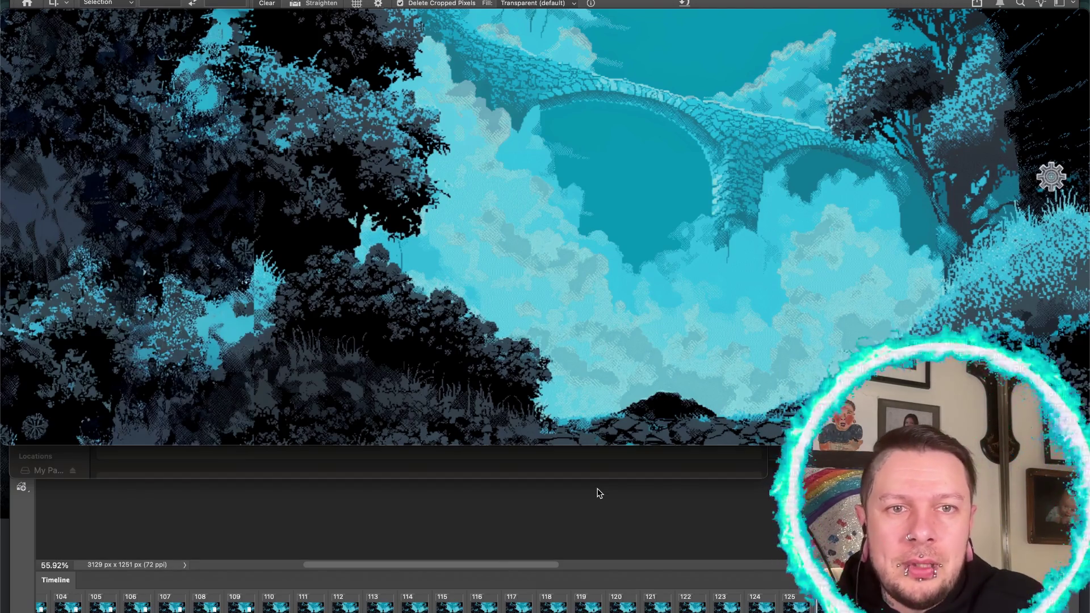
# - Close hero-video-orbemstudio.mp4, then play and close orbemorder_pixel_art_style_hero_image_with_a_main_character.mp4
pyautogui.moveTo(510, 397)
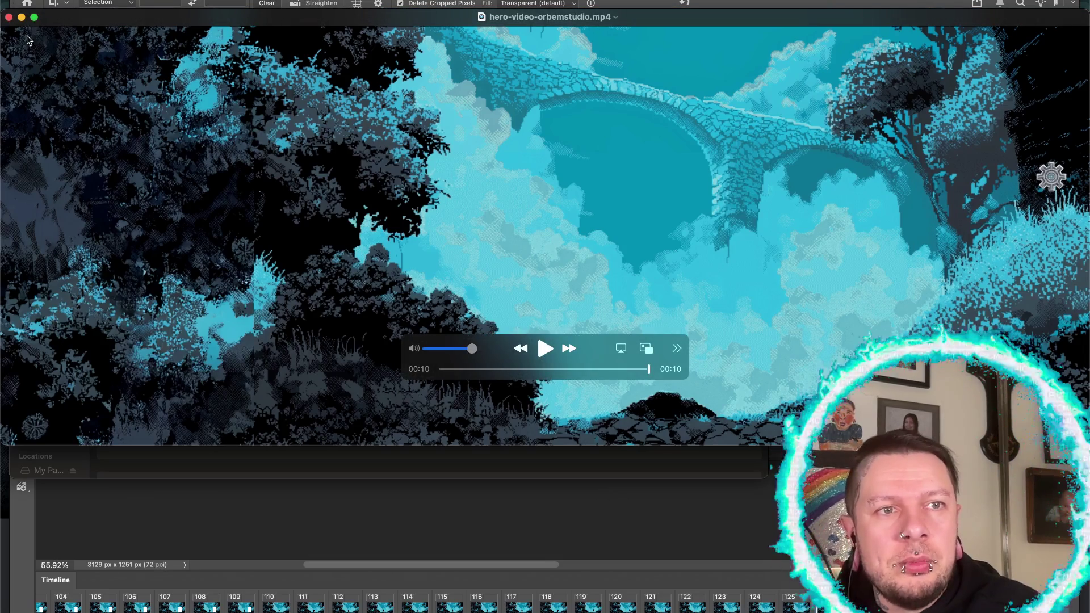
pyautogui.click(9, 17)
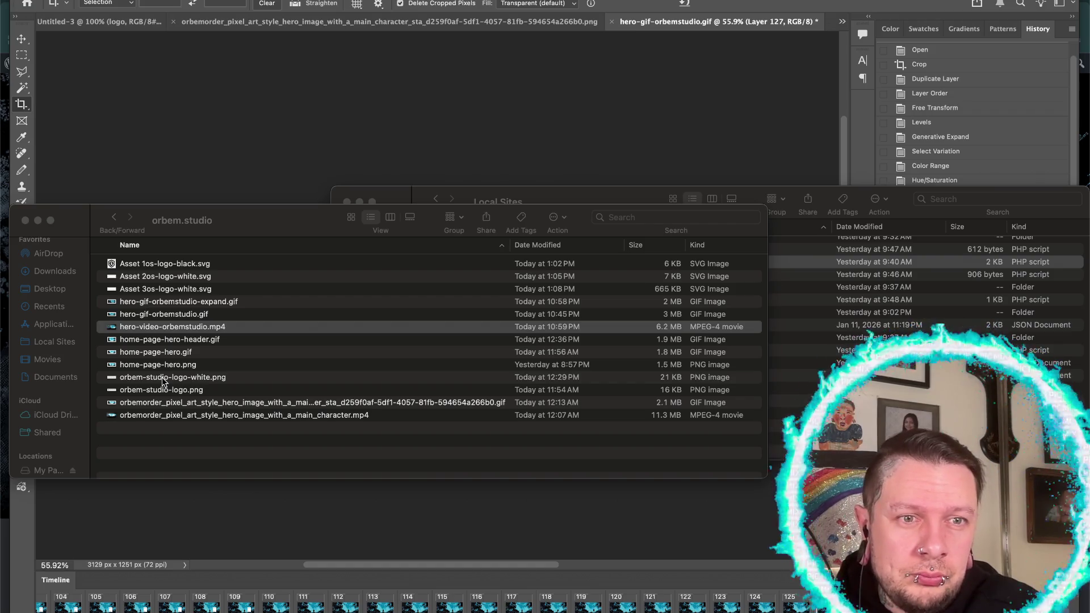
pyautogui.click(180, 416)
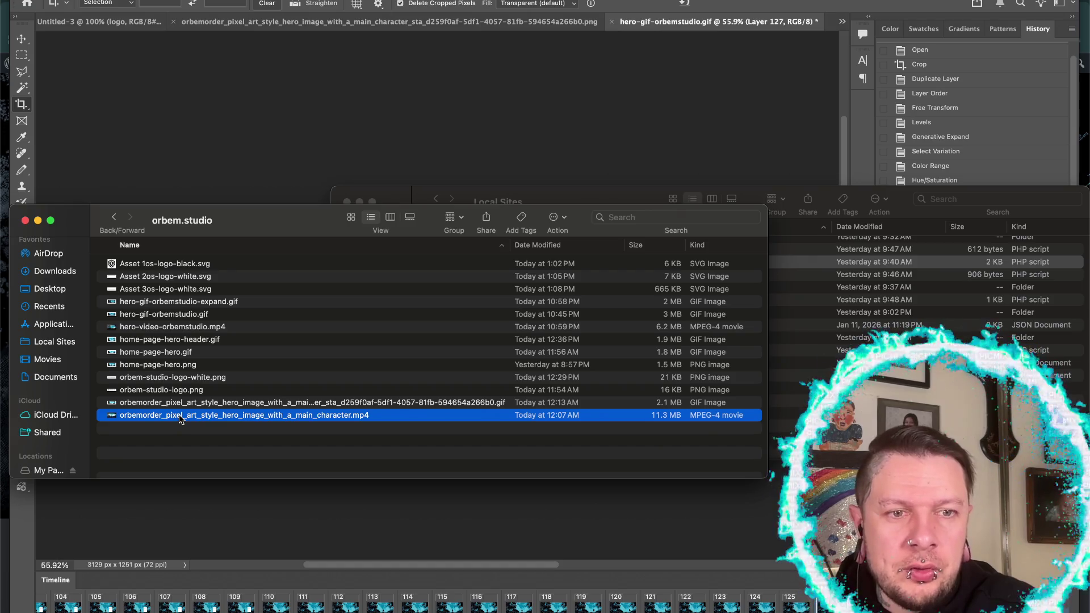
pyautogui.doubleClick(180, 416)
pyautogui.click(544, 304)
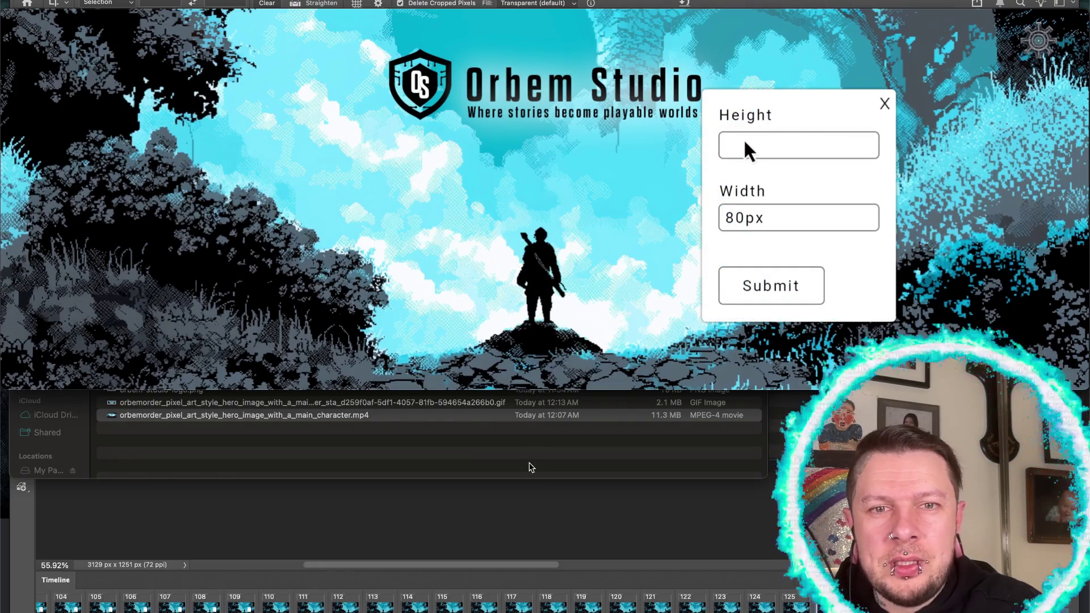
pyautogui.moveTo(454, 283)
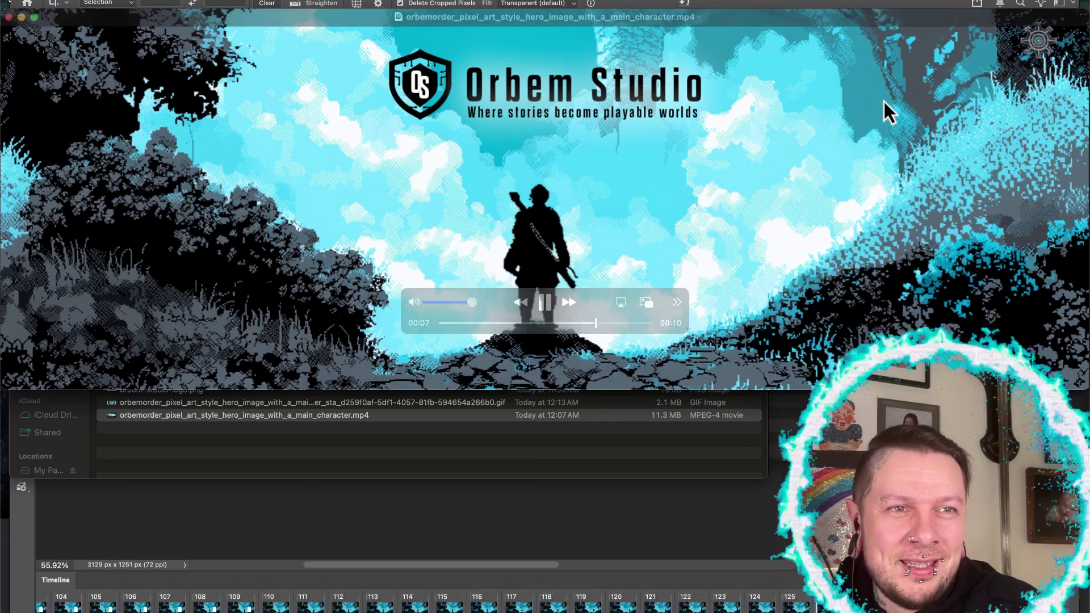
pyautogui.click(9, 18)
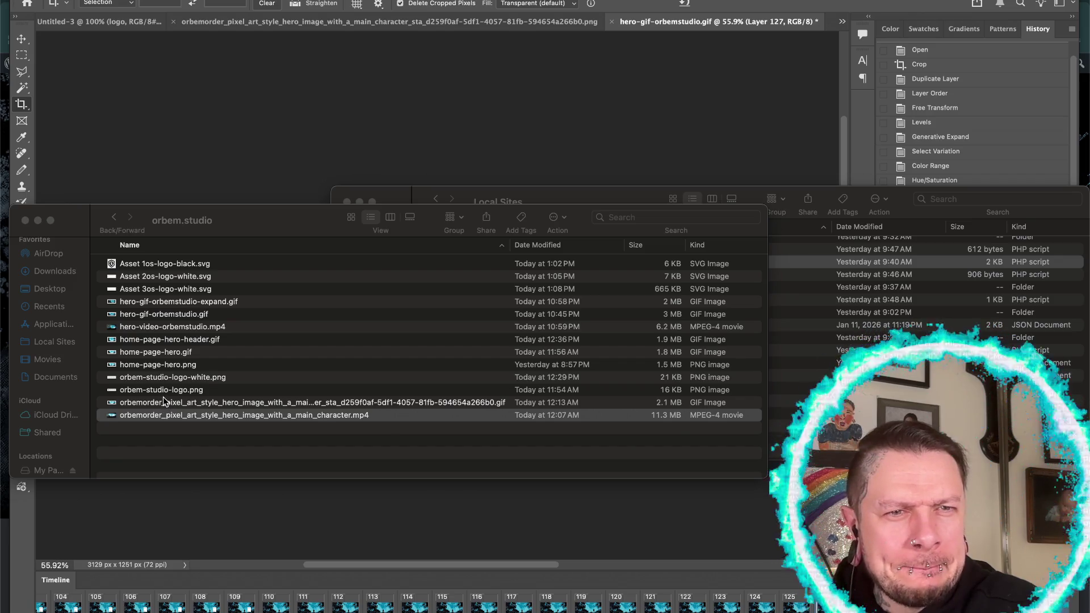
# - Return to the banner document and bring up File > Export > Render Video
pyautogui.click(158, 331)
pyautogui.click(158, 331)
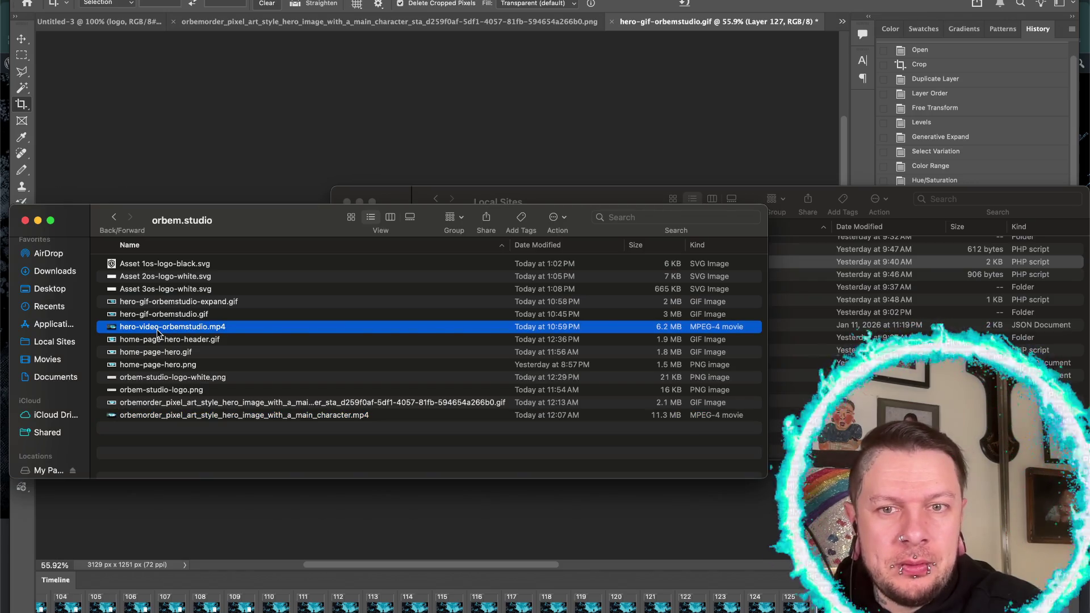
pyautogui.click(151, 134)
pyautogui.click(126, 1)
pyautogui.moveTo(198, 173)
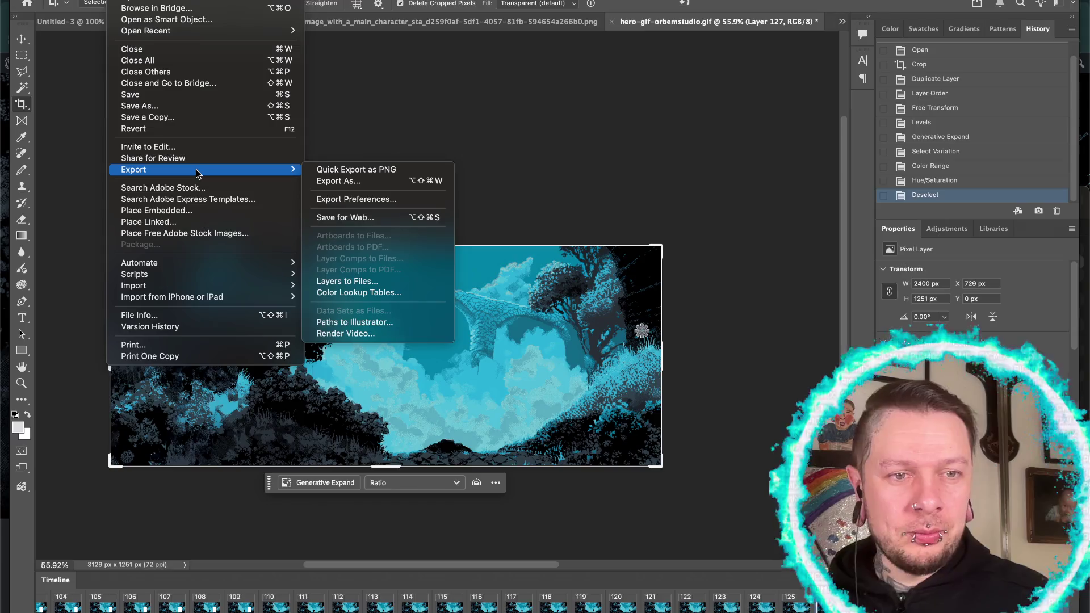
pyautogui.click(332, 336)
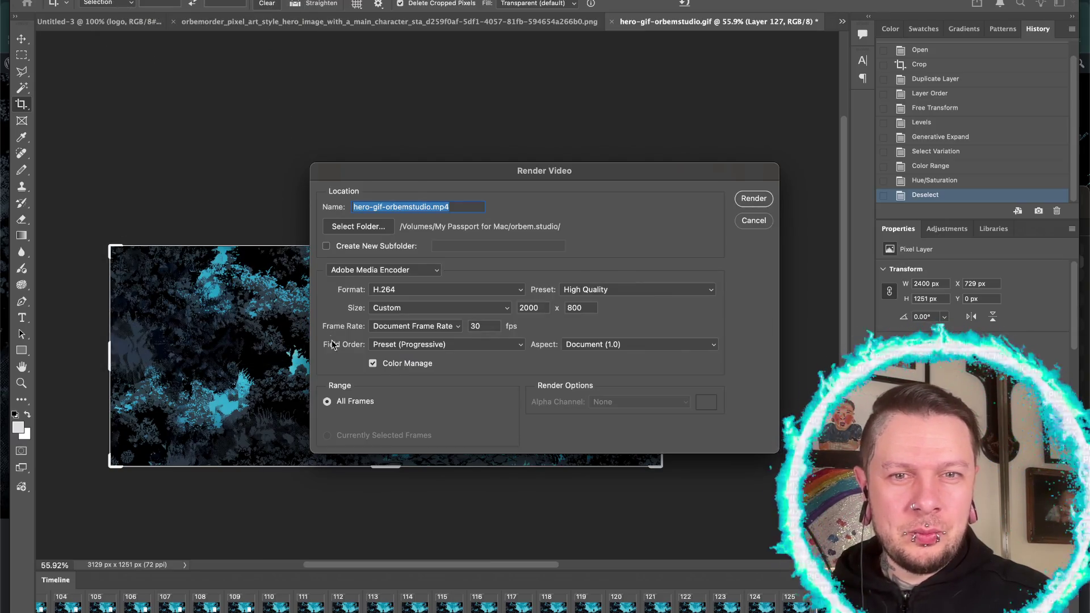
# - Use the HD 1080p 29.97 preset with HDTV 1080p size, 60 fps and square pixels
pyautogui.click(580, 289)
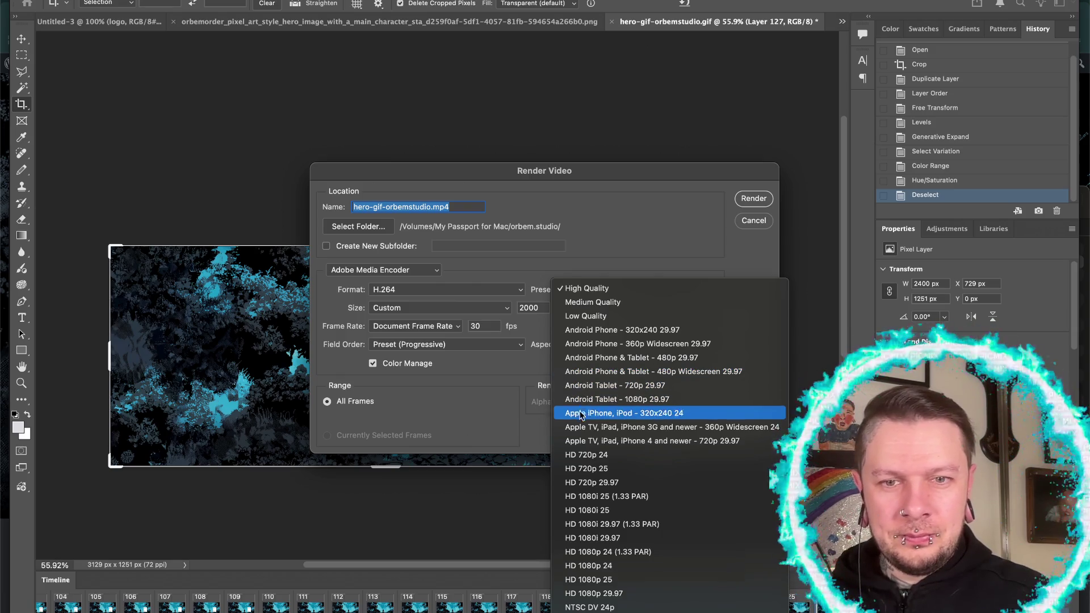
pyautogui.scroll(-4, 575, 488)
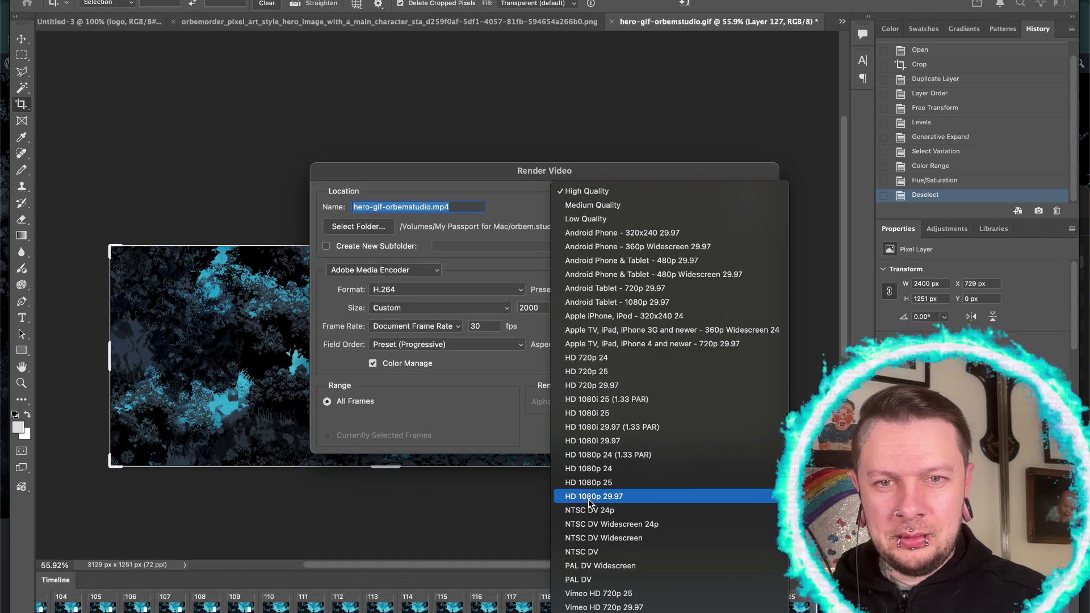
pyautogui.click(590, 498)
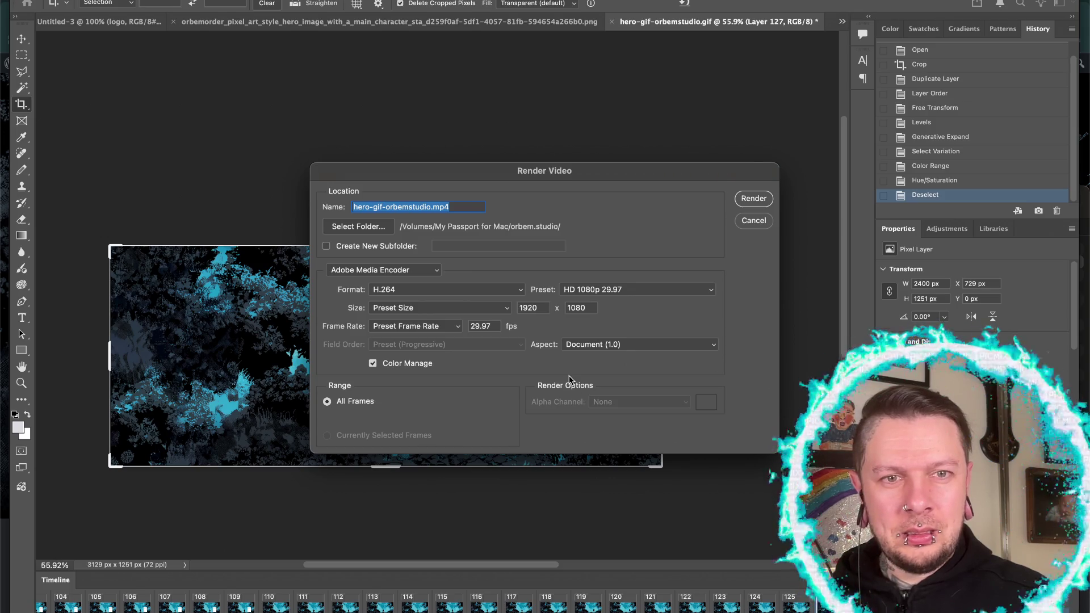
pyautogui.click(504, 310)
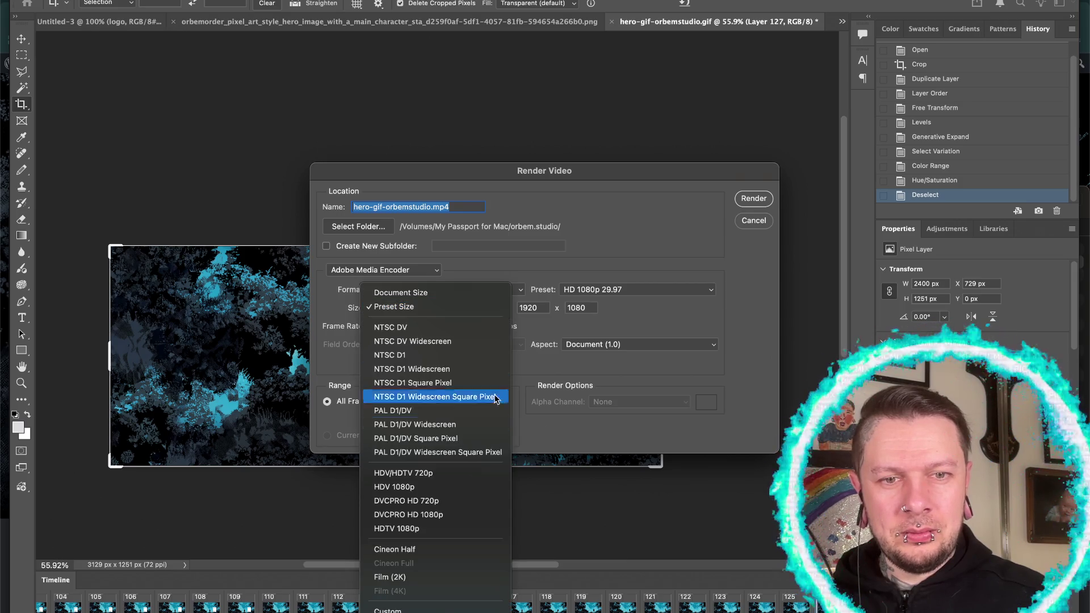
pyautogui.click(446, 529)
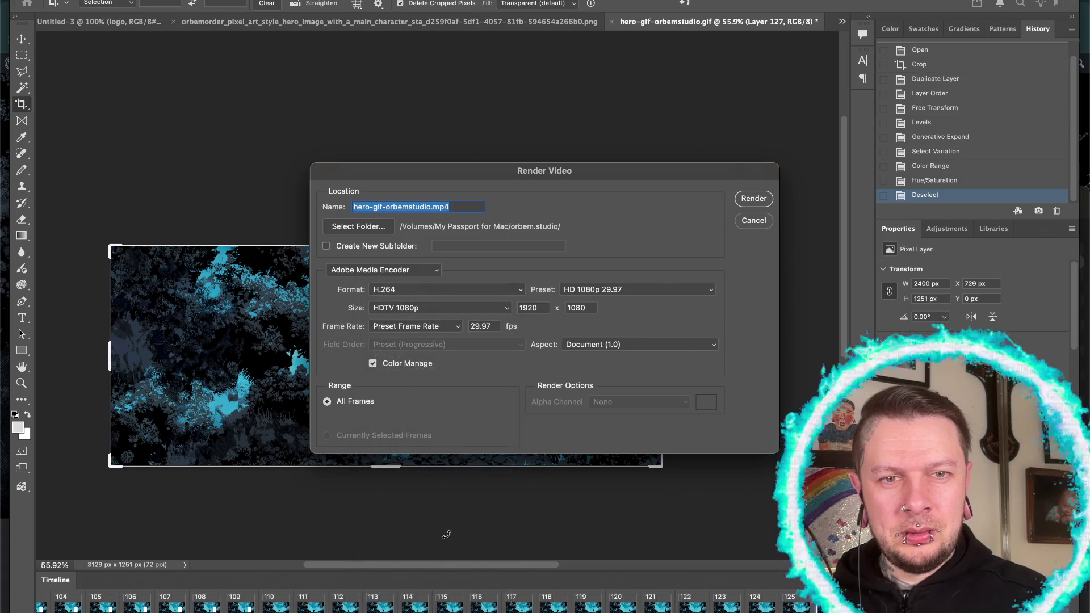
pyautogui.click(454, 327)
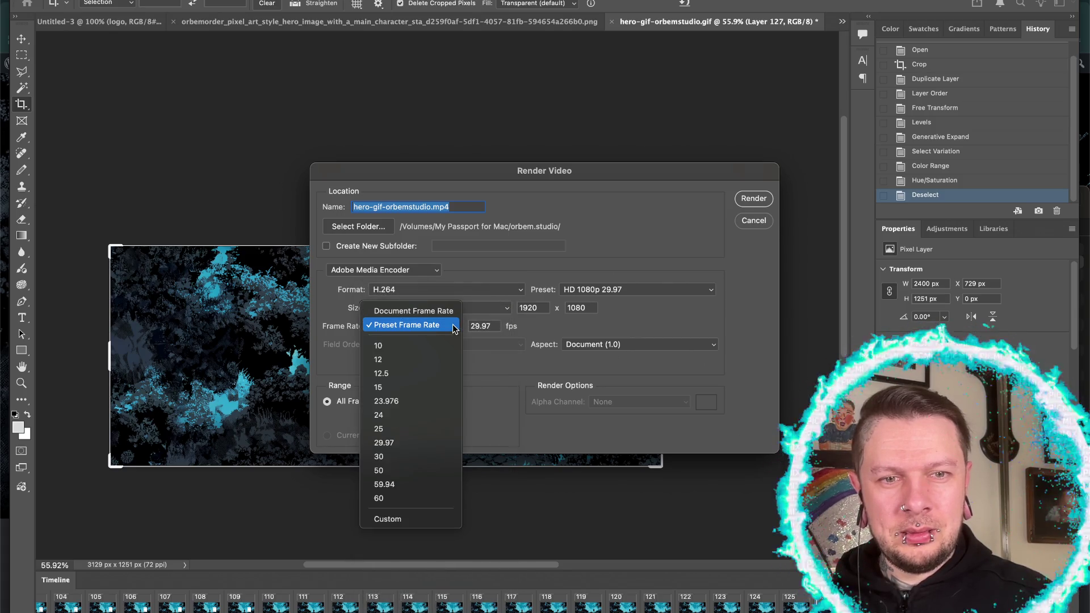
pyautogui.click(428, 498)
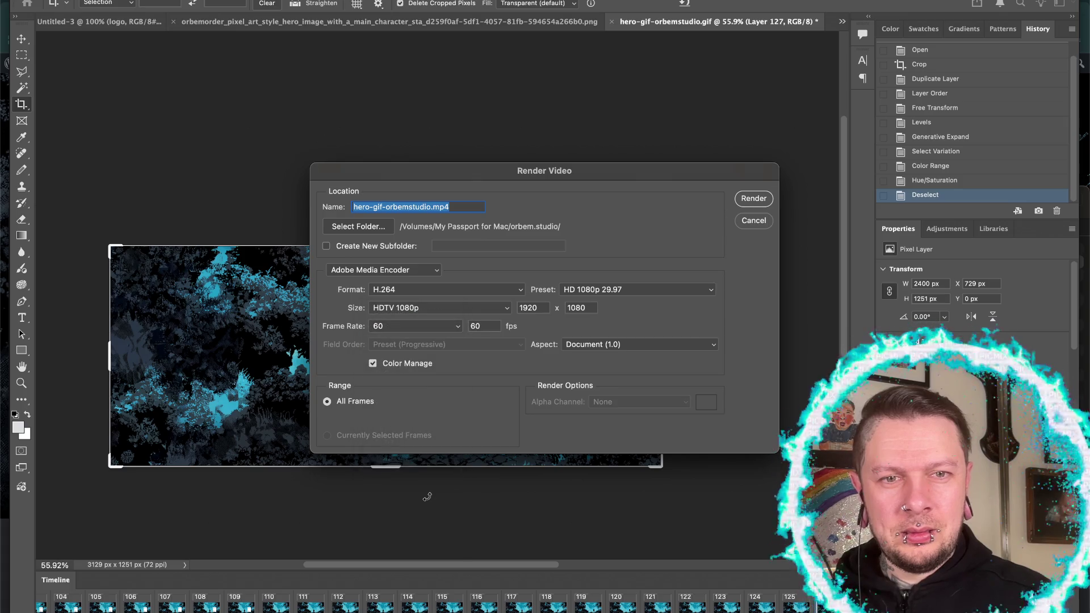
pyautogui.click(581, 346)
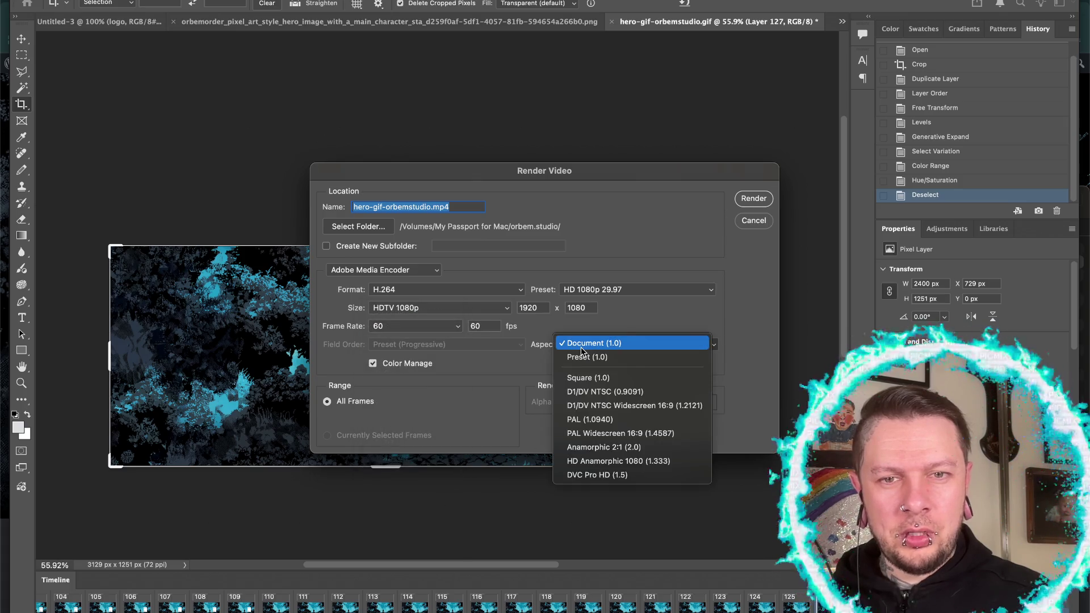
pyautogui.click(586, 378)
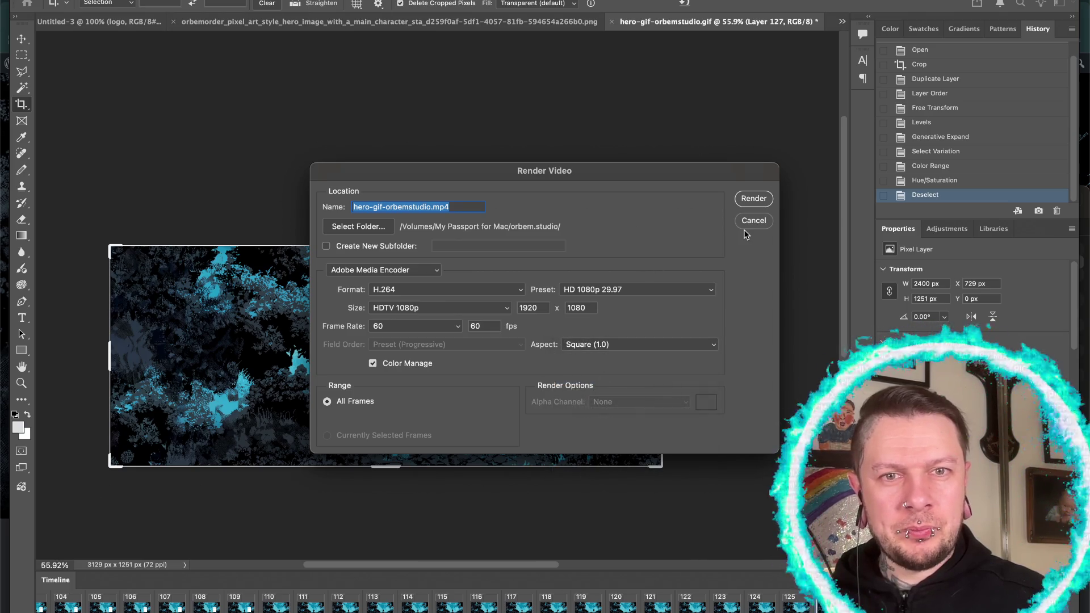
# - Rename the output to hero-gif-test-orbemstudio.mp4 and render the video
pyautogui.click(383, 207)
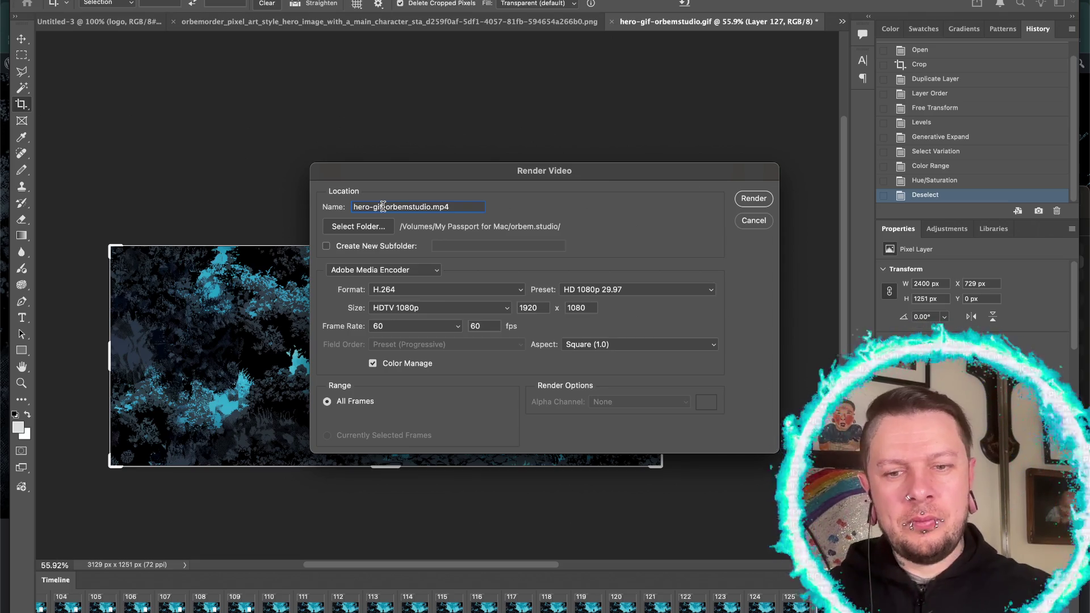
pyautogui.write('-test')
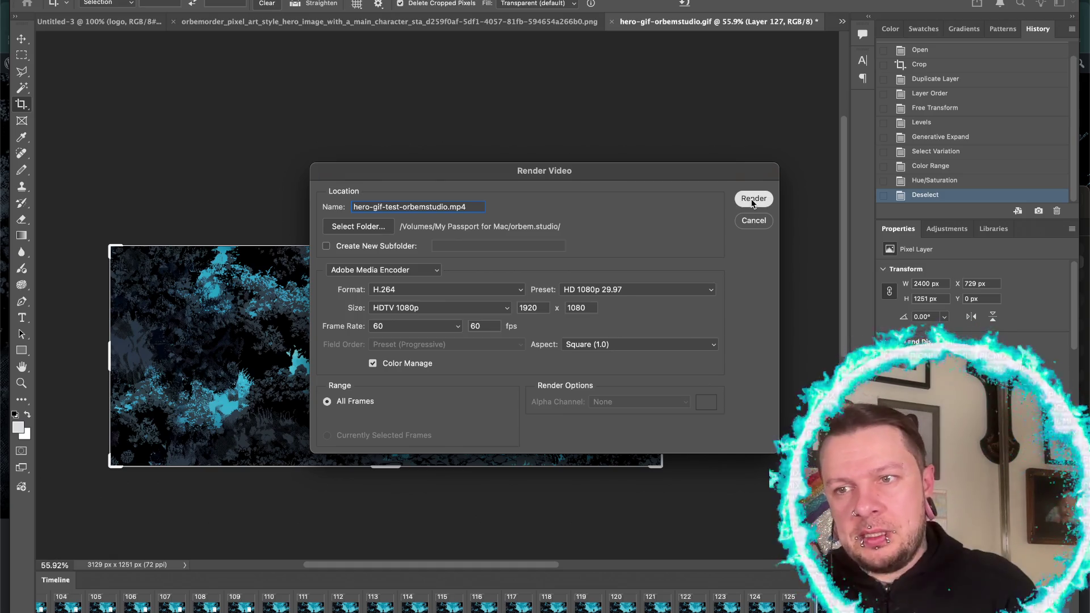
pyautogui.click(753, 200)
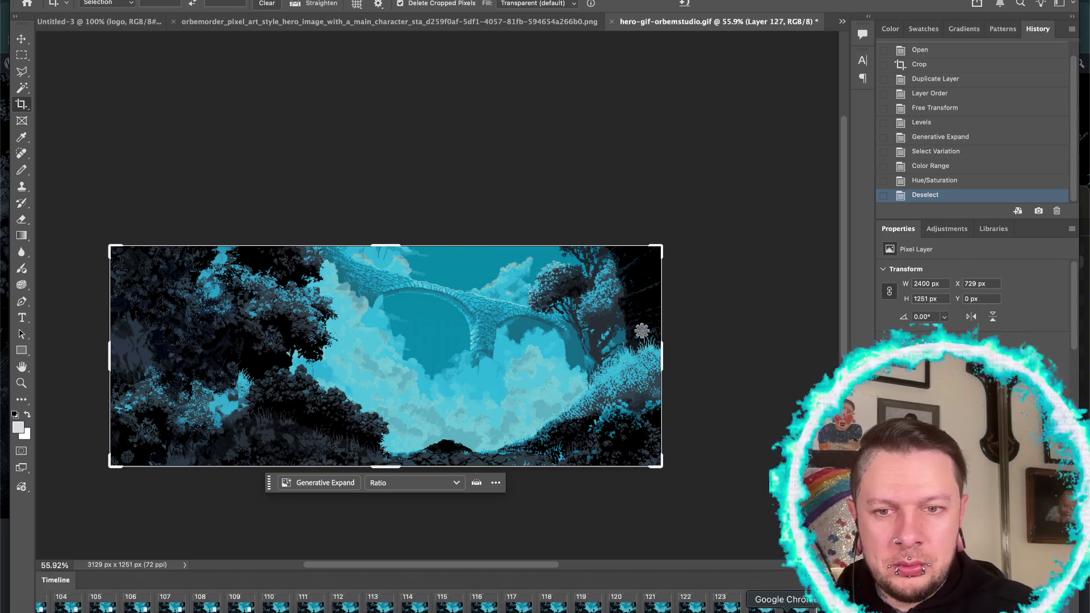
# - Enter 200px as the Height value on the site page in the browser
pyautogui.click(786, 608)
pyautogui.click(810, 323)
pyautogui.write('200px')
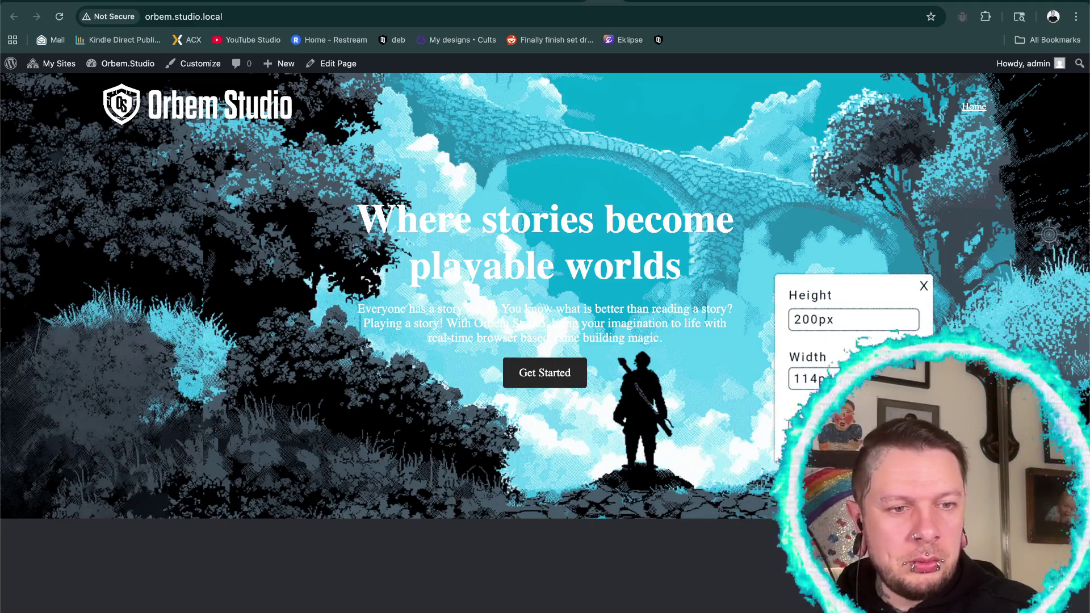
# - Move hero-gif-test-orbemstudio.mp4 from the orbem.studio folder to the Trash
pyautogui.click(49, 609)
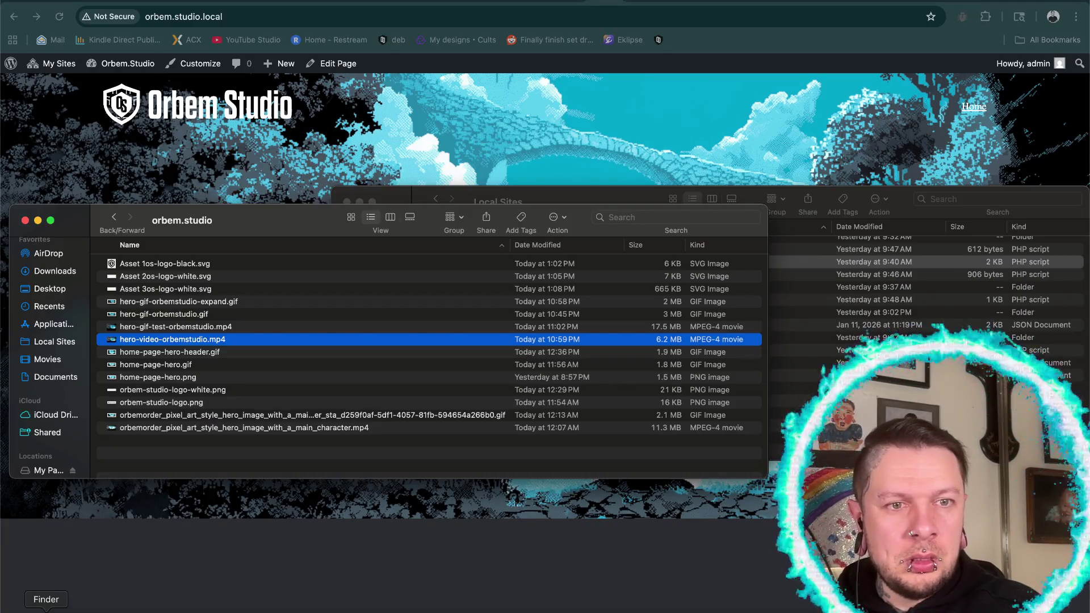
pyautogui.click(297, 327)
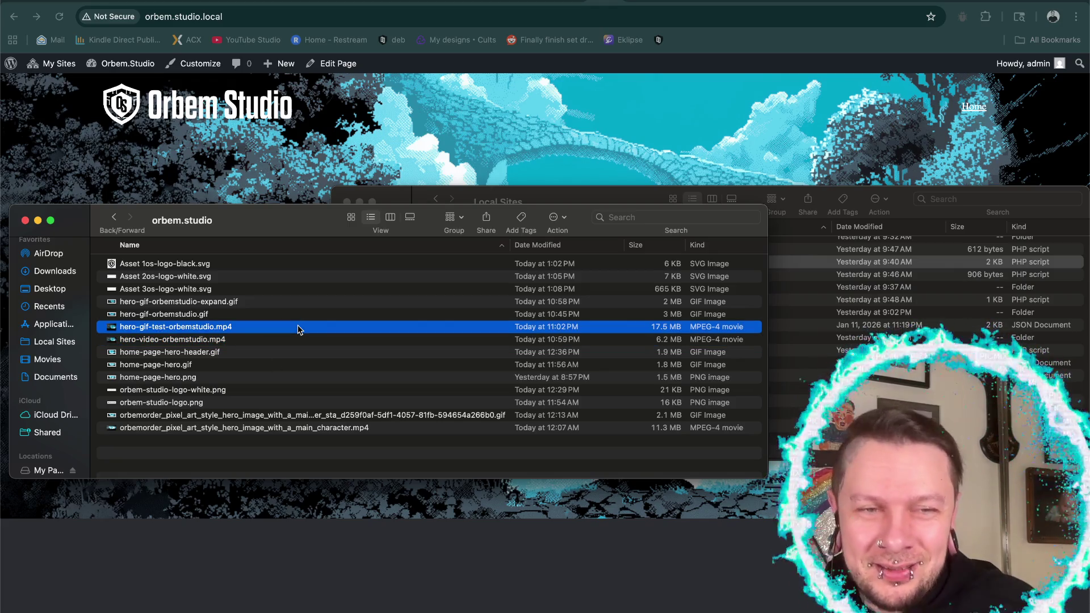
pyautogui.rightClick(299, 329)
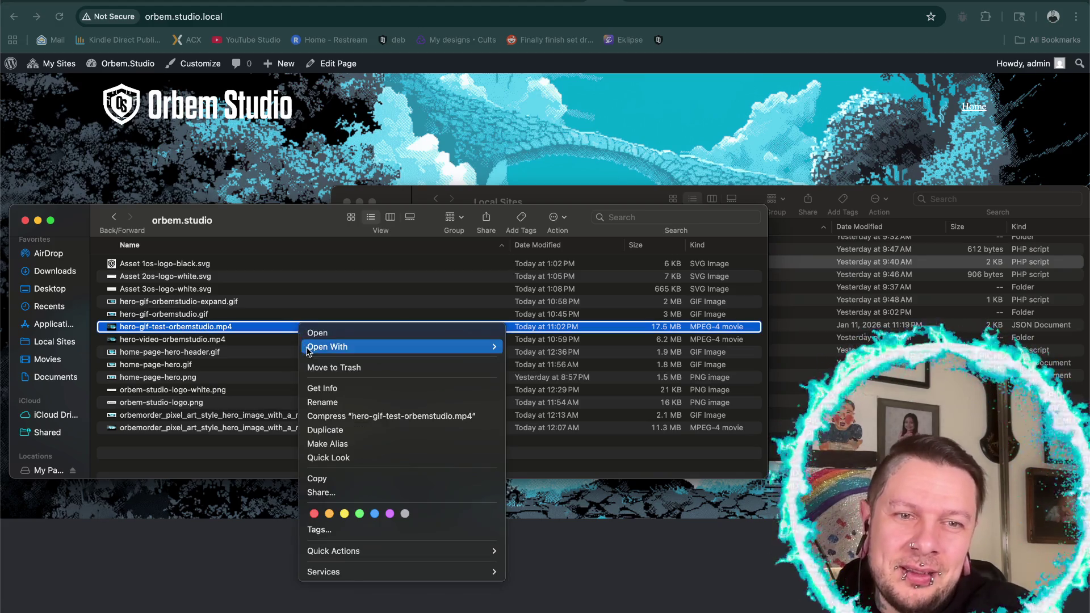
pyautogui.click(318, 366)
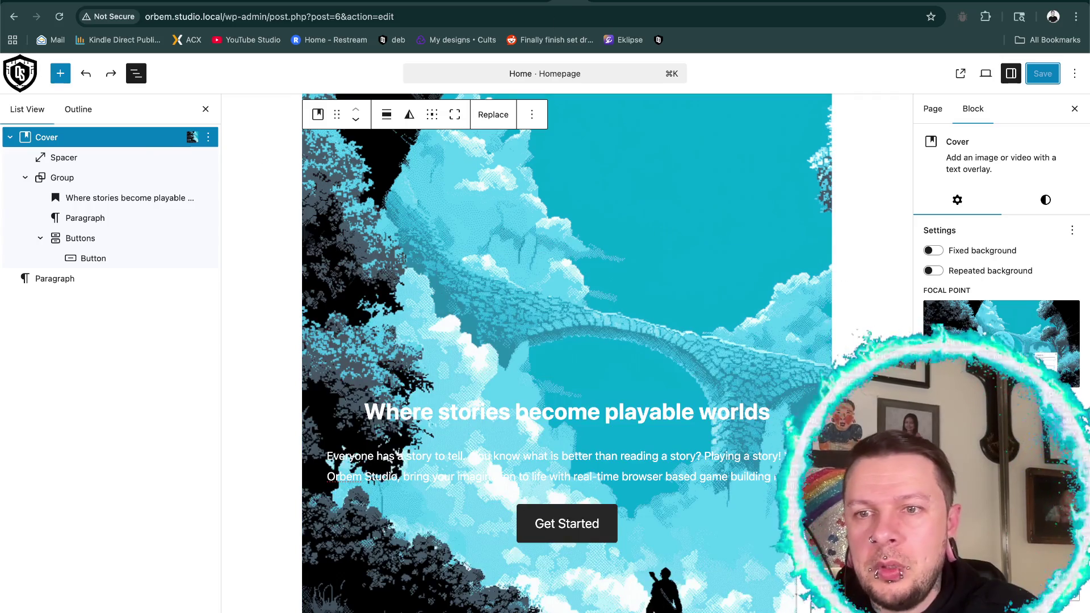
# - Upload hero-gif-orbemstudio-expand.gif as the Cover block background and reload the homepage
pyautogui.click(486, 119)
pyautogui.click(501, 190)
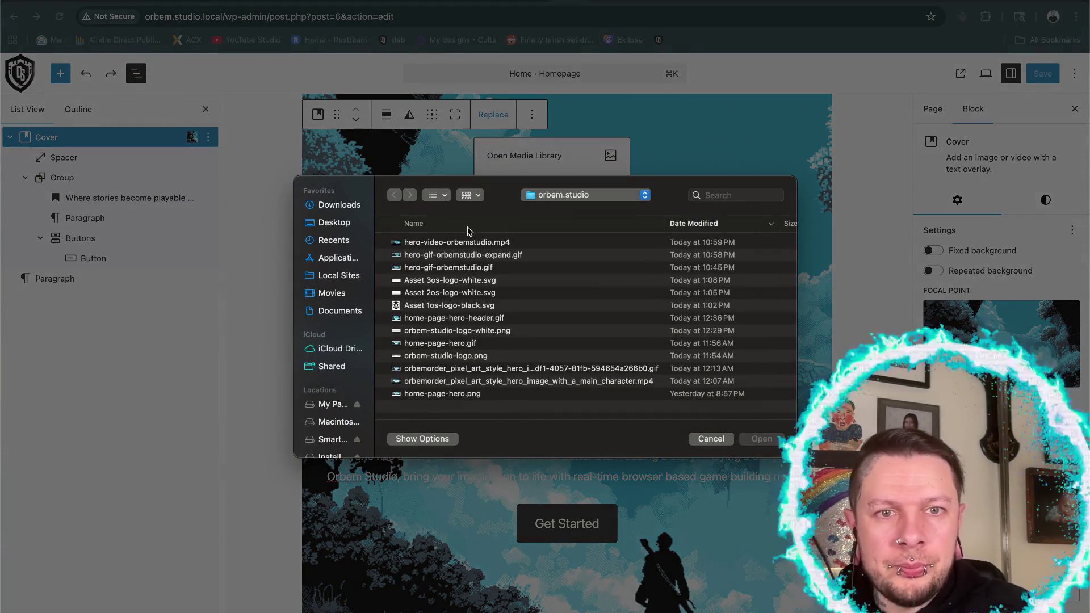
pyautogui.click(457, 255)
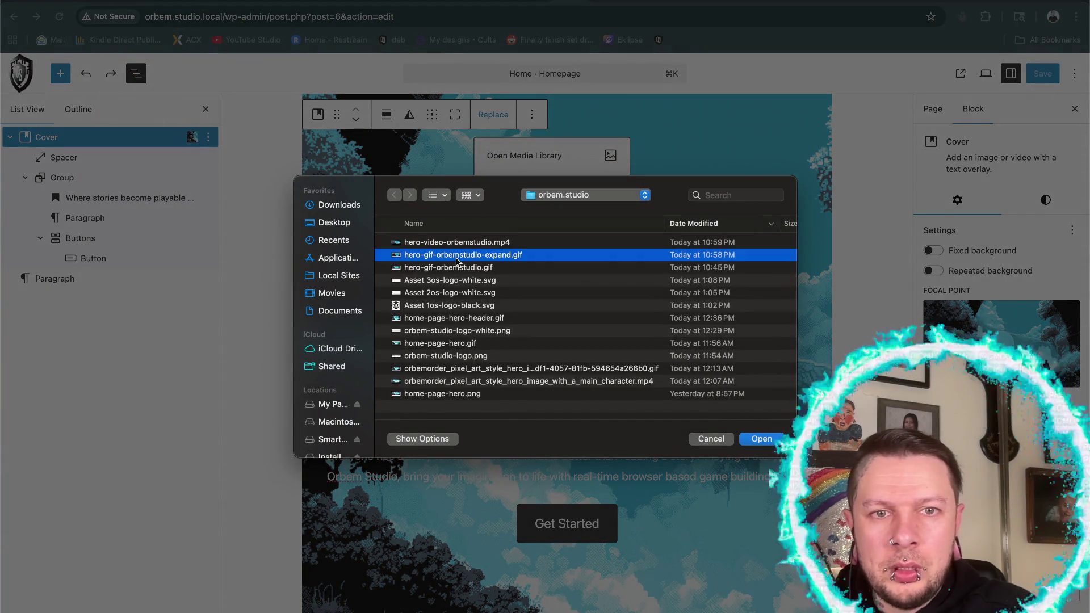
pyautogui.click(753, 443)
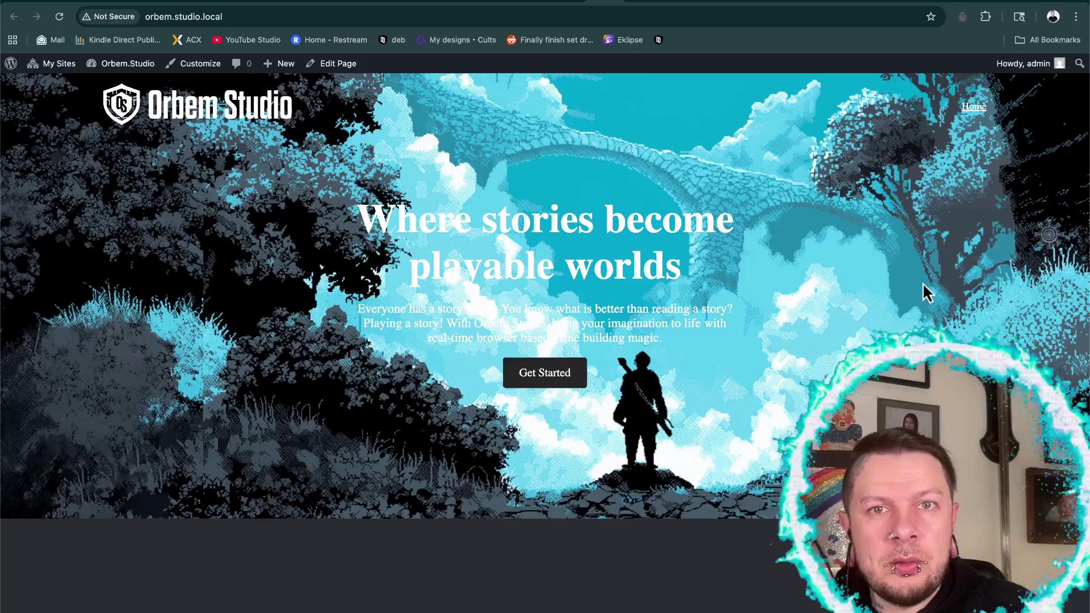
pyautogui.click(56, 17)
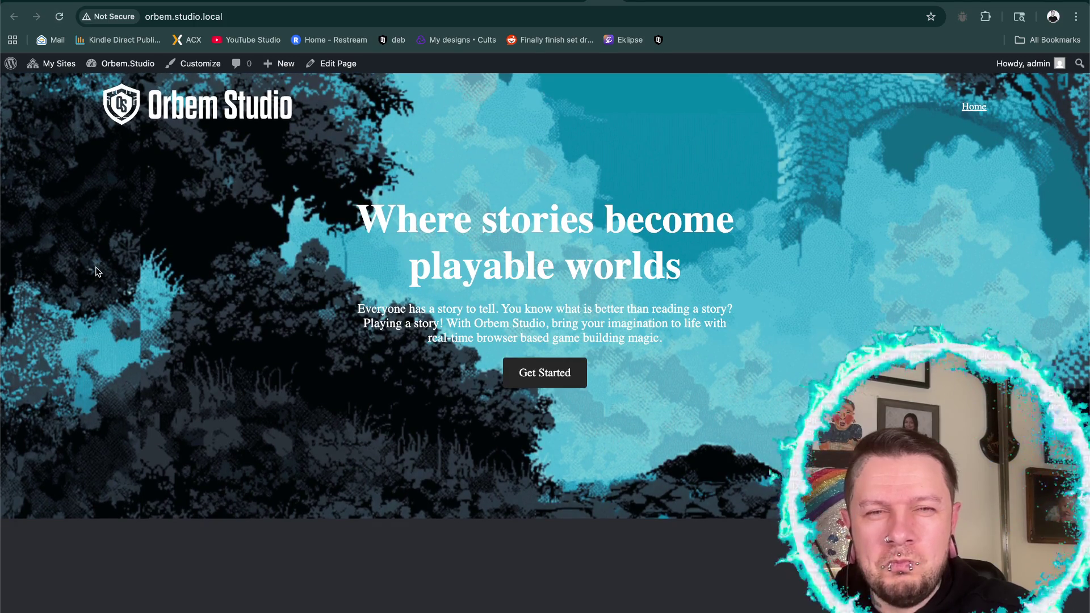
# - Set Height to 200px in the live homepage's size panel, then return to the editor
pyautogui.rightClick(96, 272)
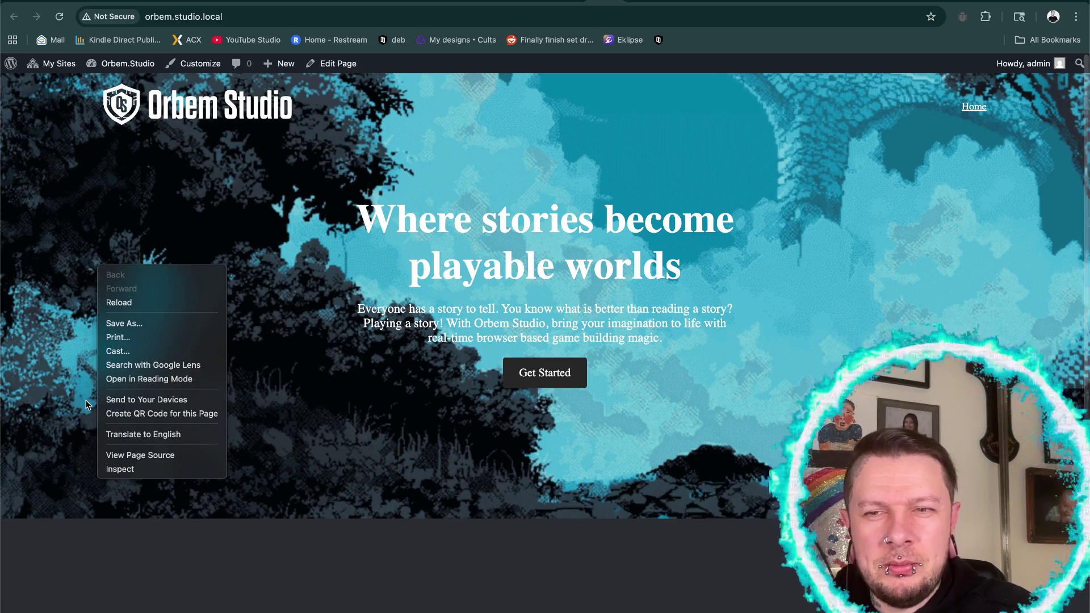
pyautogui.press('Escape')
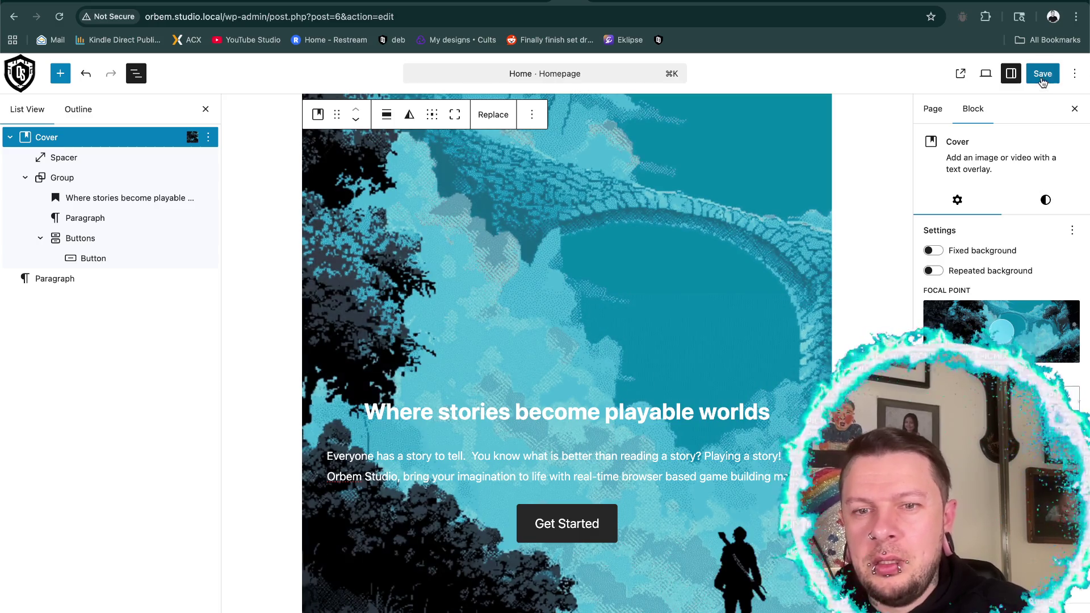
pyautogui.click(592, 2)
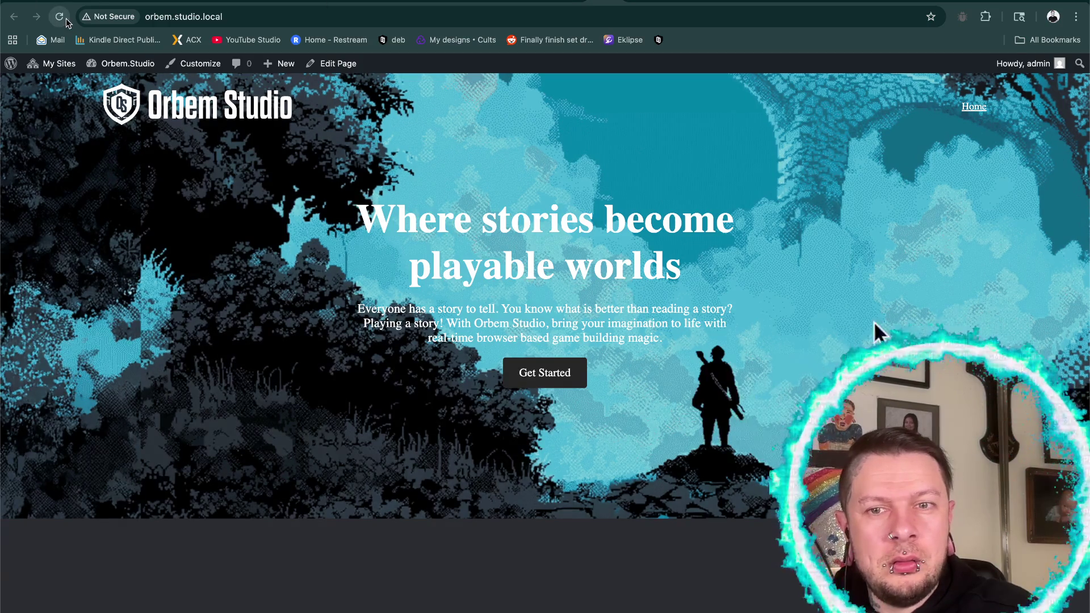
pyautogui.tripleClick(934, 257)
pyautogui.press('BackSpace')
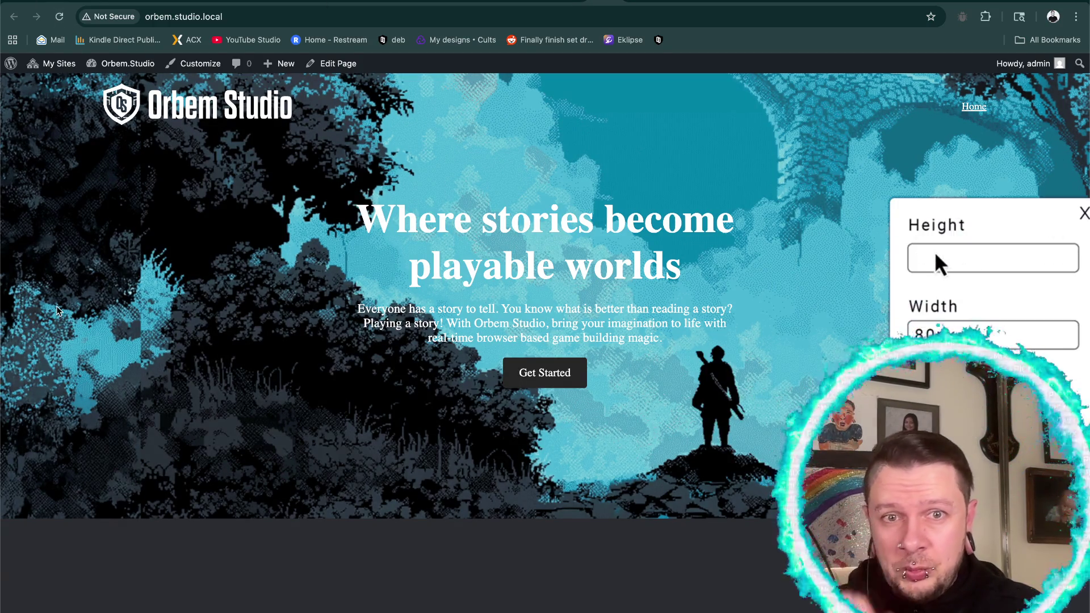
pyautogui.write('200px')
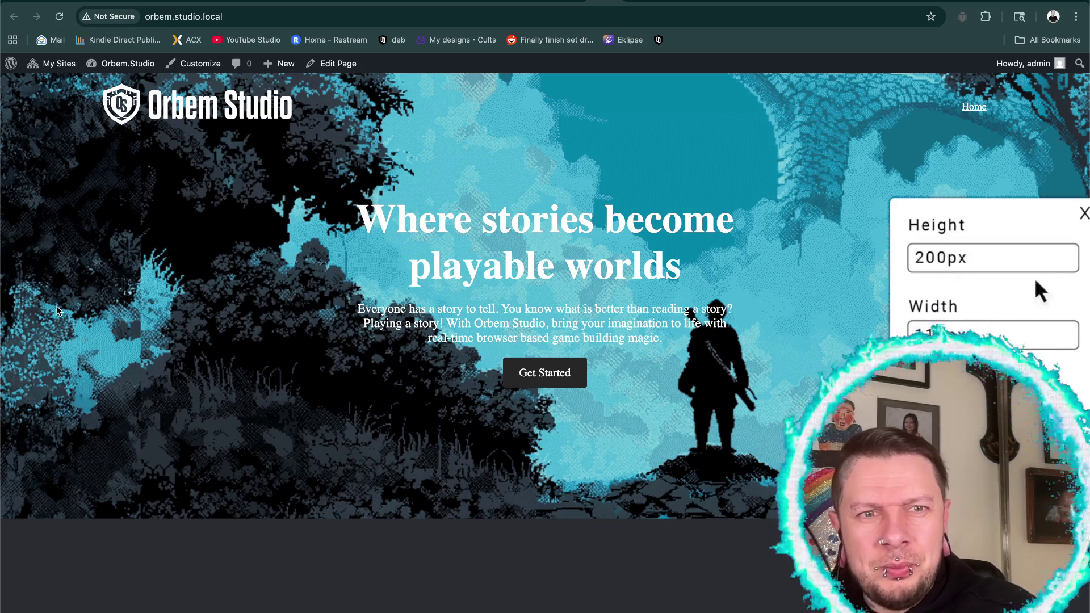
pyautogui.click(1083, 214)
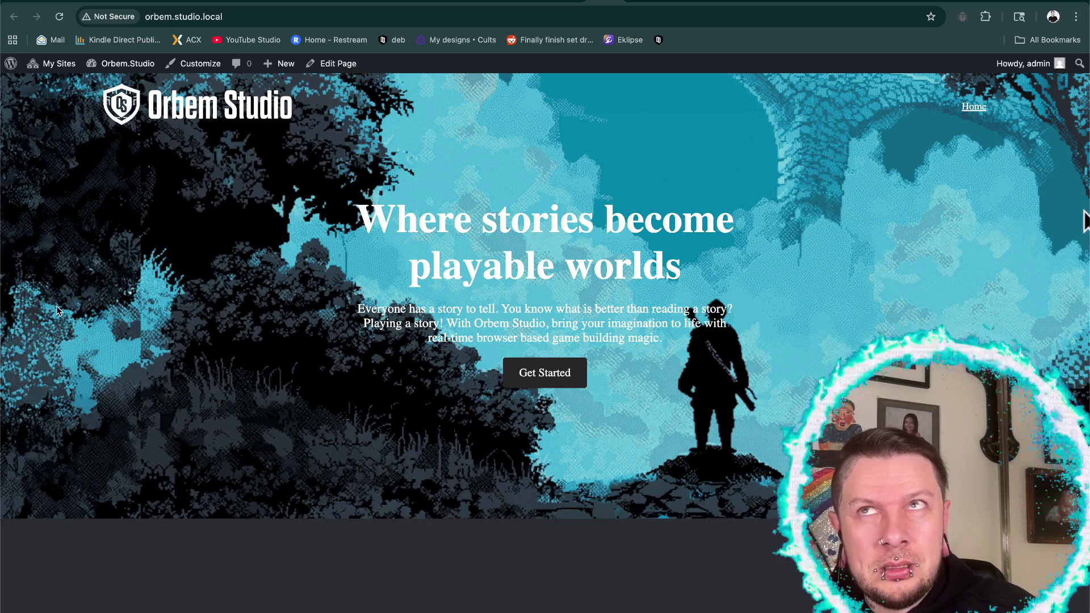
pyautogui.click(334, 63)
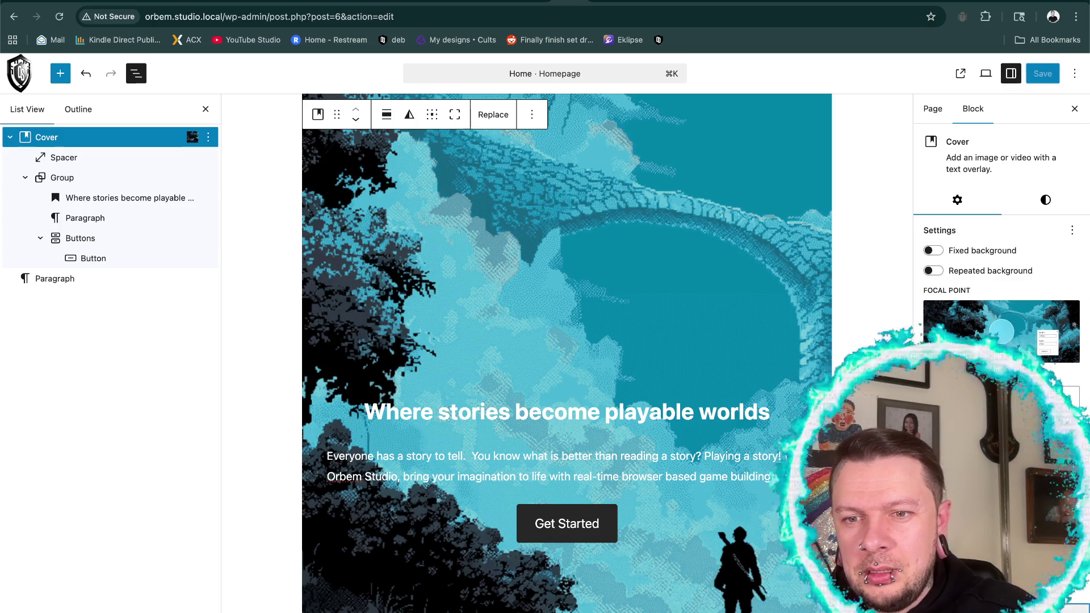
# - View the Cover block's text, heading and overlay colour styles, then switch to the live homepage
pyautogui.scroll(-10, 999, 255)
pyautogui.scroll(6, 999, 255)
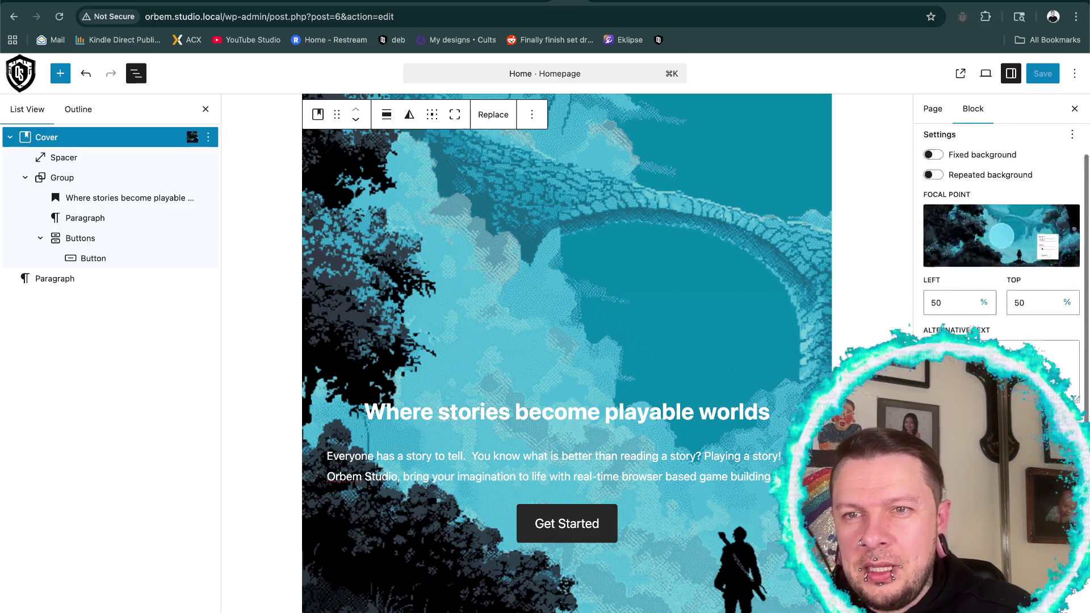
pyautogui.scroll(4, 999, 256)
pyautogui.click(1049, 214)
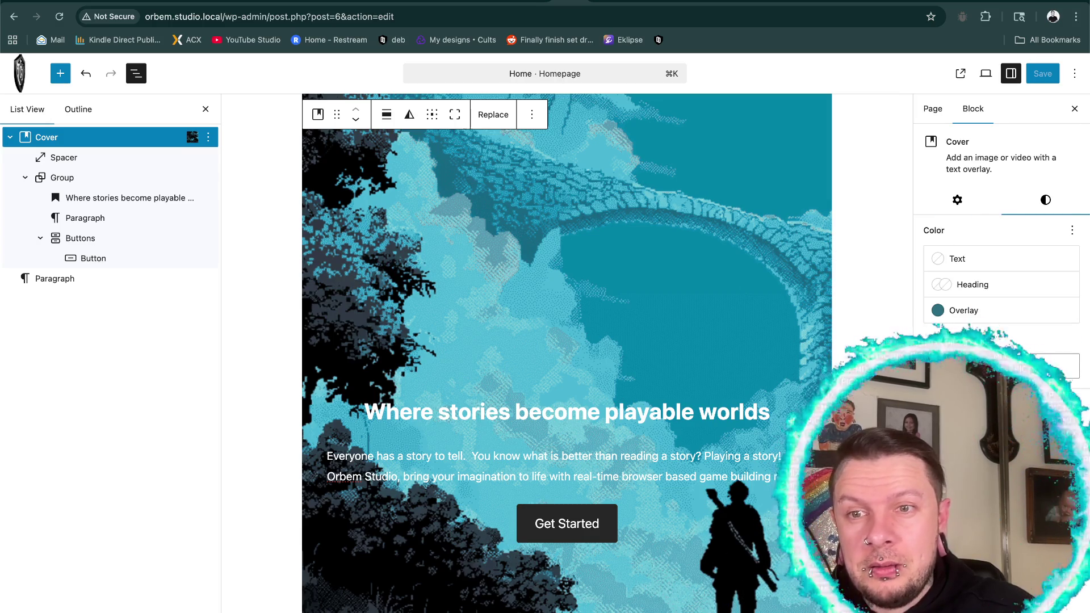
pyautogui.click(648, 37)
pyautogui.rightClick(522, 89)
# - Inspect the page with DevTools docked at the bottom and select the homepage-hero cover div
pyautogui.click(535, 293)
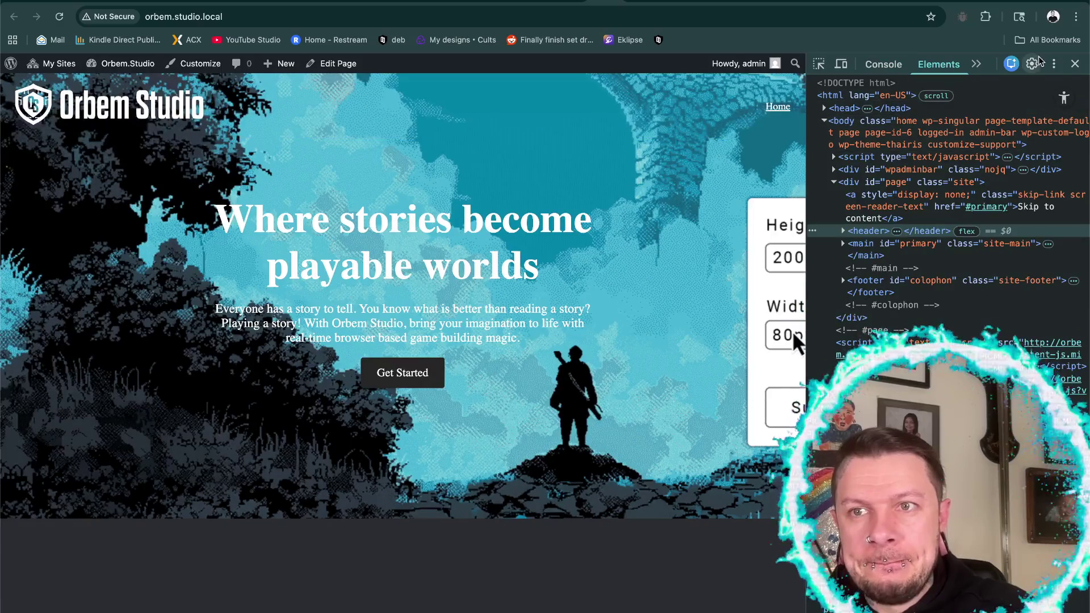
pyautogui.click(1053, 63)
pyautogui.click(1047, 90)
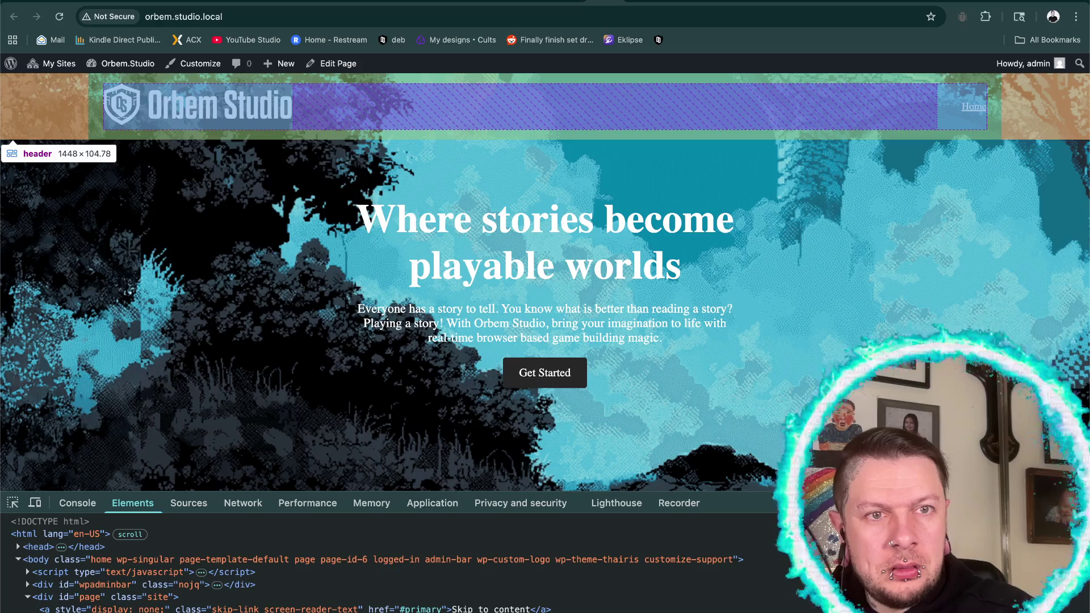
pyautogui.scroll(-3, 64, 568)
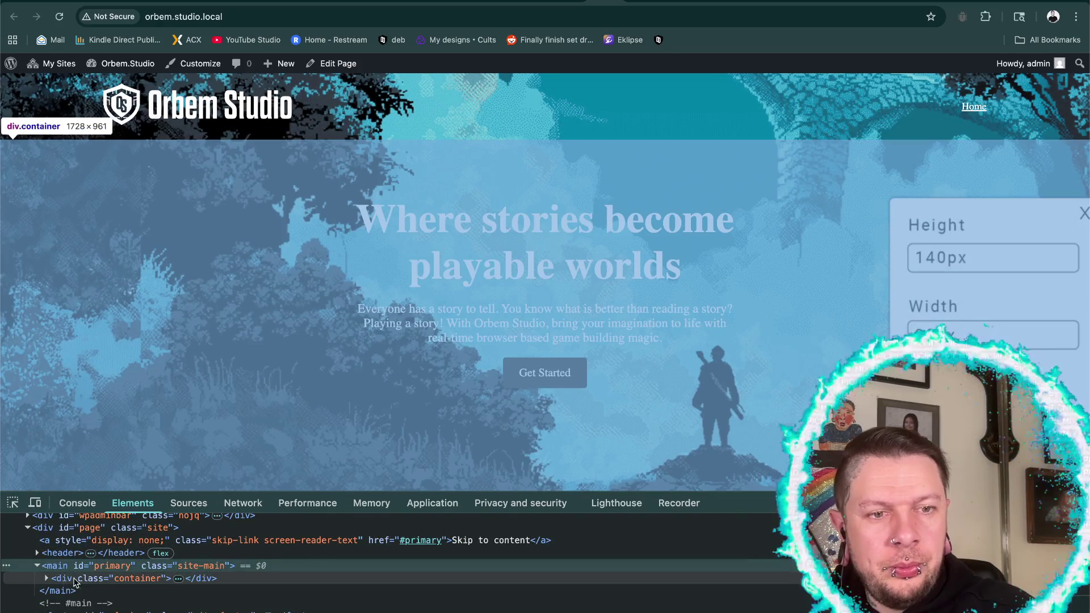
pyautogui.doubleClick(76, 579)
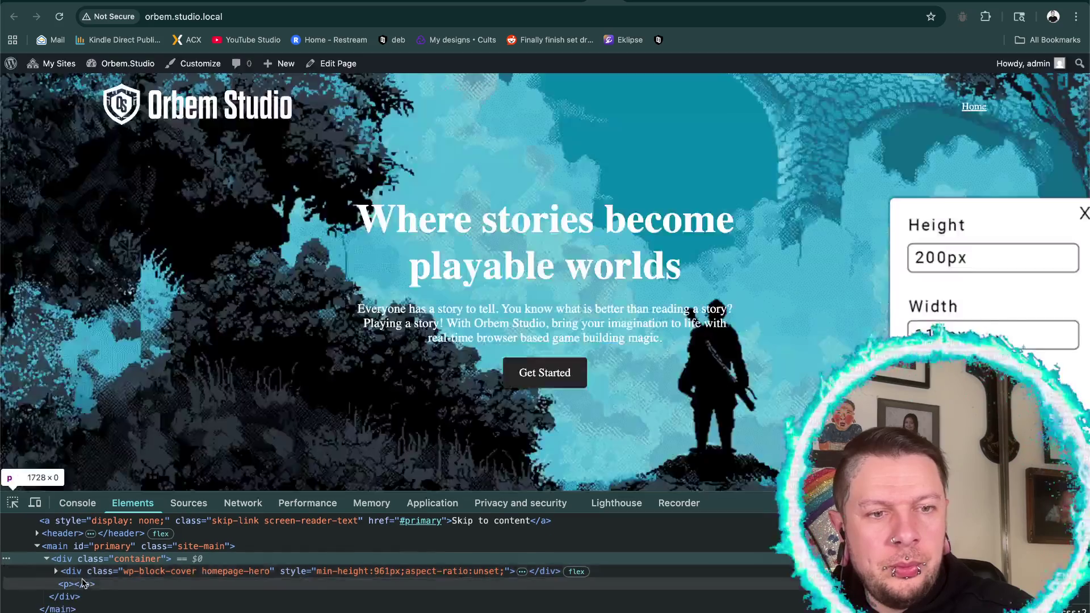
pyautogui.click(85, 571)
pyautogui.click(1084, 213)
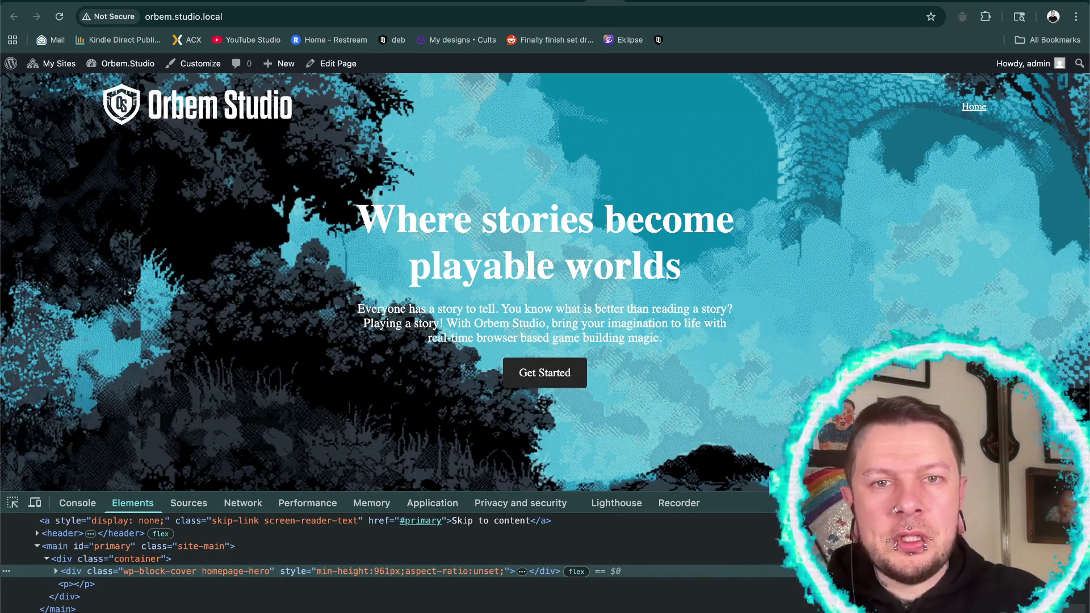
# - Set the size panel to Height 200px and Width 114px, then expand the homepage-hero element
pyautogui.scroll(-2, 1034, 138)
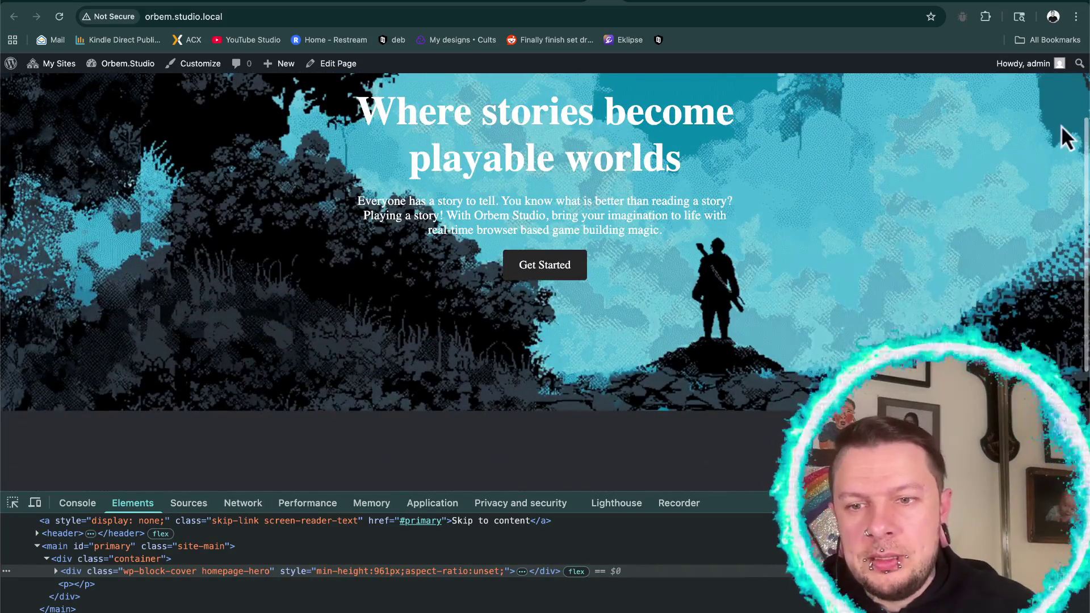
pyautogui.tripleClick(938, 152)
pyautogui.press('BackSpace')
pyautogui.write('200px')
pyautogui.tripleClick(934, 226)
pyautogui.press('BackSpace')
pyautogui.write('114px')
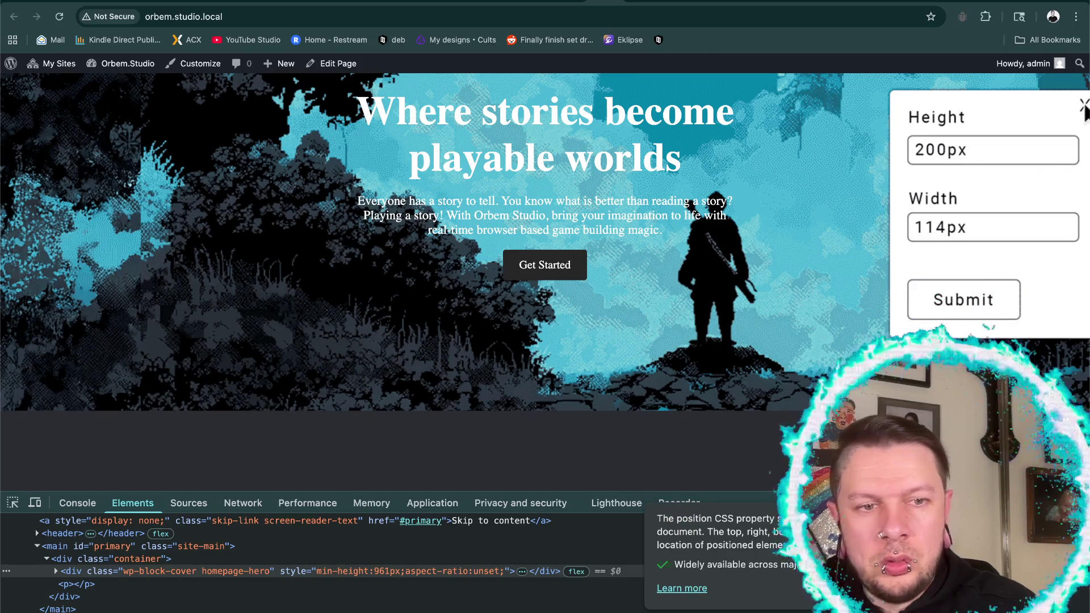
pyautogui.click(1084, 105)
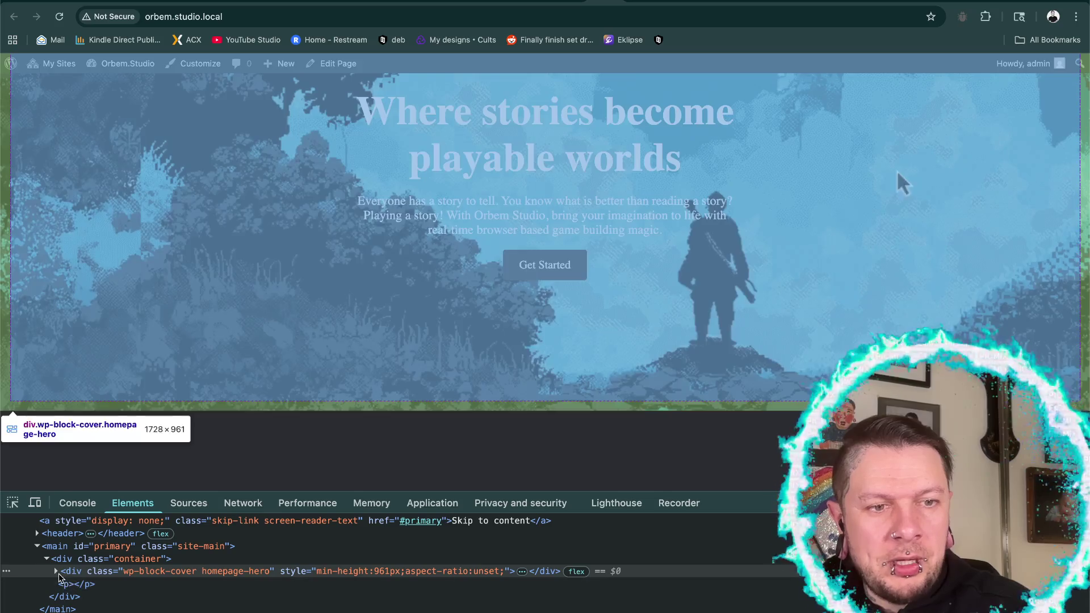
pyautogui.click(56, 571)
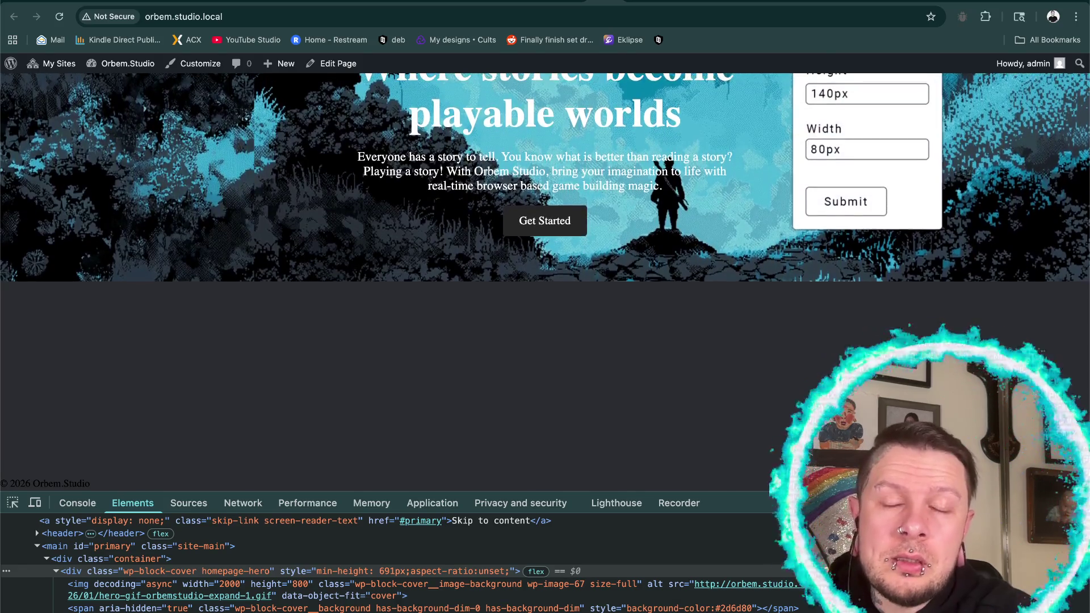
# - Submit Height 200px and Width 114px in the size form and close it
pyautogui.tripleClick(824, 94)
pyautogui.press('BackSpace')
pyautogui.write('200px')
pyautogui.tripleClick(824, 159)
pyautogui.press('BackSpace')
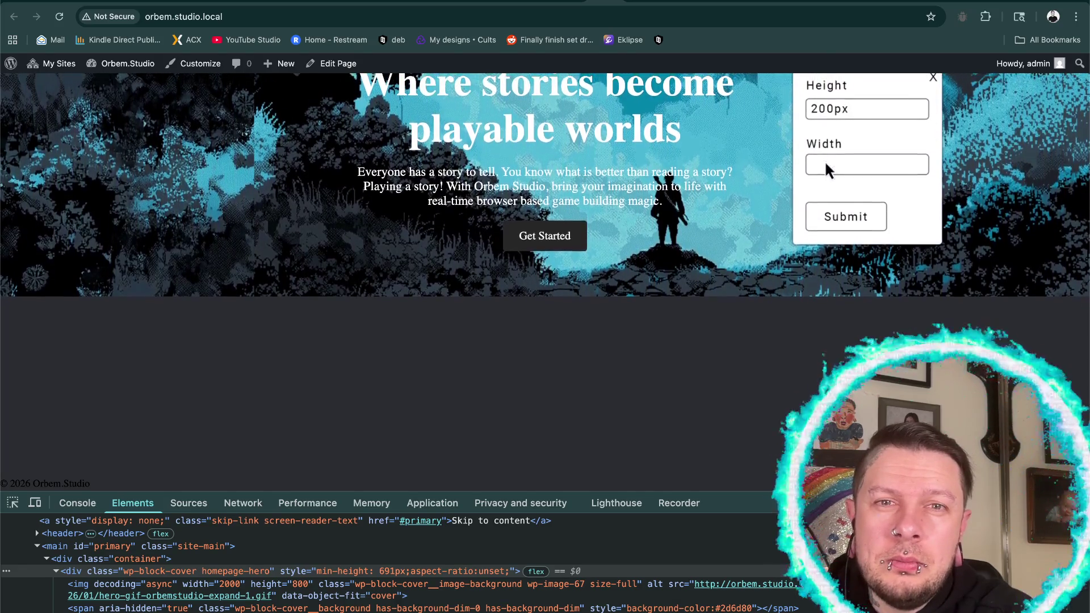
pyautogui.write('114px')
pyautogui.click(840, 216)
pyautogui.click(931, 84)
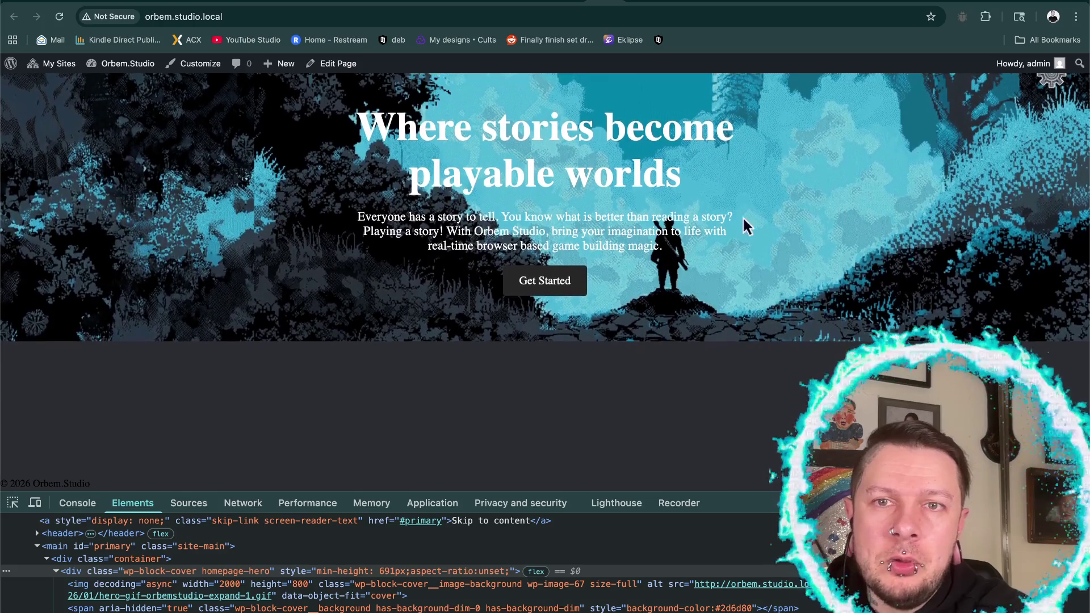
# - Reopen the size form and replace Height 140px and Width 80px with 200px and 114px
pyautogui.click(1050, 88)
pyautogui.tripleClick(825, 169)
pyautogui.press('BackSpace')
pyautogui.write('200px')
pyautogui.tripleClick(824, 225)
pyautogui.press('BackSpace')
pyautogui.write('114px')
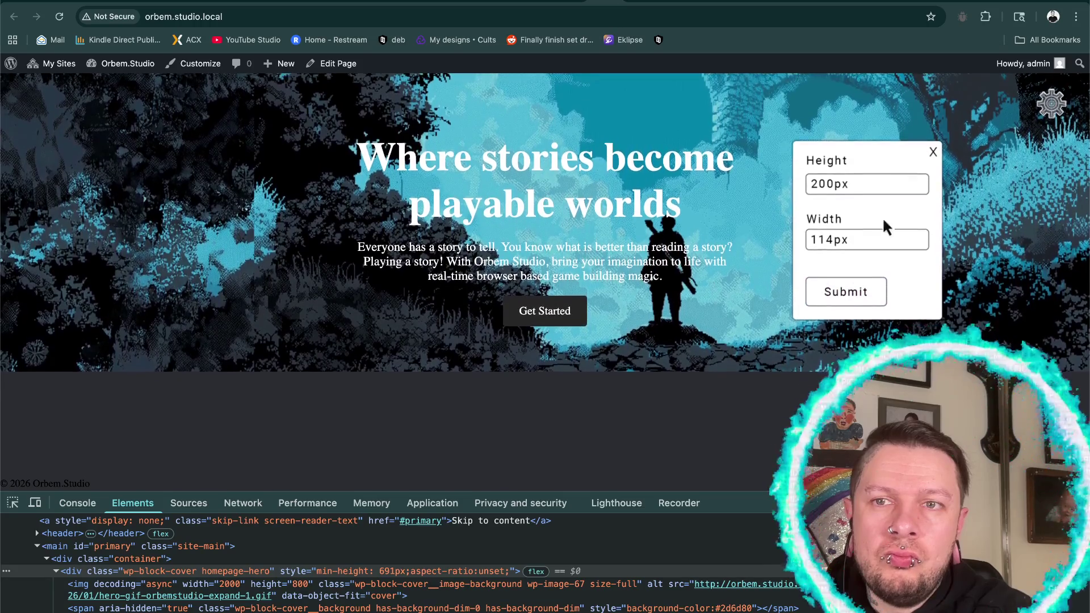
pyautogui.click(932, 158)
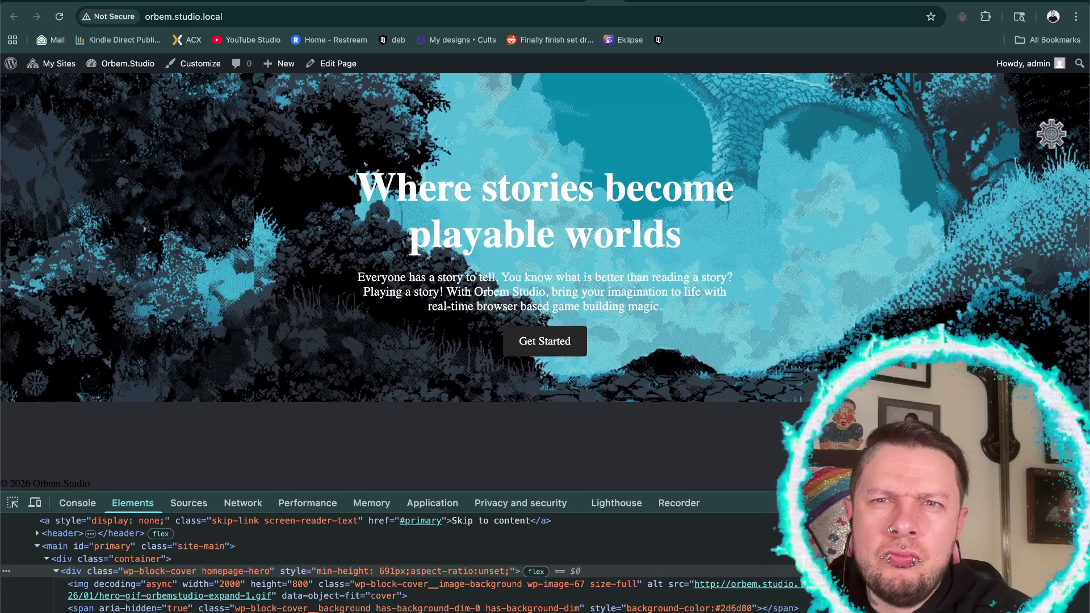
# - Once more change Height 140px to 200px and Width 80px to 114px, then close the form
pyautogui.click(1050, 148)
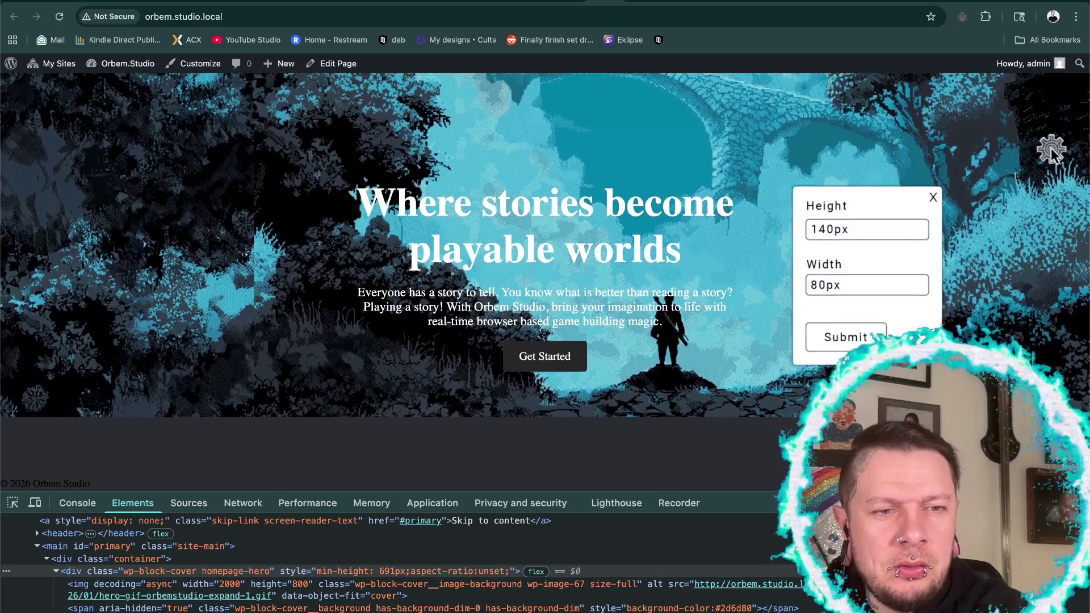
pyautogui.tripleClick(825, 230)
pyautogui.press('BackSpace')
pyautogui.write('200px')
pyautogui.tripleClick(826, 301)
pyautogui.press('BackSpace')
pyautogui.write('114px')
pyautogui.click(933, 214)
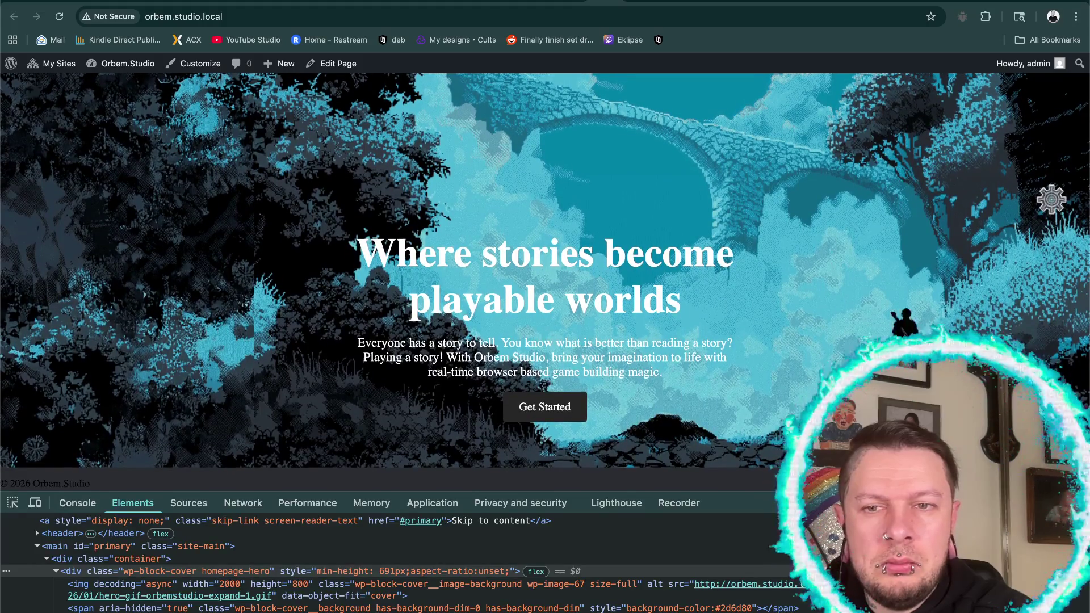
pyautogui.click(1051, 200)
pyautogui.tripleClick(824, 279)
pyautogui.write('200px')
pyautogui.scroll(2, 825, 337)
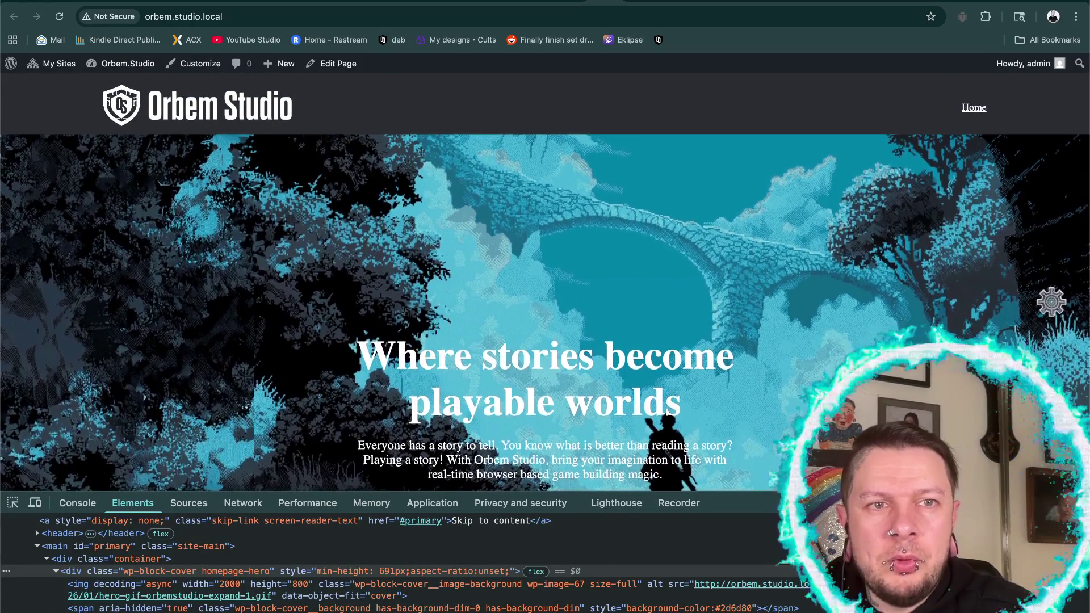
pyautogui.scroll(-1, 665, 446)
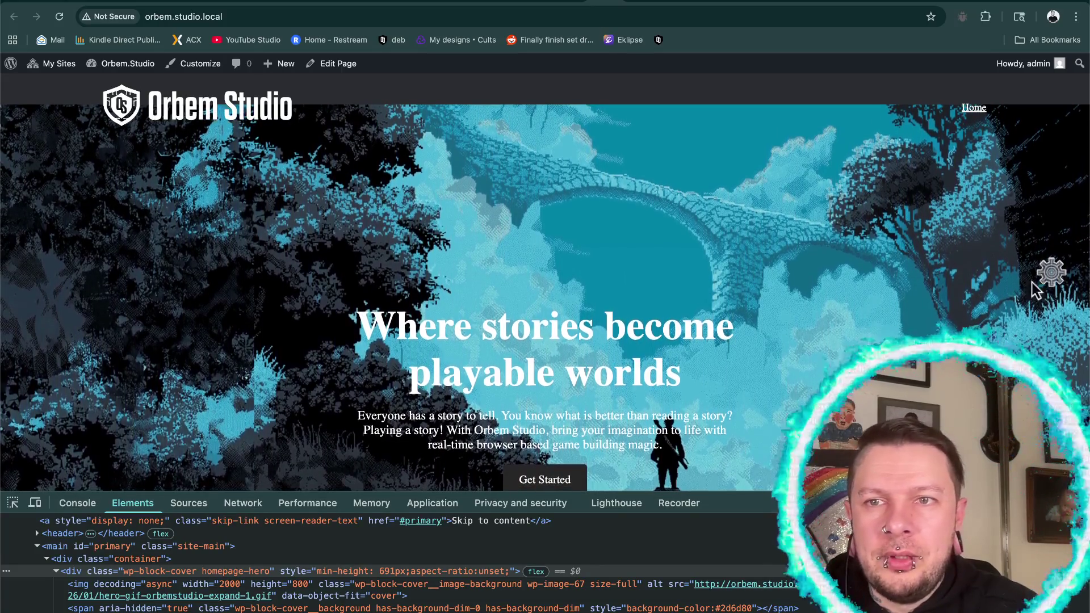
pyautogui.click(1050, 271)
pyautogui.tripleClick(834, 344)
pyautogui.press('BackSpace')
pyautogui.write('200px')
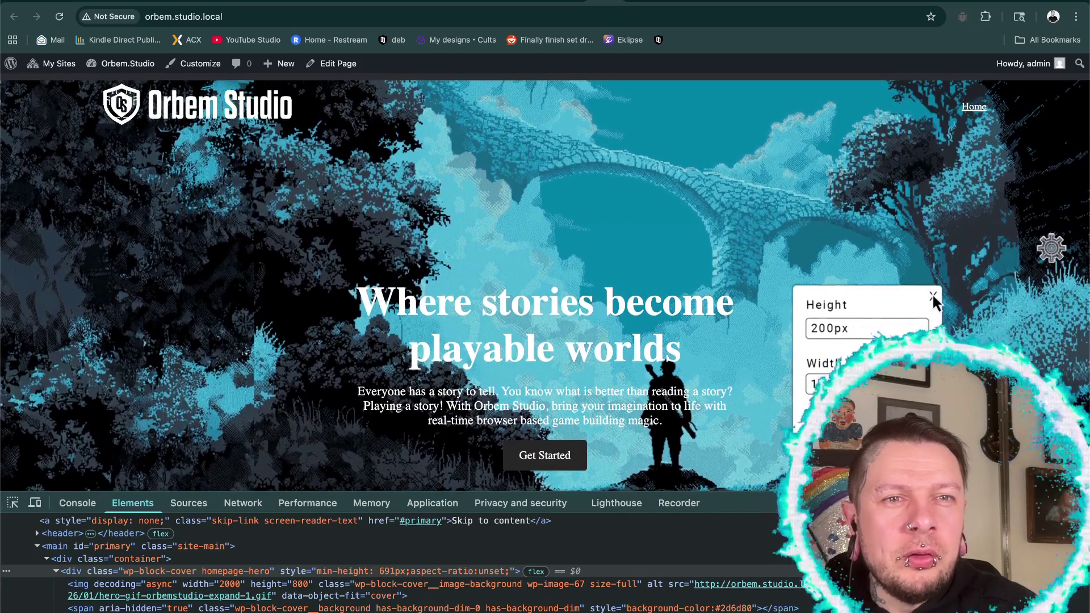
pyautogui.click(932, 293)
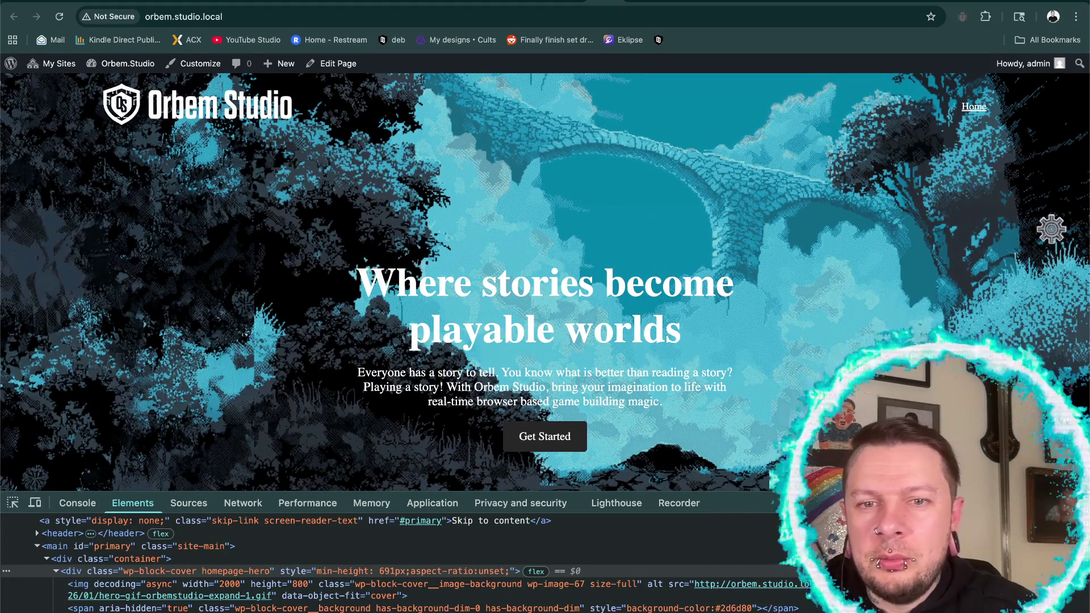
pyautogui.click(1051, 230)
pyautogui.tripleClick(822, 310)
pyautogui.press('BackSpace')
pyautogui.write('200px')
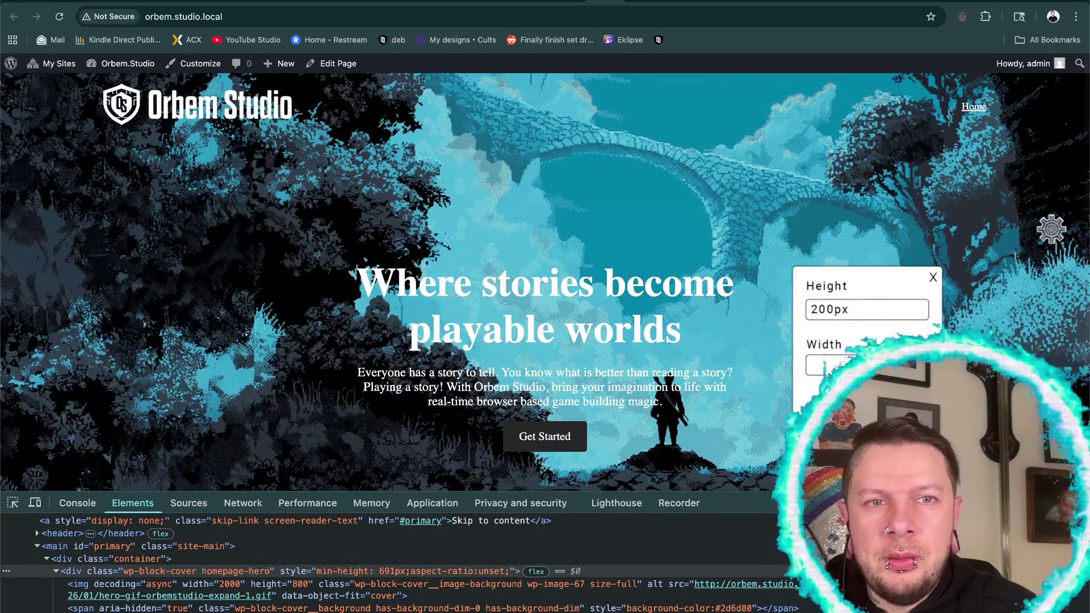
pyautogui.click(932, 276)
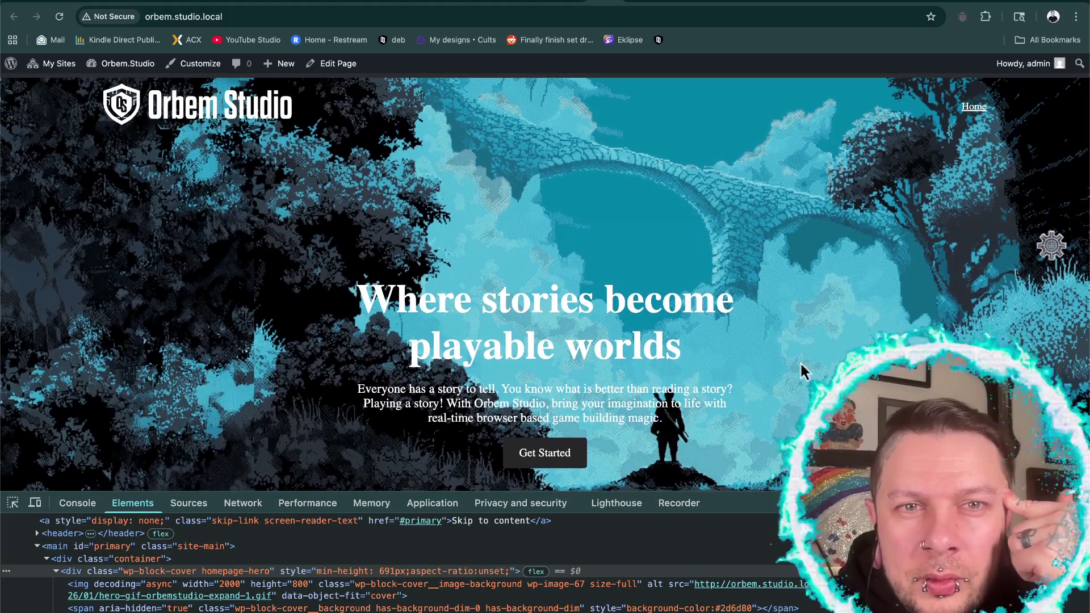
pyautogui.click(1050, 245)
pyautogui.click(824, 324)
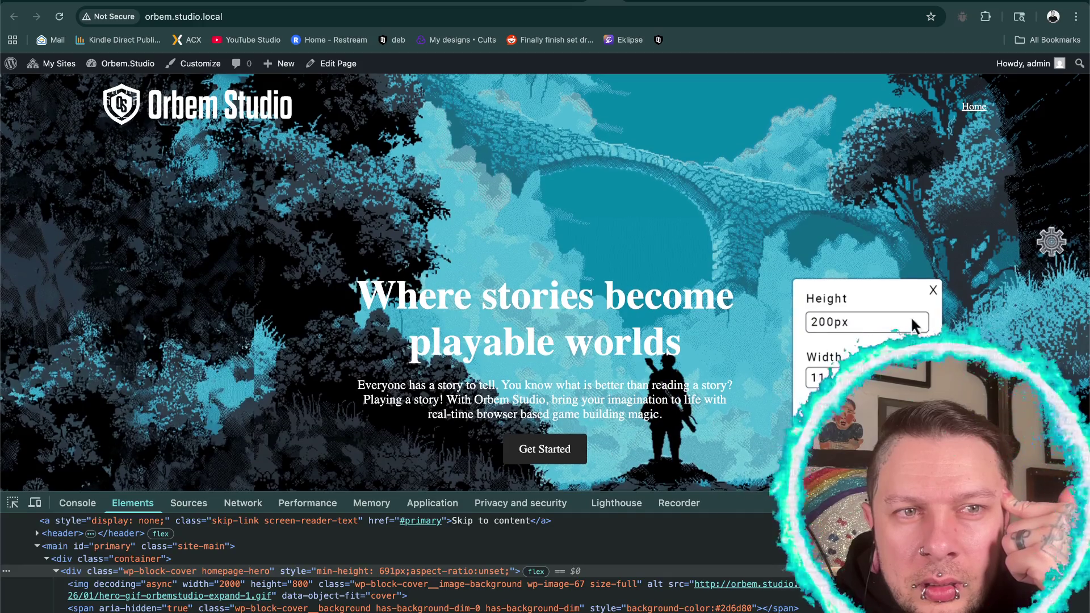
pyautogui.click(932, 288)
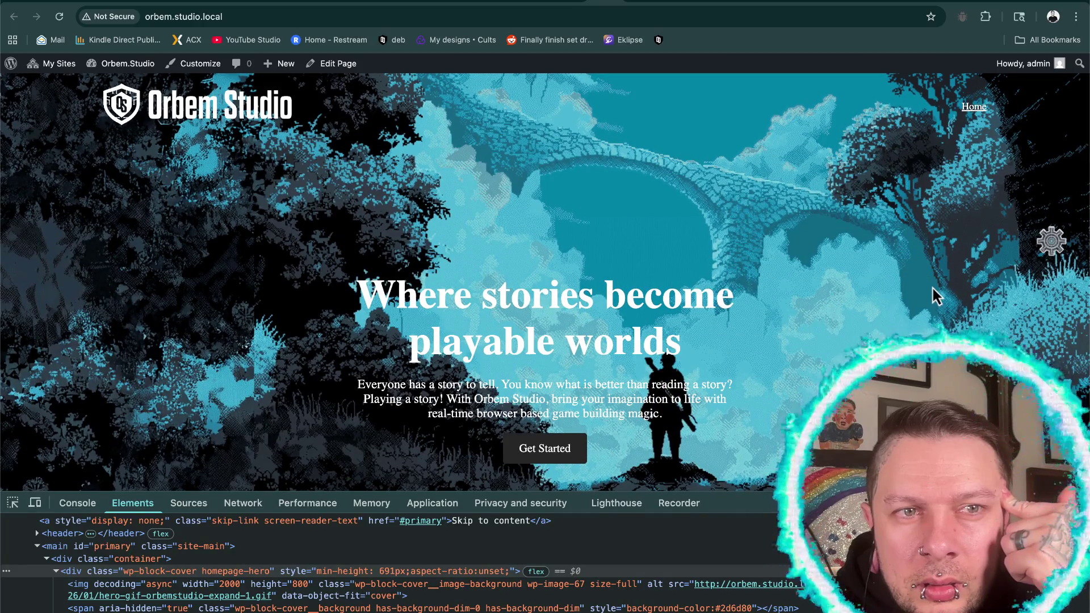
pyautogui.scroll(-1, 996, 264)
pyautogui.click(1051, 230)
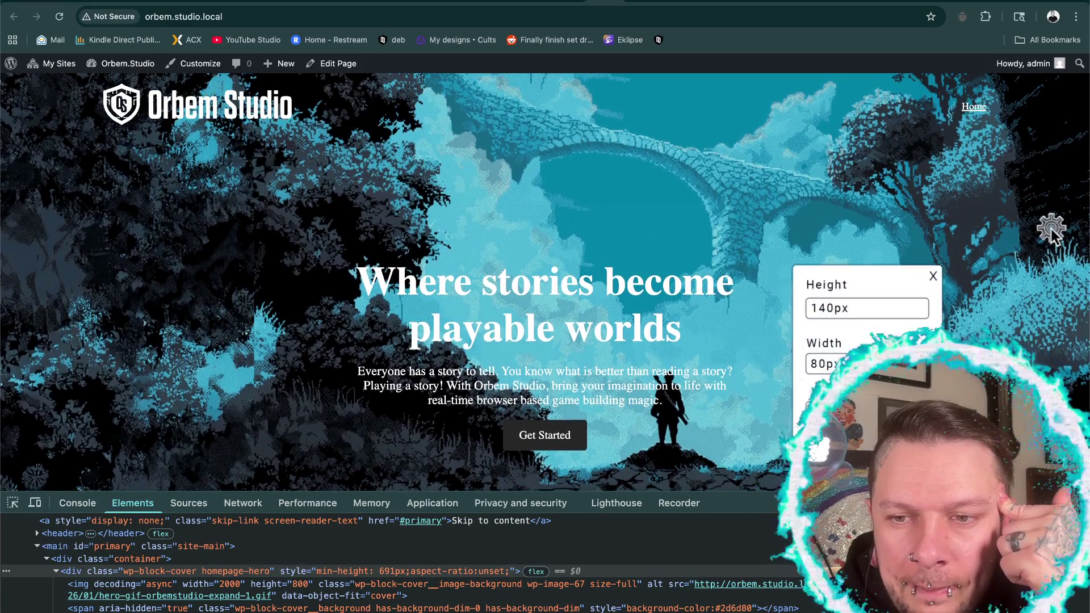
pyautogui.doubleClick(826, 303)
pyautogui.press('BackSpace')
pyautogui.write('200px')
pyautogui.doubleClick(824, 362)
pyautogui.press('BackSpace')
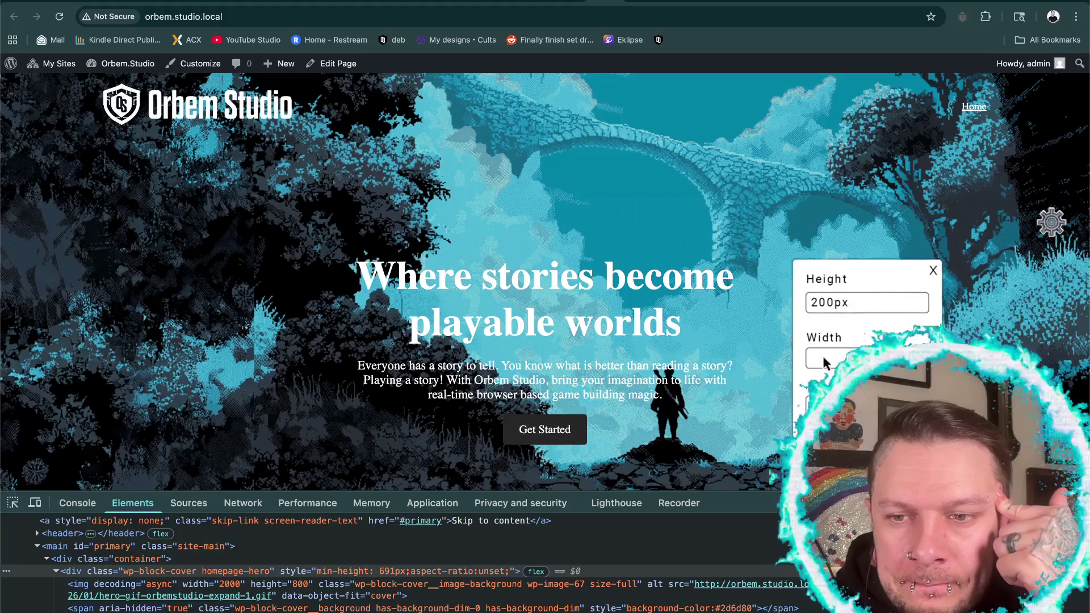
pyautogui.write('114px')
pyautogui.click(931, 269)
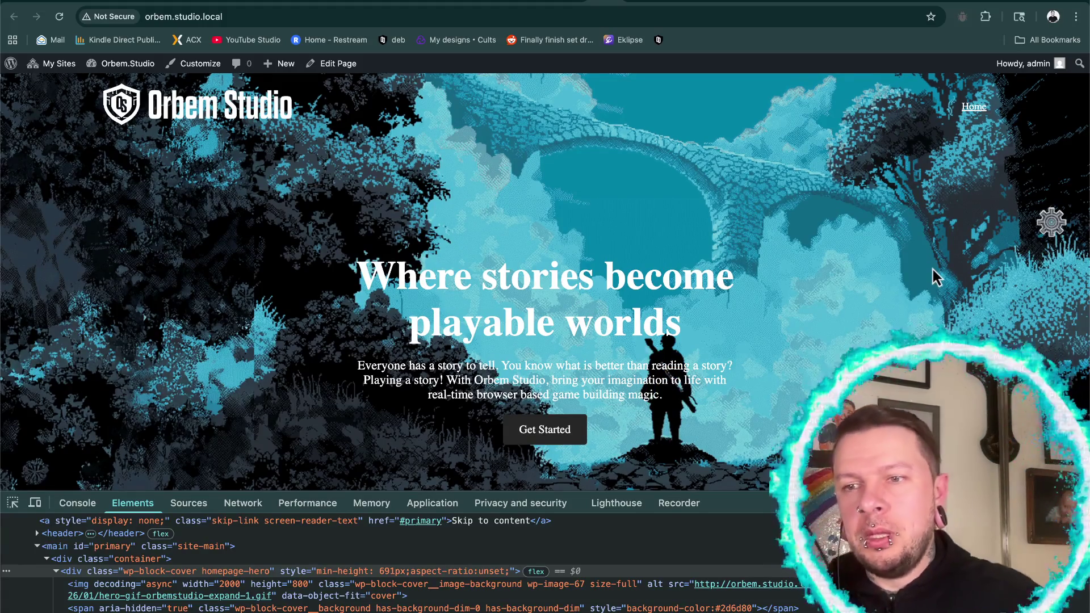
pyautogui.click(1051, 225)
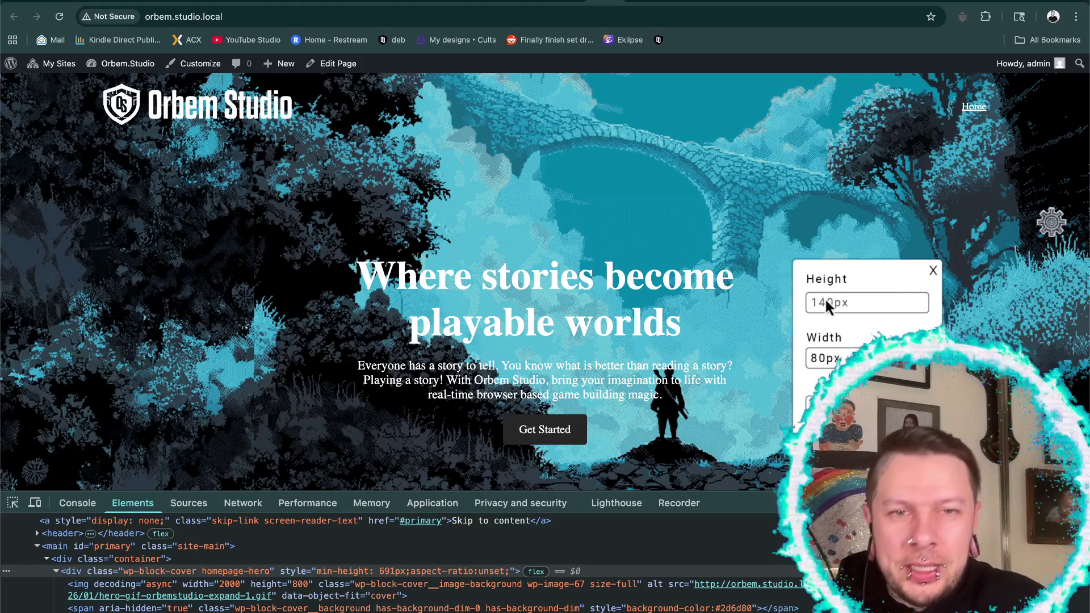
pyautogui.write('114px')
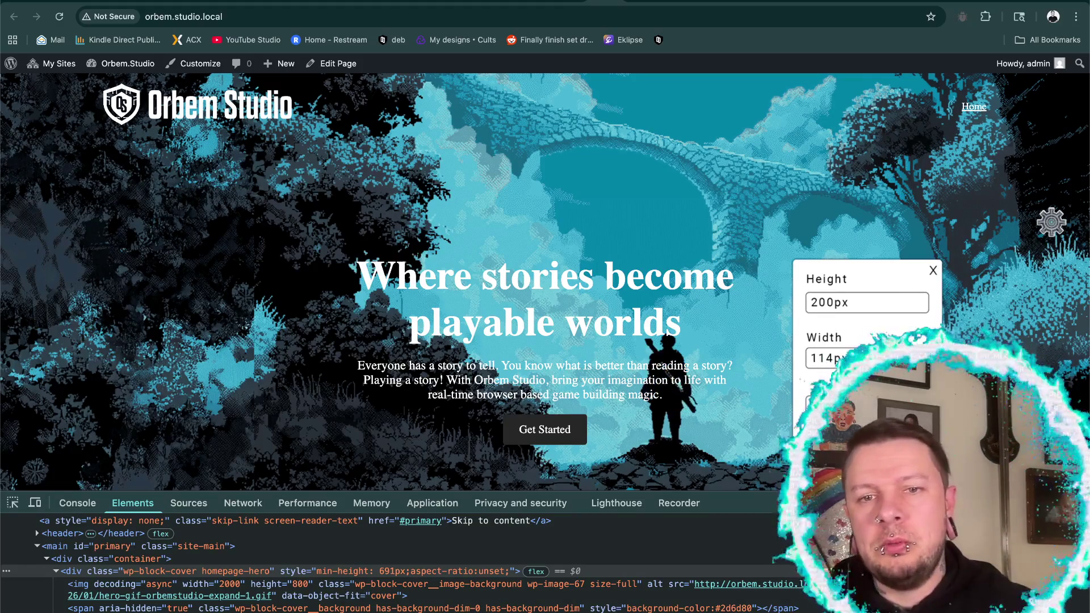
pyautogui.click(933, 271)
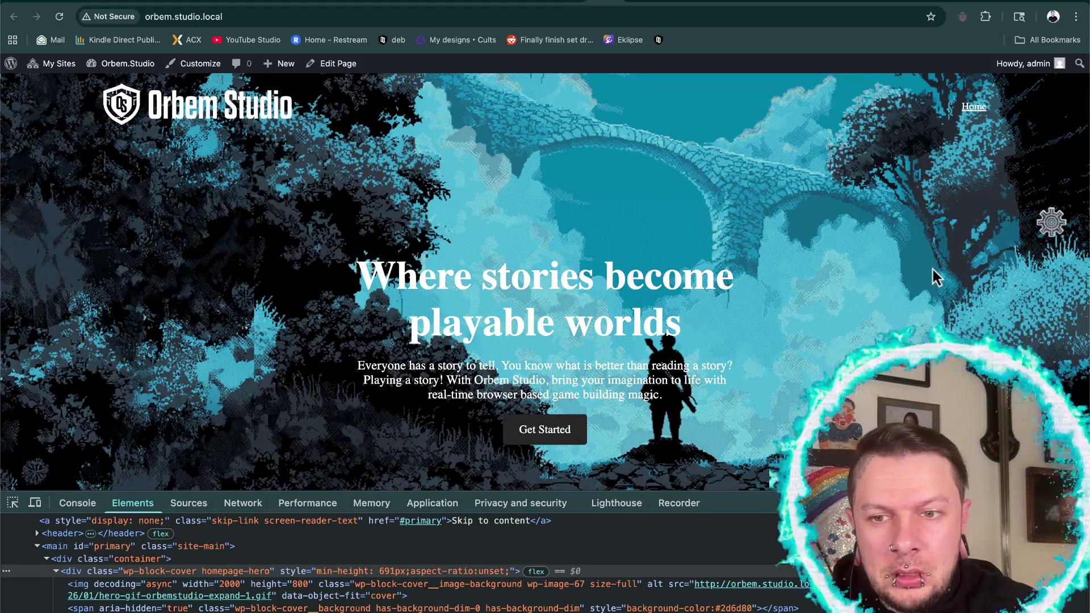
pyautogui.click(409, 609)
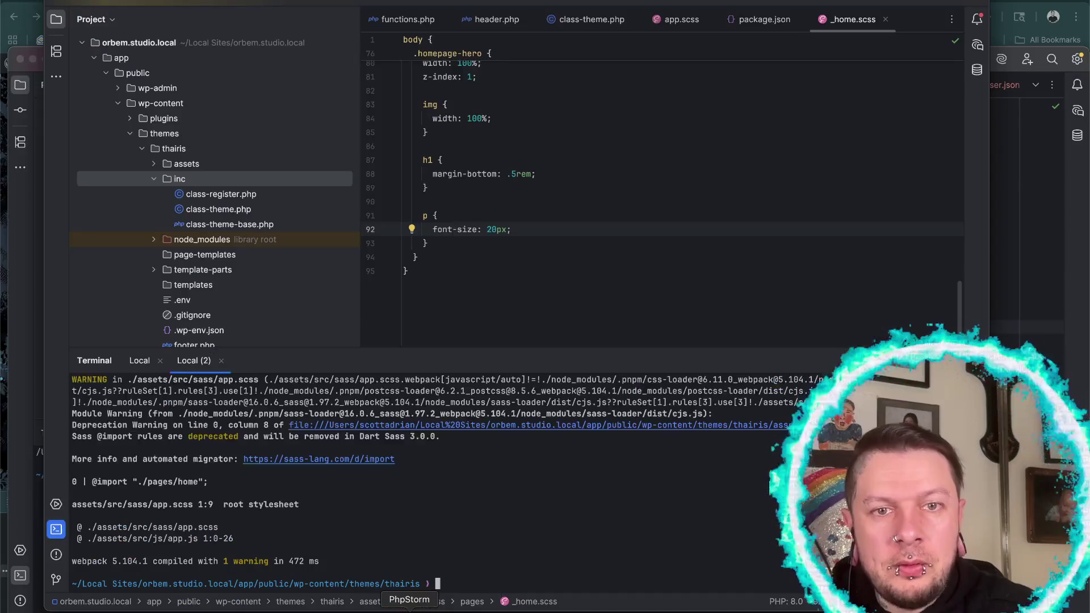
# - Change the .homepage-hero top offset on line 79 of _home.scss to -135px
pyautogui.scroll(10, 534, 244)
pyautogui.scroll(5, 535, 244)
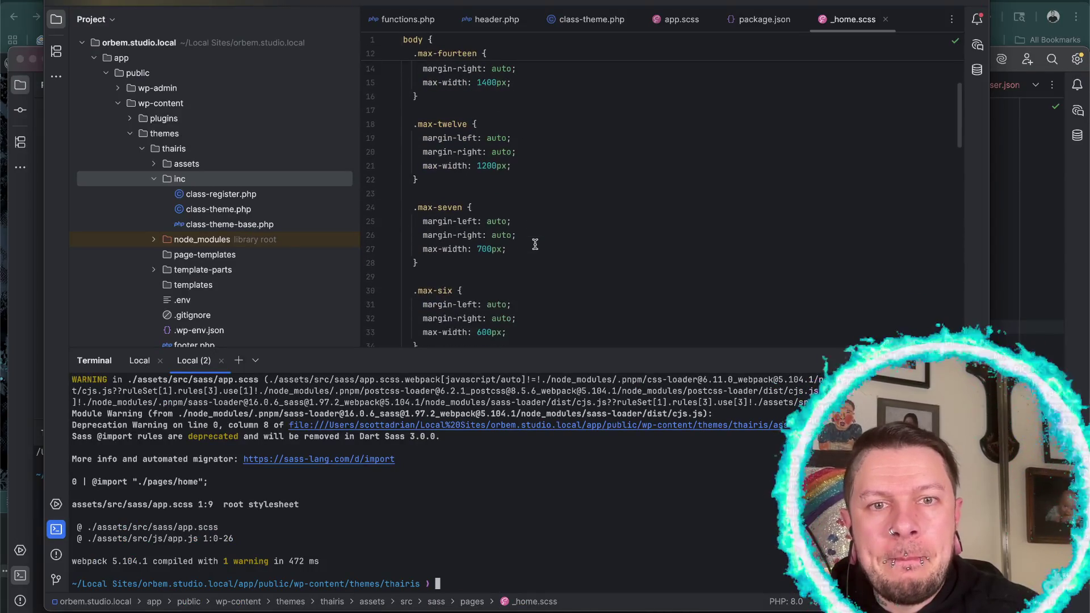
pyautogui.scroll(-3, 535, 244)
pyautogui.scroll(-2, 534, 244)
pyautogui.scroll(-2, 535, 244)
pyautogui.scroll(-4, 535, 244)
pyautogui.scroll(2, 535, 244)
pyautogui.scroll(-10, 533, 244)
pyautogui.scroll(-3, 533, 243)
pyautogui.scroll(13, 499, 271)
pyautogui.scroll(-6, 499, 274)
pyautogui.click(452, 247)
pyautogui.write('135px;')
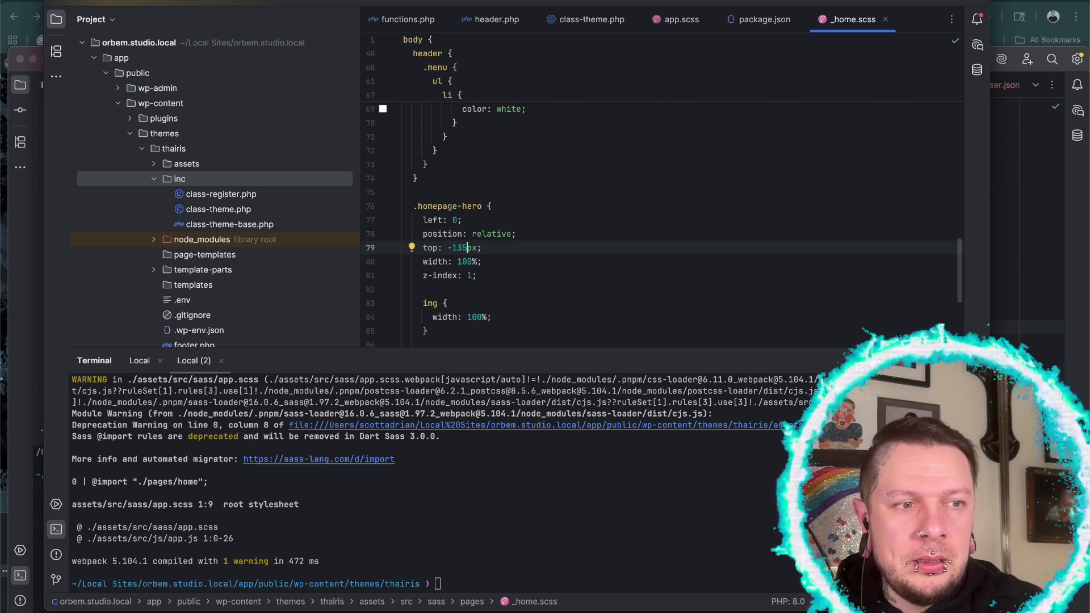
pyautogui.write('pnpm run build')
# - Rebuild the theme with pnpm run build and return to the Homepage in Chrome's block editor
pyautogui.press('Return')
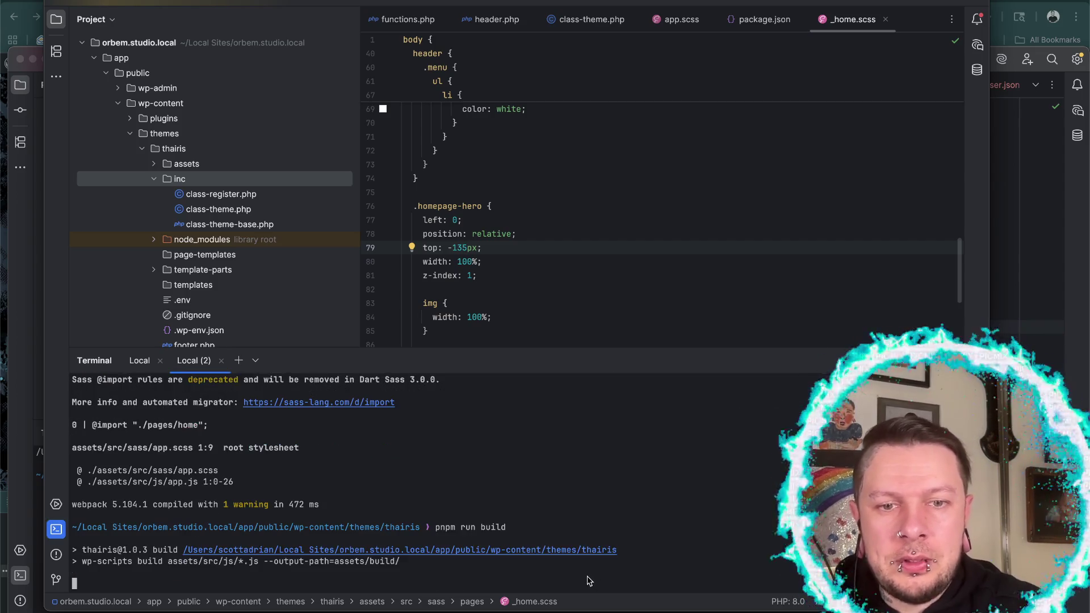
pyautogui.click(756, 611)
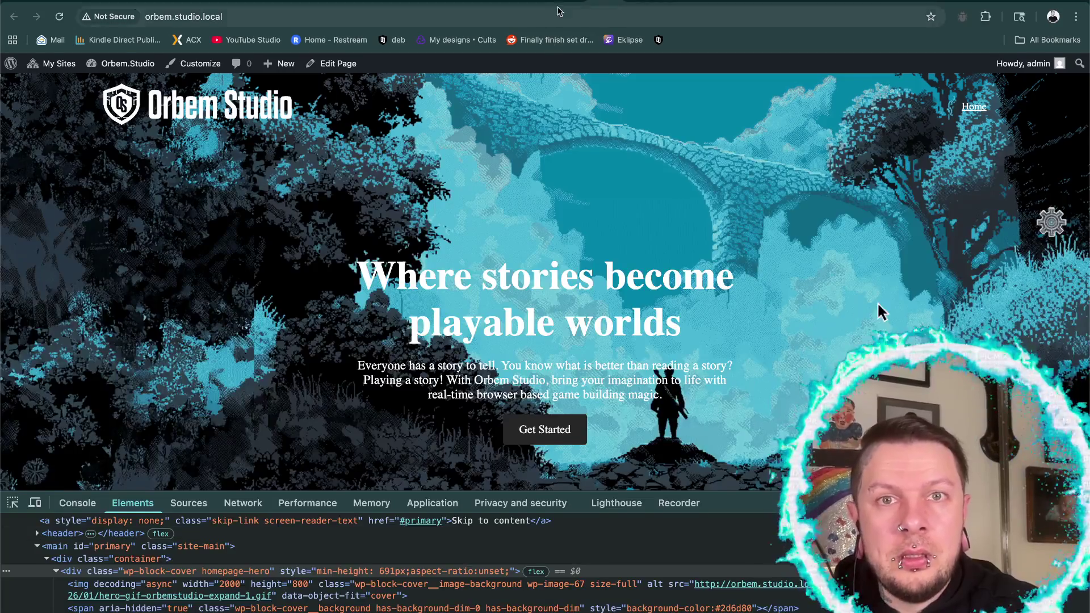
pyautogui.press('super+grave')
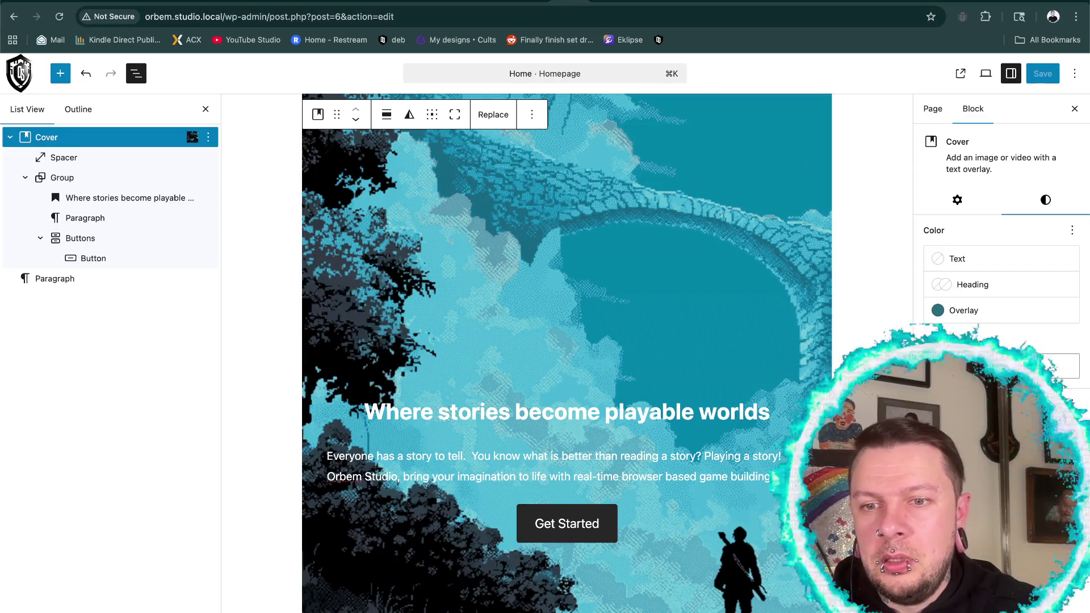
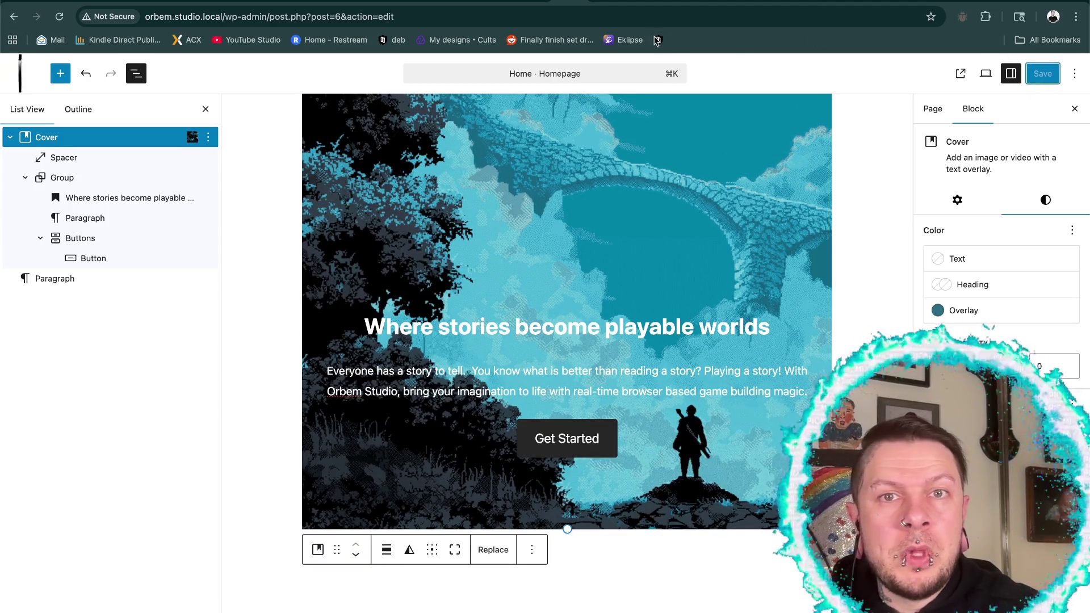
# - Delete the Spacer block from the homepage cover hero
pyautogui.click(605, 231)
pyautogui.click(933, 245)
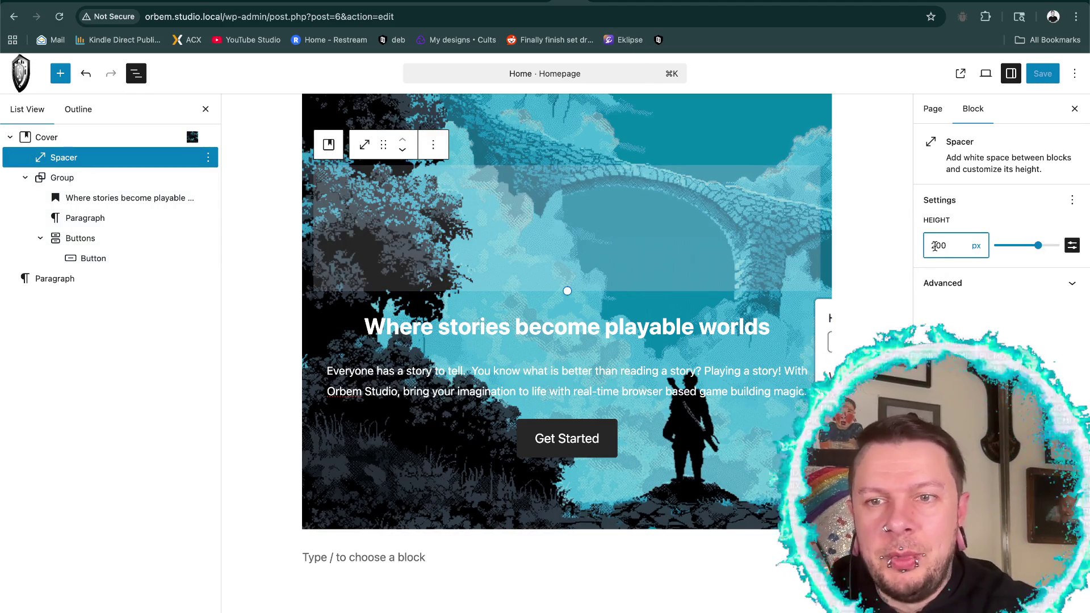
pyautogui.click(702, 228)
pyautogui.press('BackSpace')
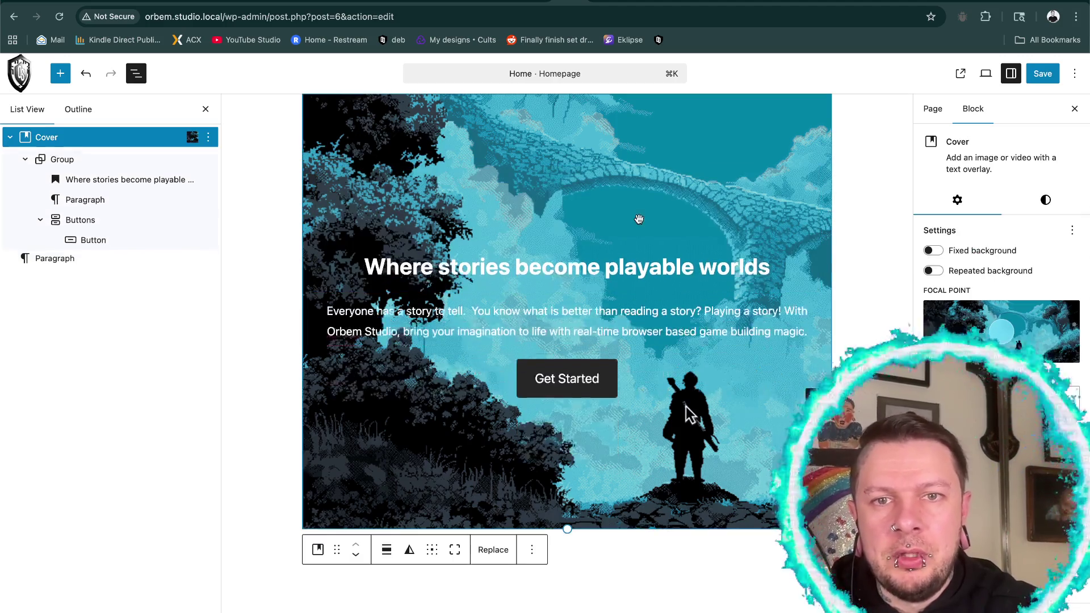
pyautogui.click(582, 11)
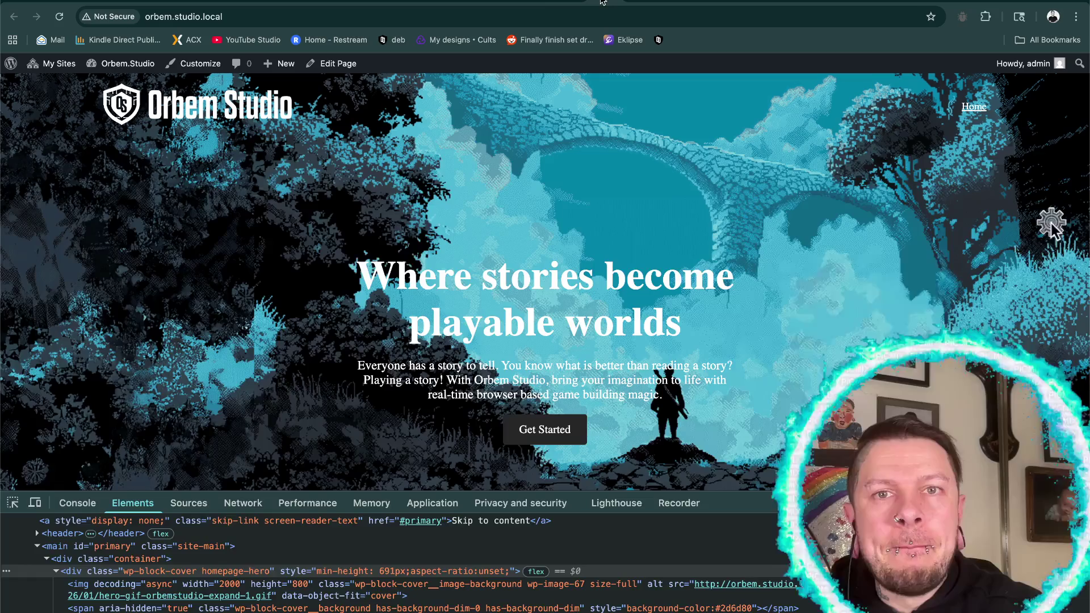
# - Reload the live homepage and close the character size panel and developer tools
pyautogui.click(59, 17)
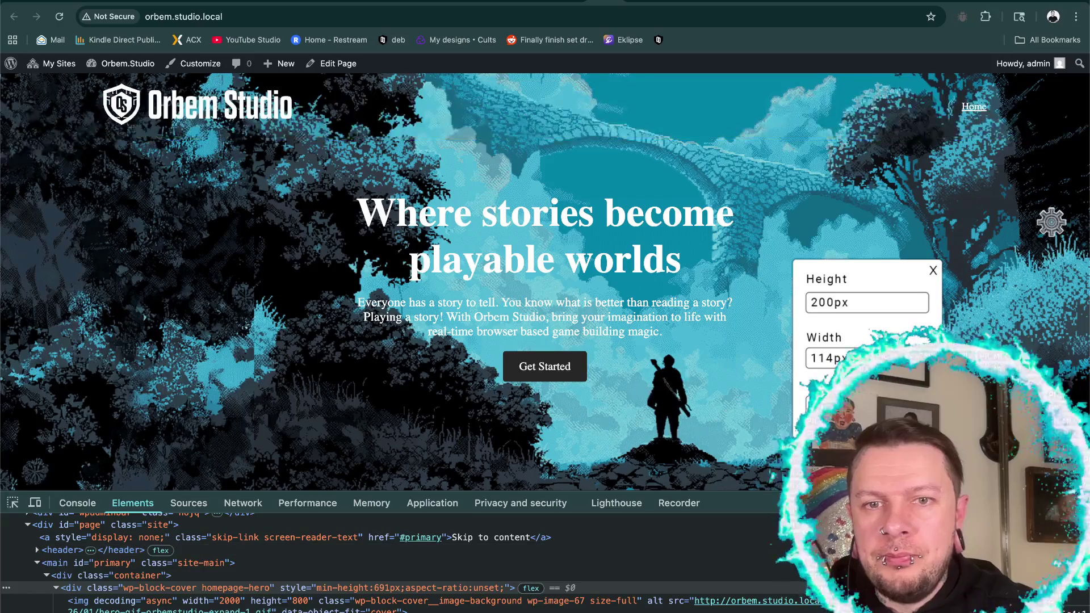
pyautogui.click(932, 270)
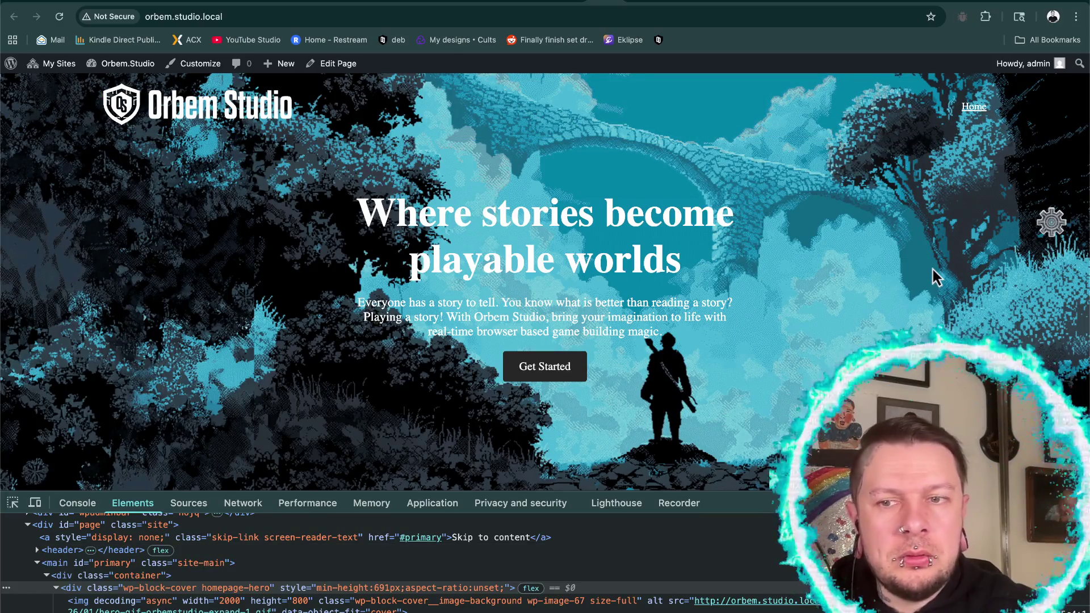
pyautogui.press('super+alt+i')
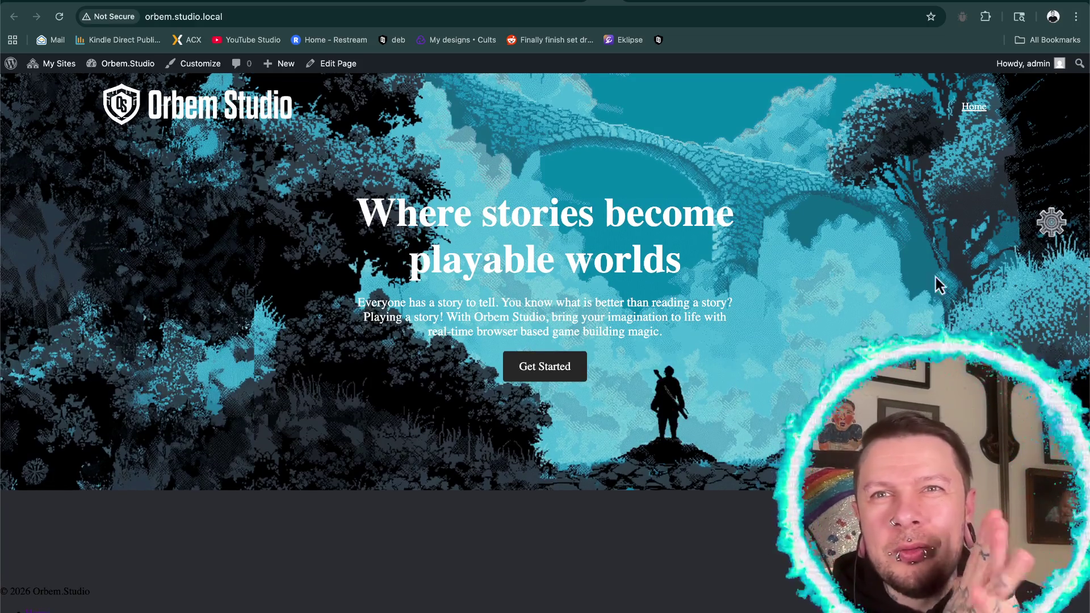
# - Set the hero character's height to 200px on the live homepage
pyautogui.click(825, 305)
pyautogui.click(825, 302)
pyautogui.write('200px')
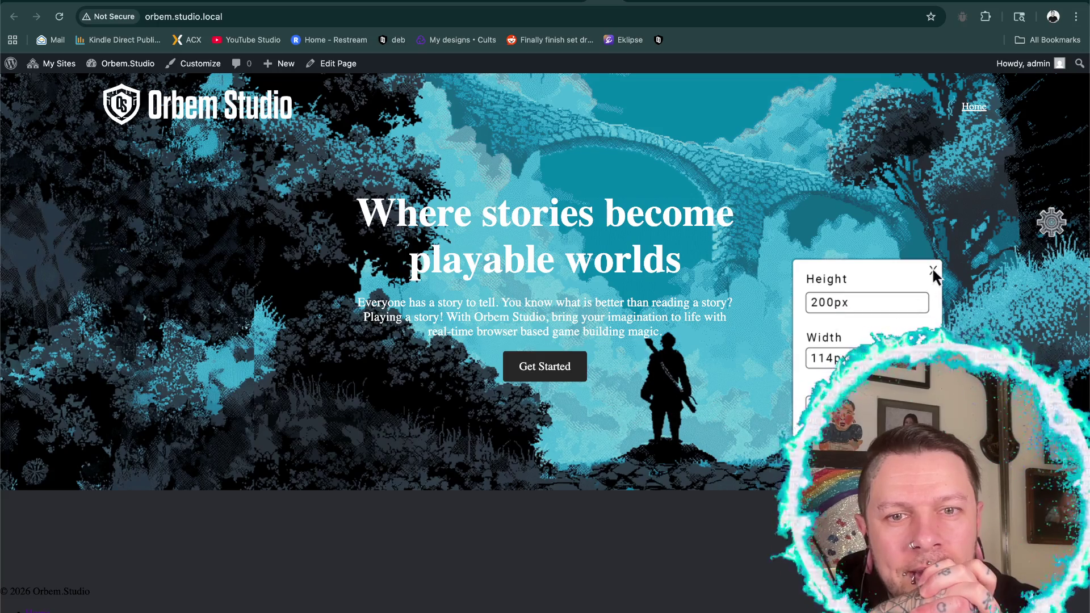
pyautogui.click(932, 269)
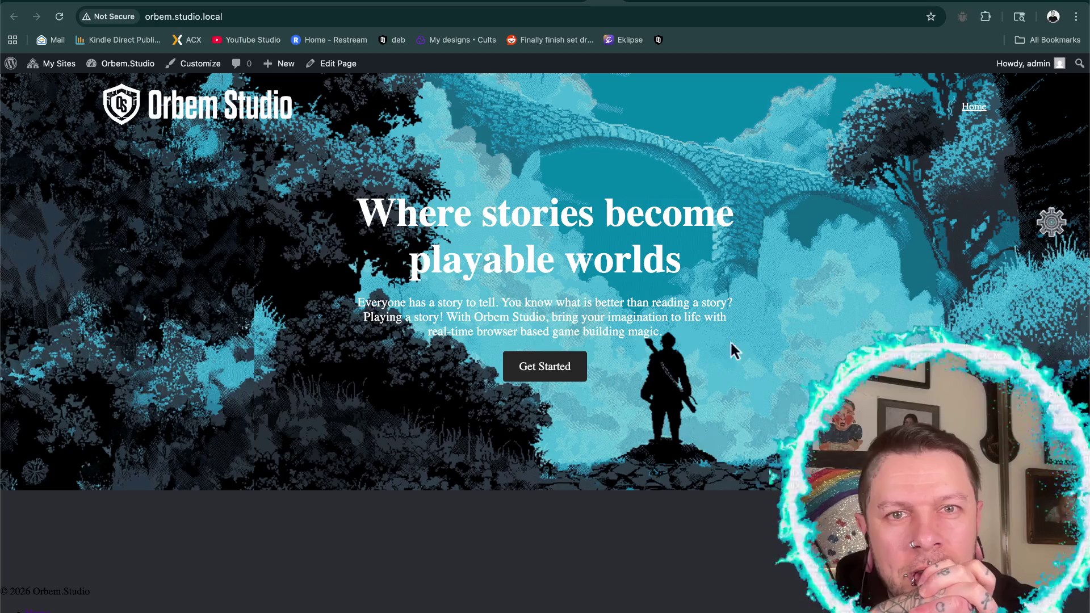
pyautogui.press('Left')
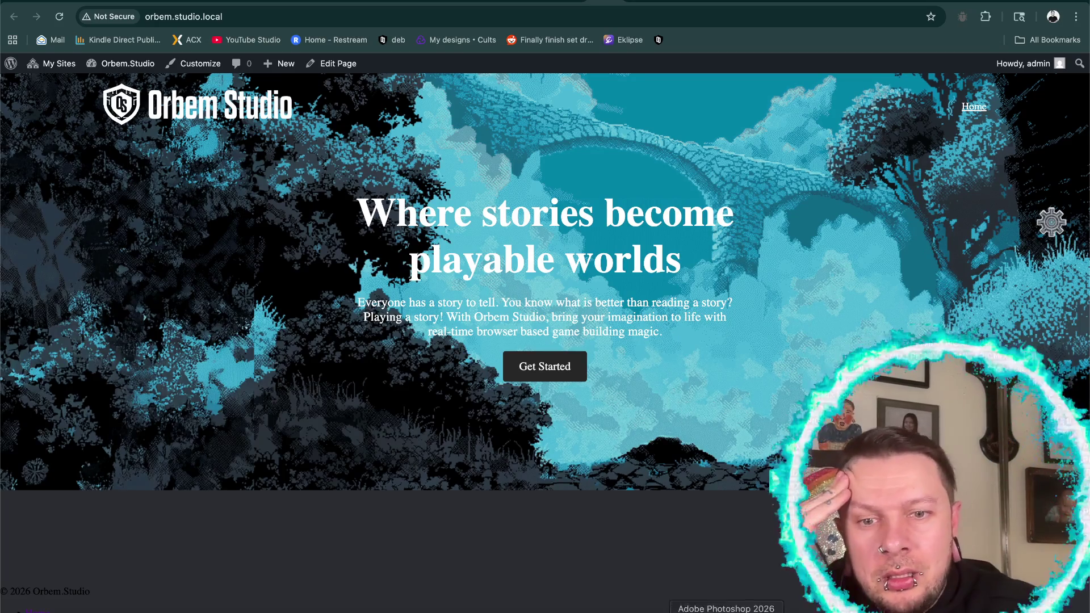
pyautogui.click(728, 610)
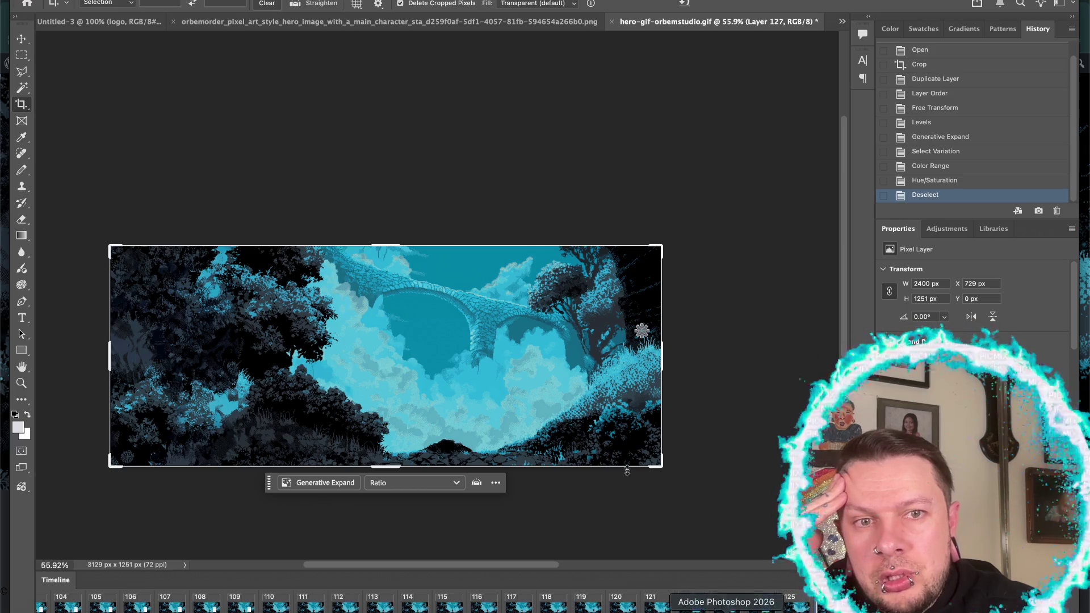
# - Extend the hero GIF's canvas upward with the Crop tool and apply it
pyautogui.click(384, 250)
pyautogui.moveTo(384, 251); pyautogui.dragTo(382, 238)
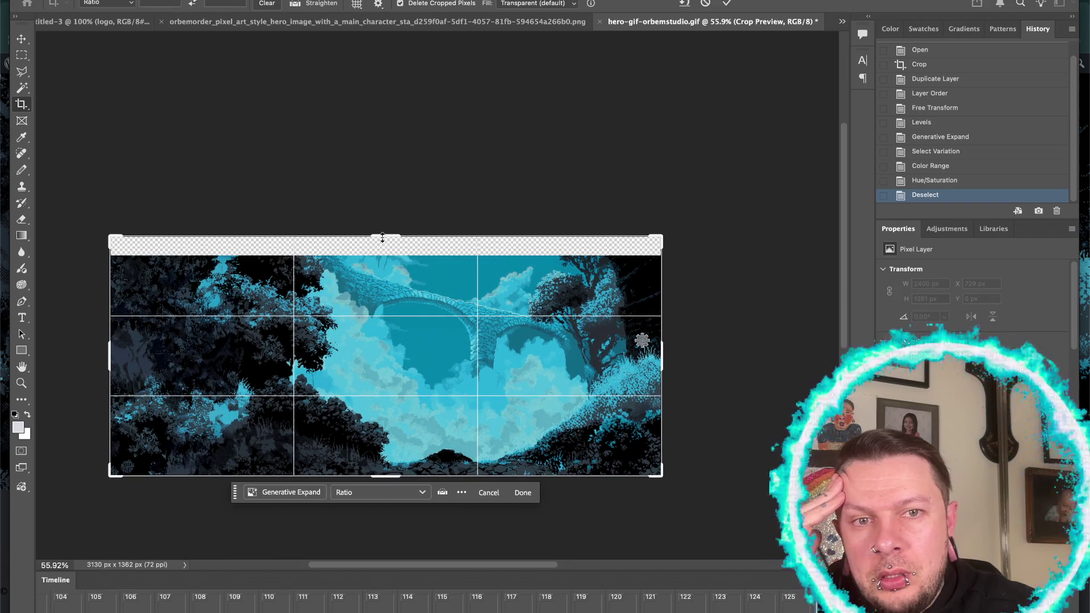
pyautogui.moveTo(382, 238); pyautogui.dragTo(381, 228)
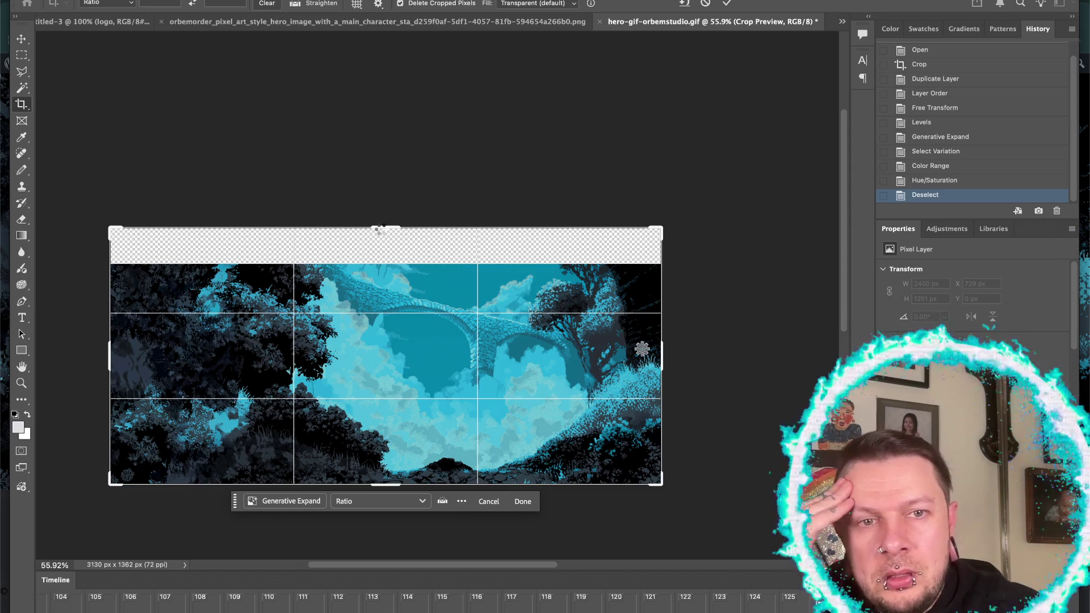
pyautogui.press('Return')
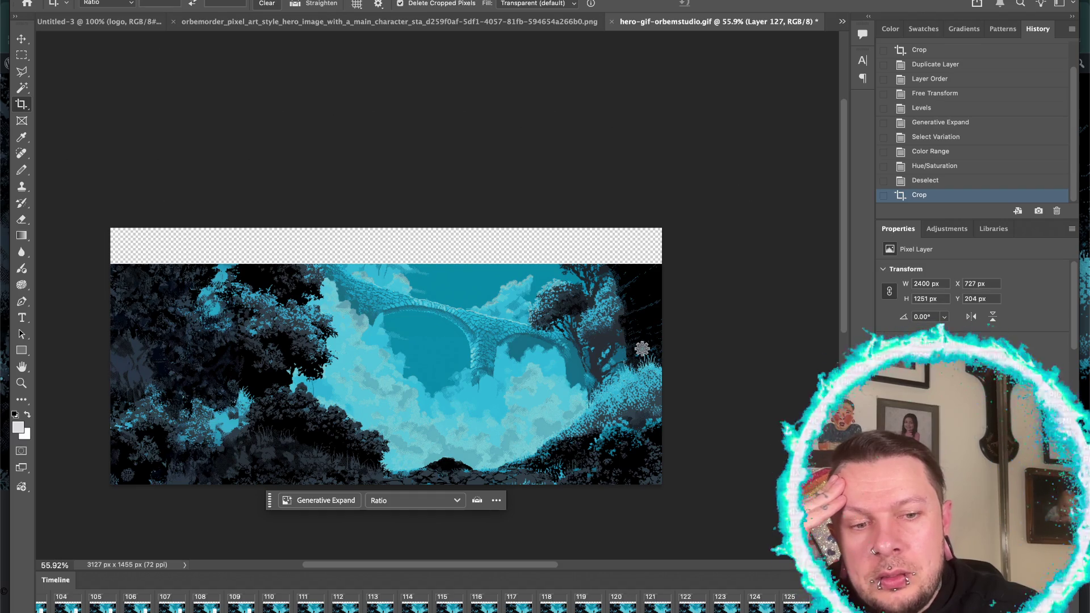
# - Undo the crop and delete the top bridge layer
pyautogui.hotkey('ctrl', 'z')
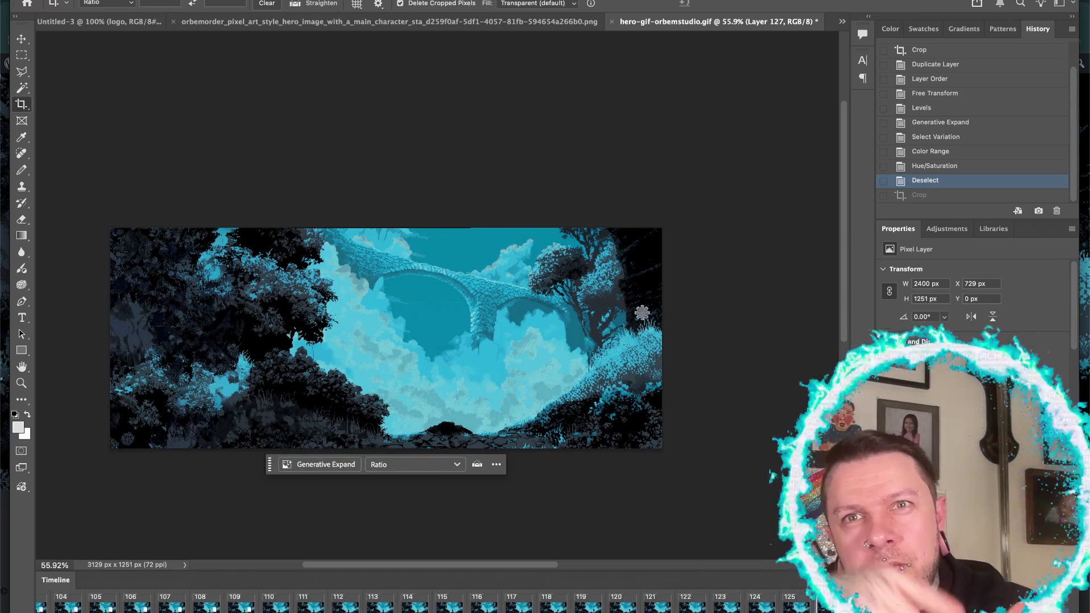
pyautogui.press('BackSpace')
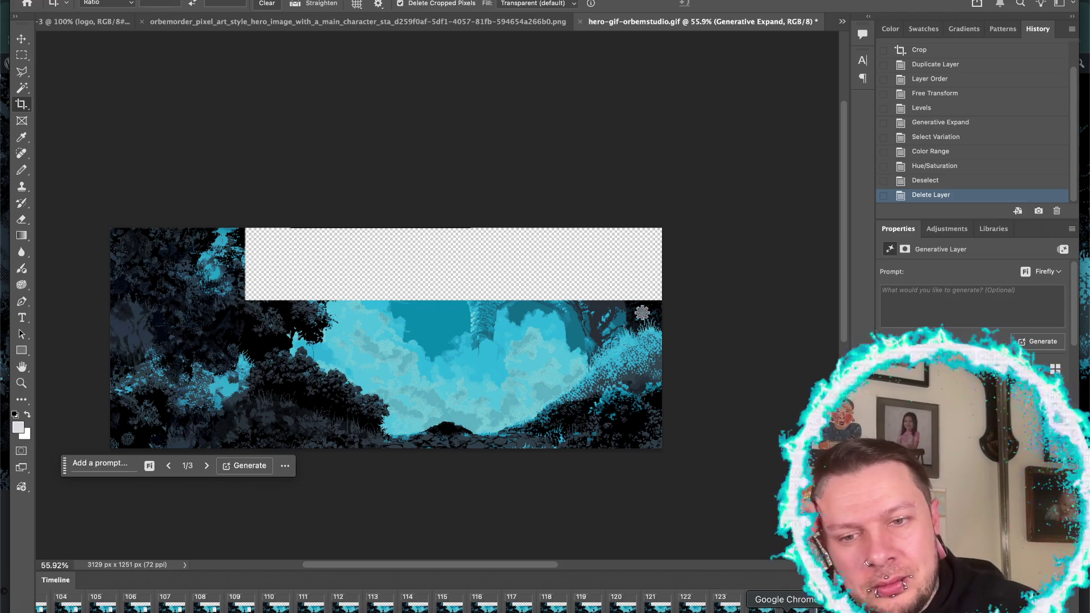
pyautogui.press('super+Tab')
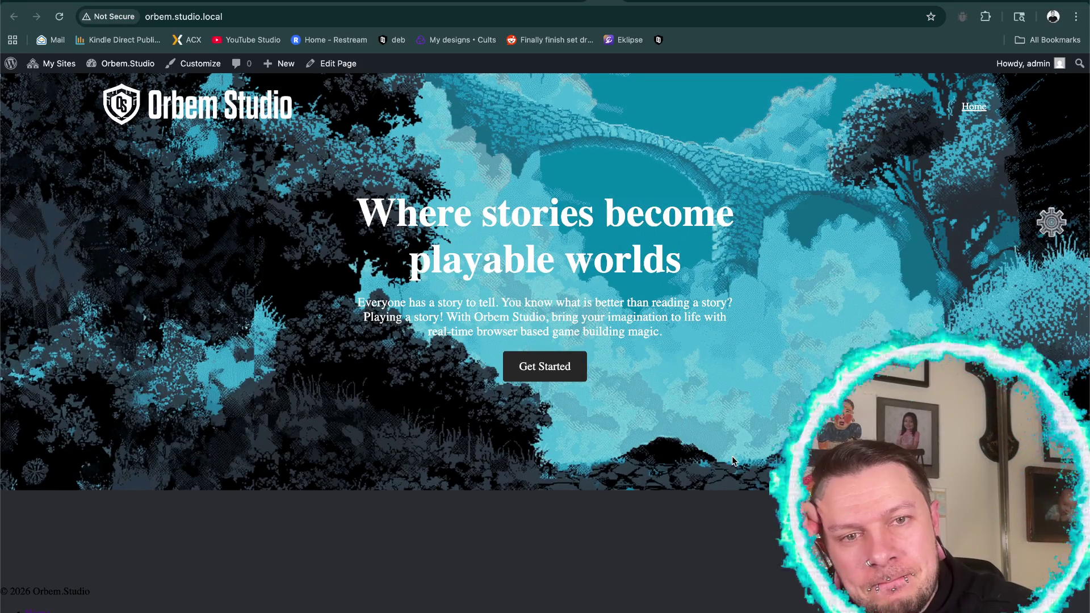
# - Set the player character's height to 200px and width to 114px
pyautogui.click(1050, 223)
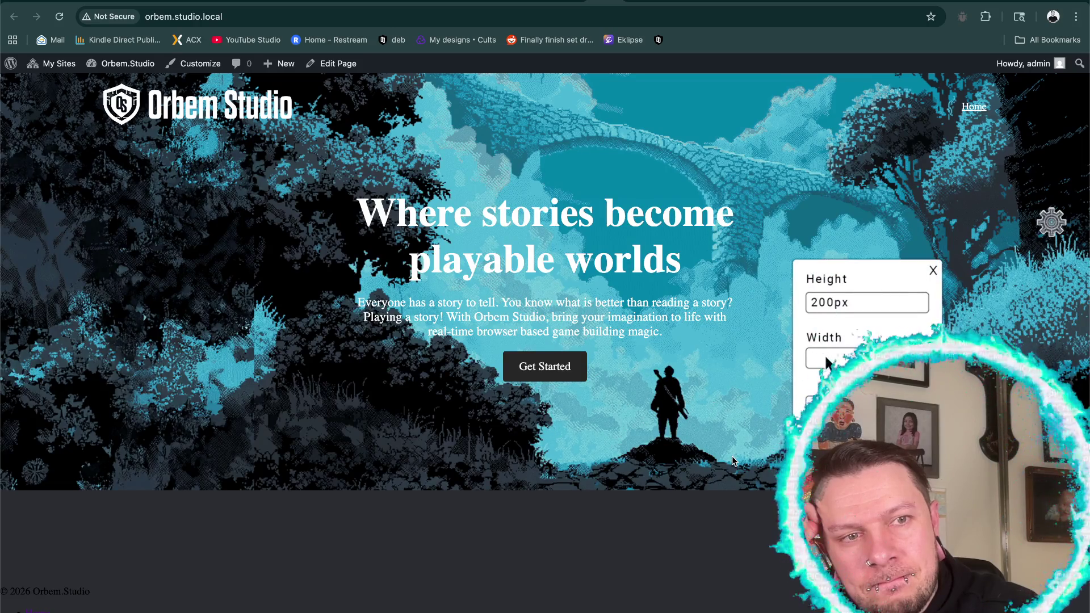
pyautogui.click(933, 270)
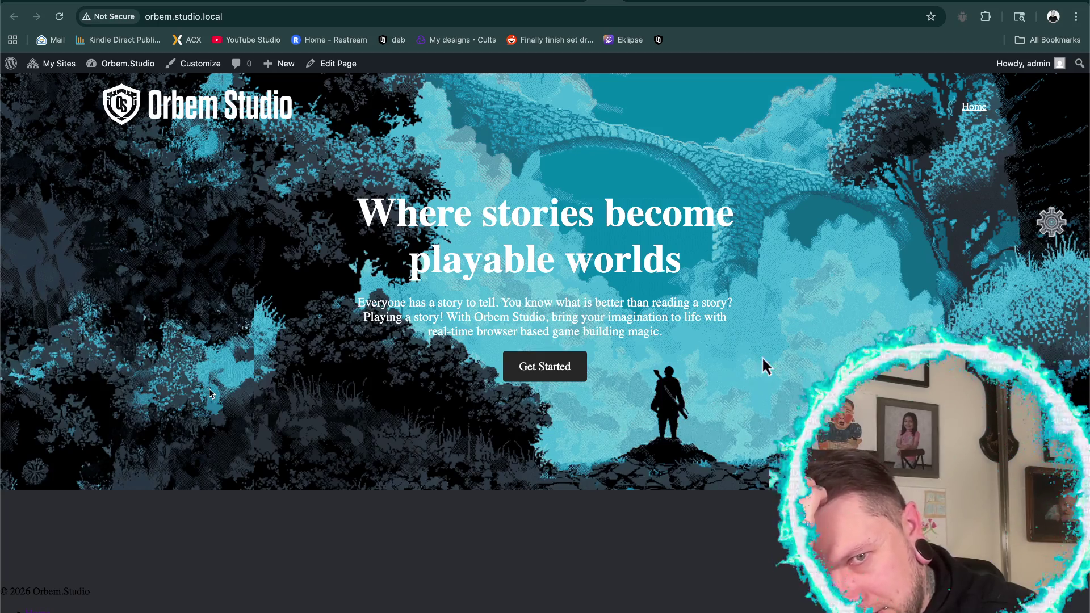
pyautogui.click(1050, 224)
pyautogui.tripleClick(867, 302)
pyautogui.press('BackSpace')
pyautogui.write('200px')
pyautogui.tripleClick(826, 358)
pyautogui.press('BackSpace')
pyautogui.write('114px')
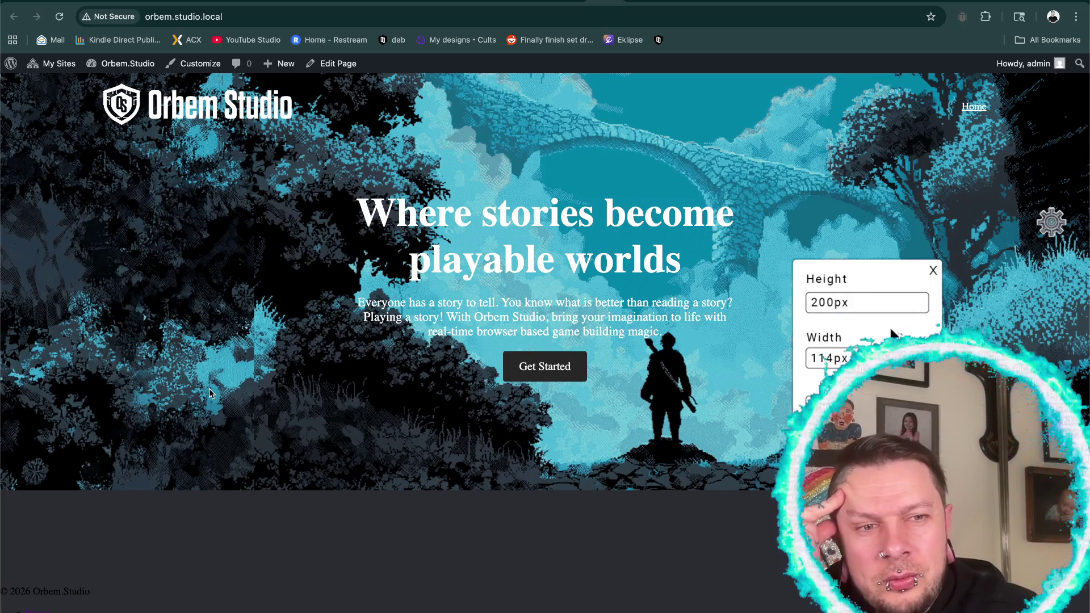
pyautogui.click(932, 270)
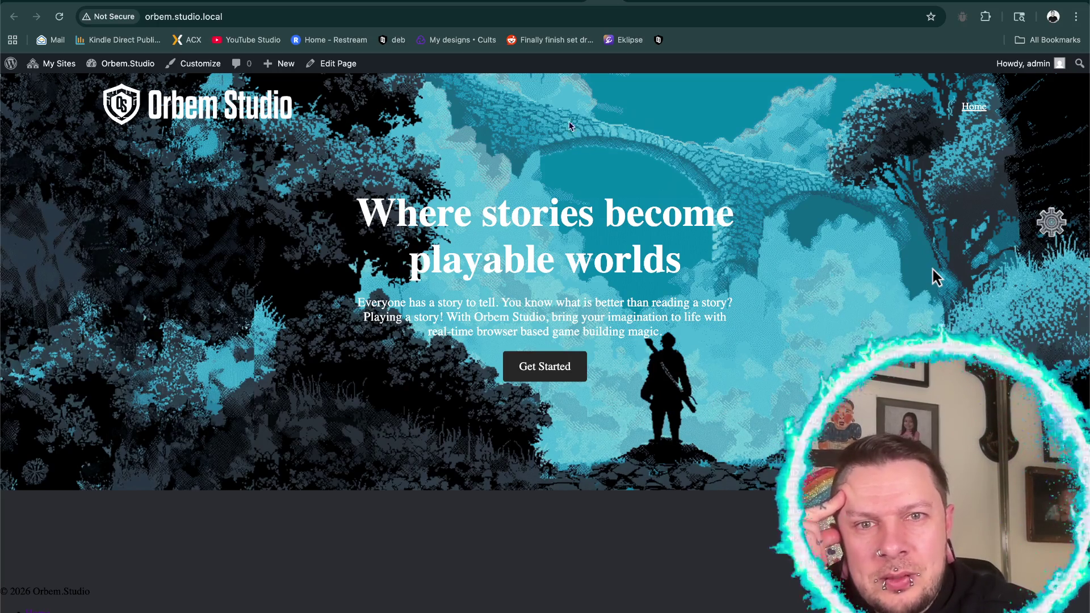
# - Move the player character to the right and reapply its 200px height
pyautogui.moveTo(663, 367); pyautogui.dragTo(727, 400)
pyautogui.click(1050, 222)
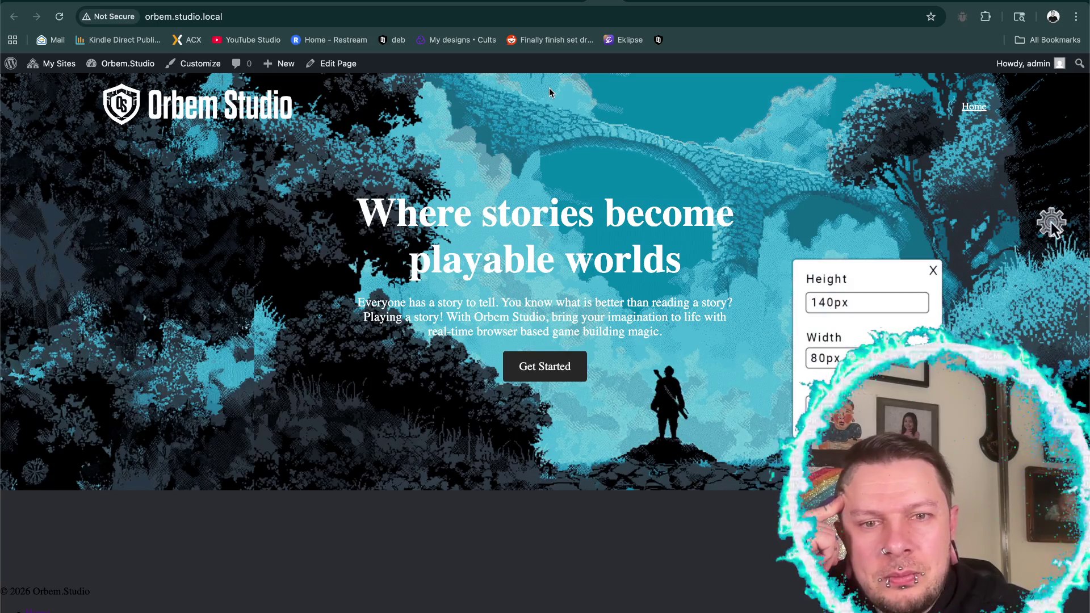
pyautogui.doubleClick(825, 304)
pyautogui.press('BackSpace')
pyautogui.write('200px')
pyautogui.press('Return')
pyautogui.click(932, 271)
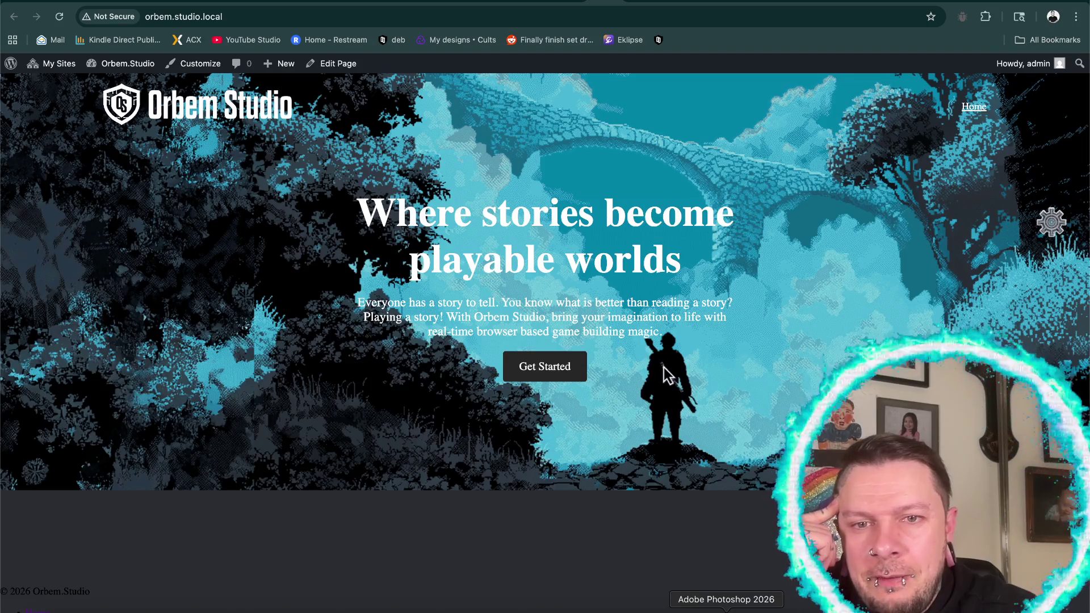
pyautogui.click(971, 606)
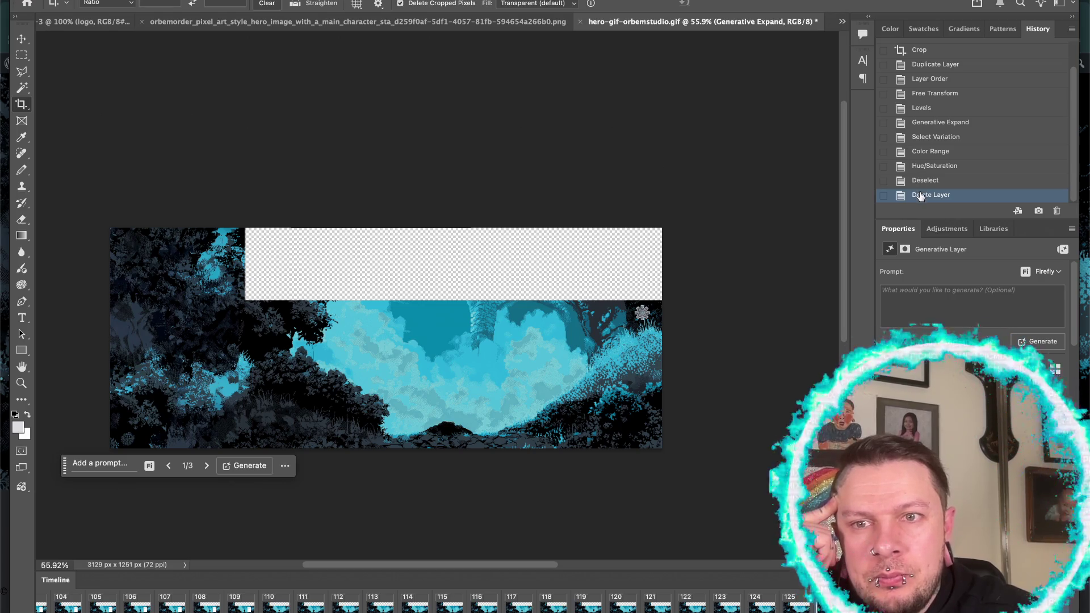
# - Step back through History from Color Range to the image's originally opened state
pyautogui.click(918, 151)
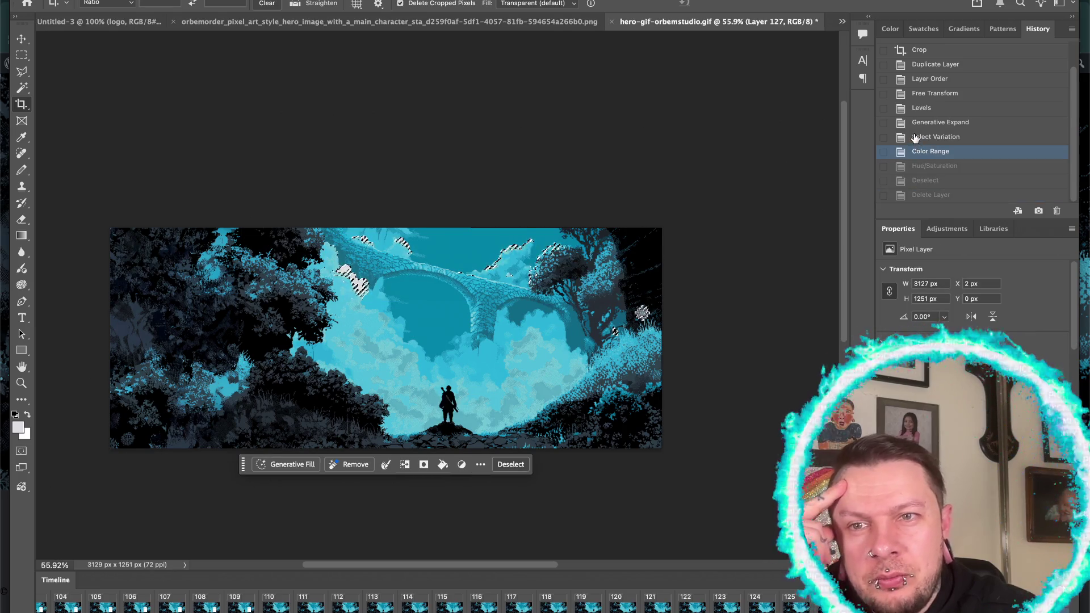
pyautogui.click(916, 137)
pyautogui.click(915, 122)
pyautogui.click(916, 107)
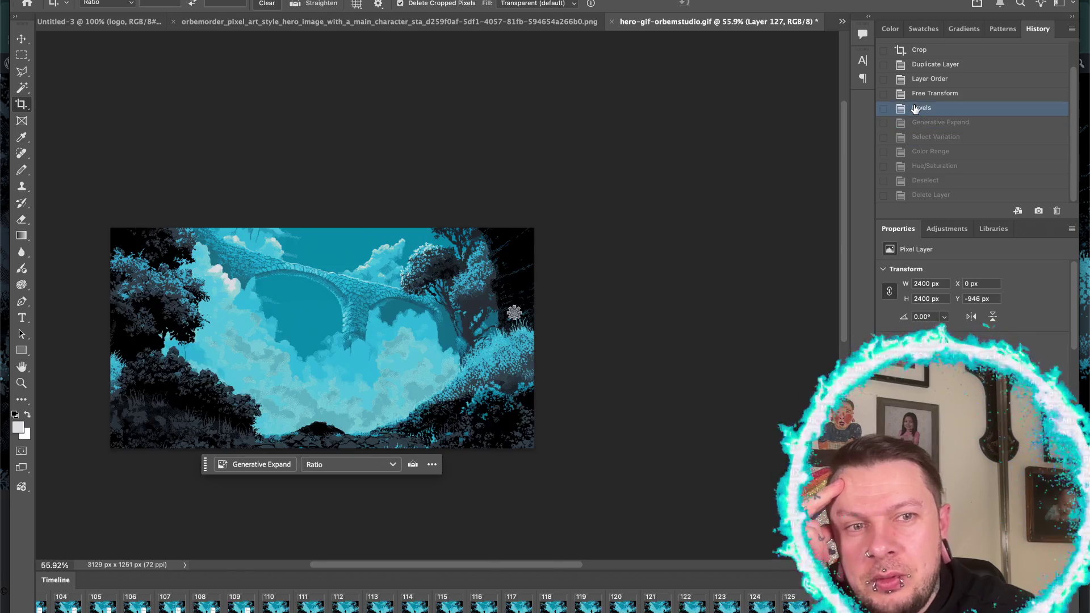
pyautogui.click(914, 93)
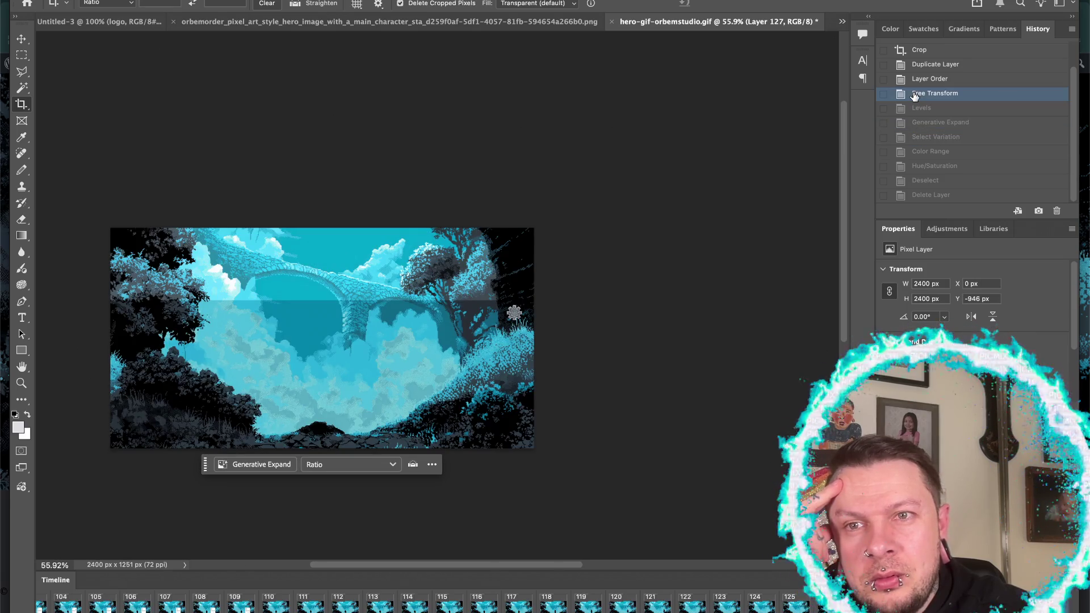
pyautogui.click(917, 79)
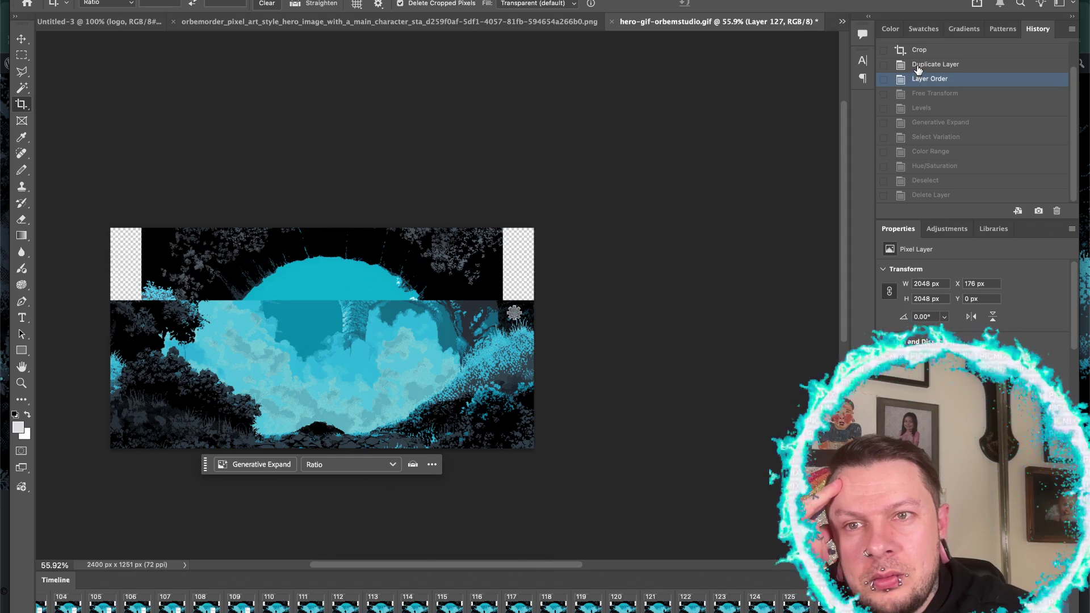
pyautogui.click(918, 67)
pyautogui.click(918, 51)
pyautogui.scroll(1, 918, 52)
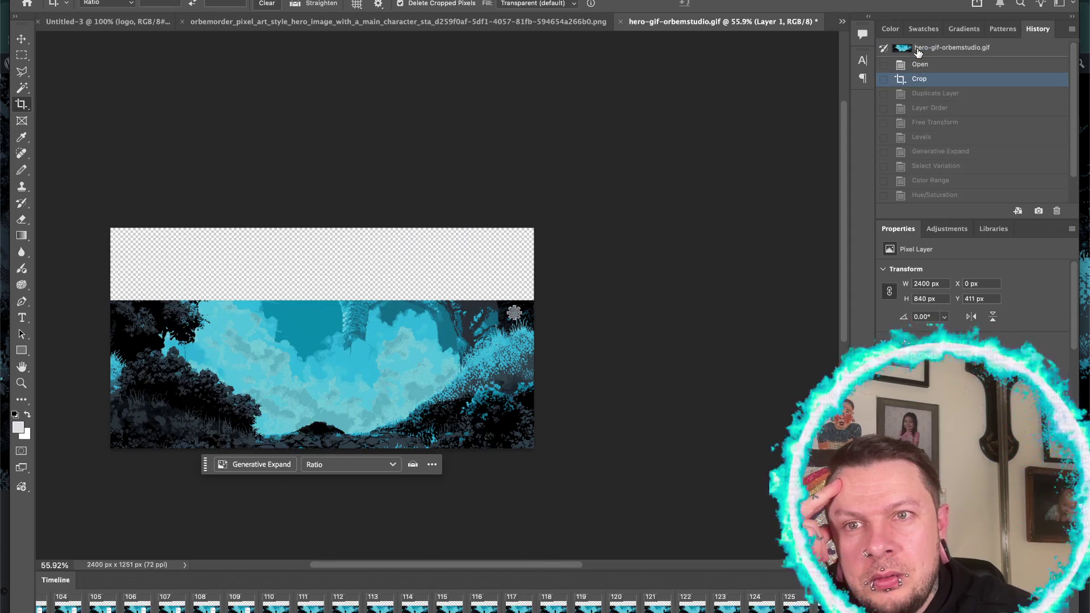
pyautogui.click(917, 65)
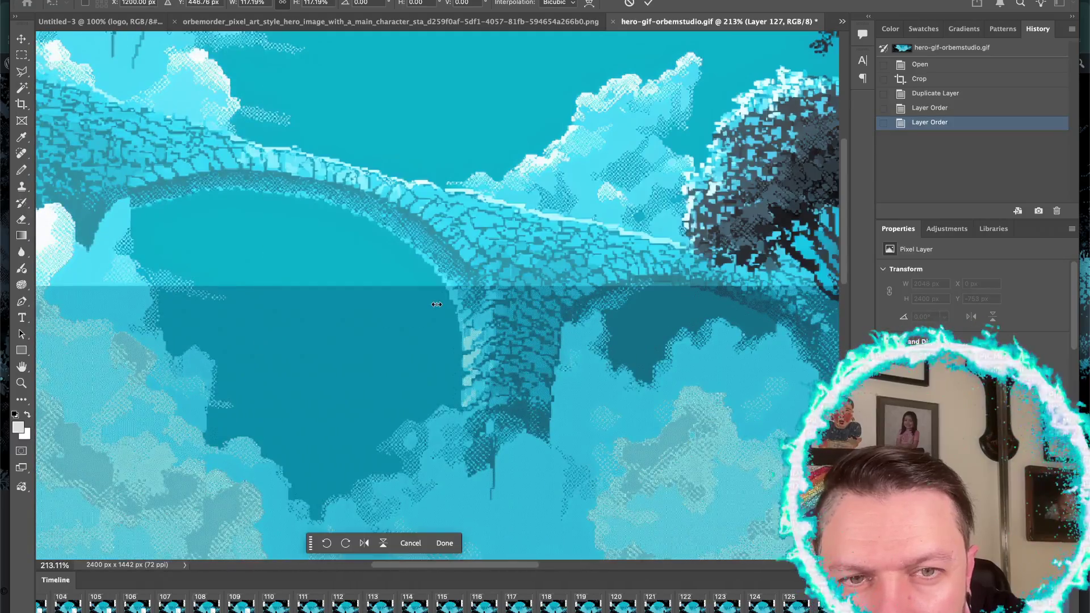
# - Nudge the duplicated bridge-scene layer left and keep its width at 2400 px
pyautogui.scroll(5, 436, 304)
pyautogui.scroll(5, 436, 304)
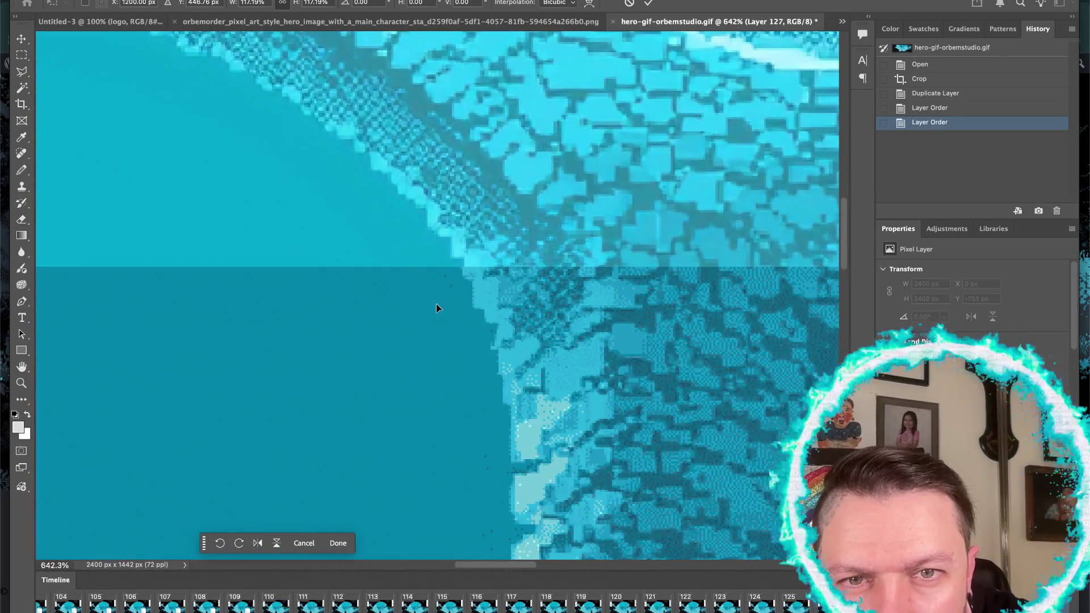
pyautogui.press('Left')
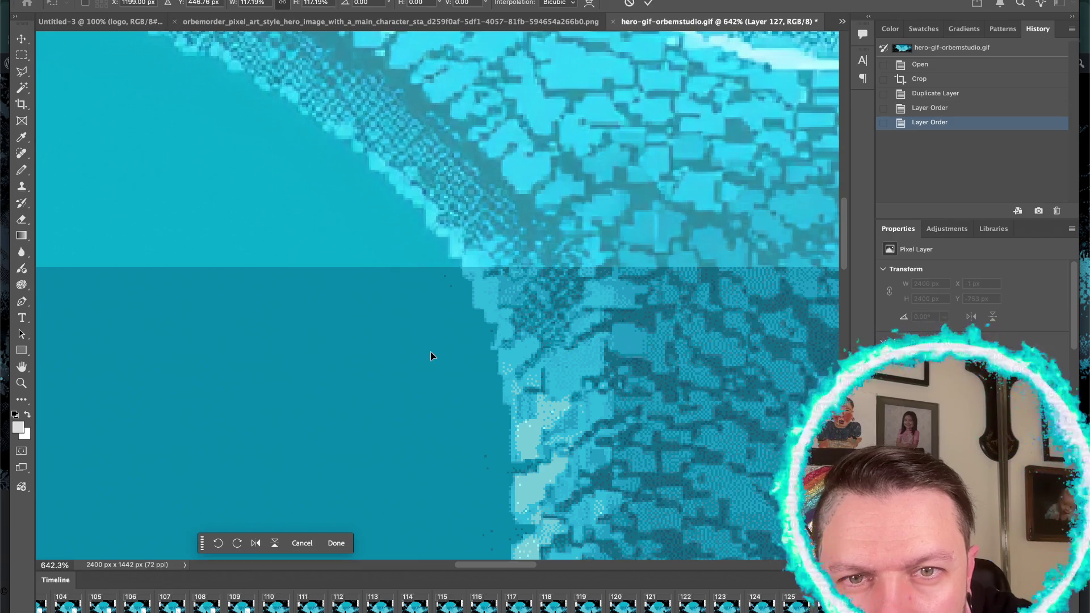
pyautogui.press('Left')
pyautogui.scroll(-8, 431, 356)
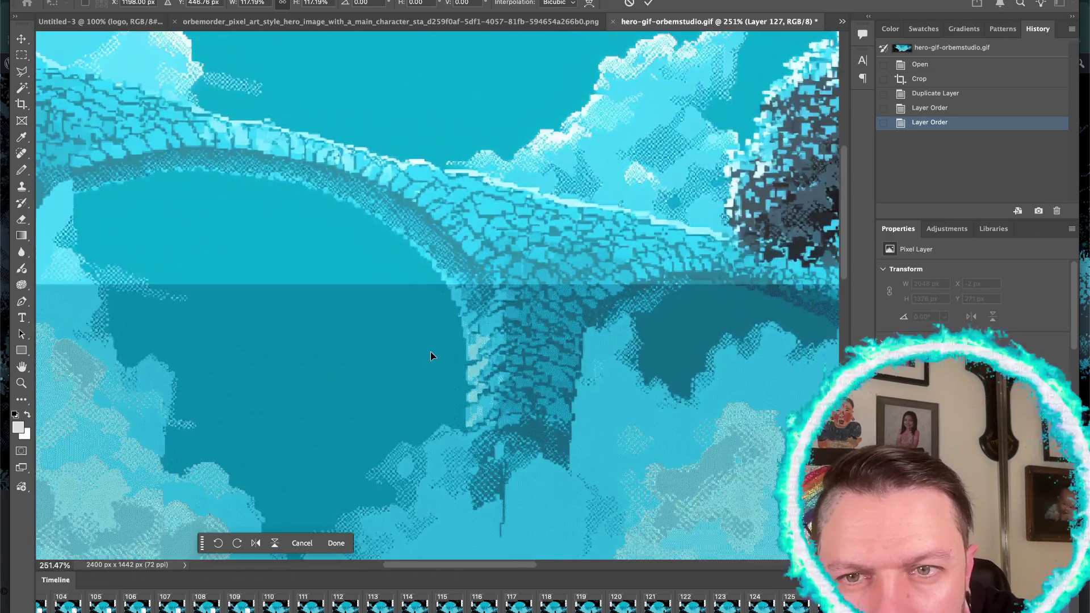
pyautogui.scroll(-7, 391, 307)
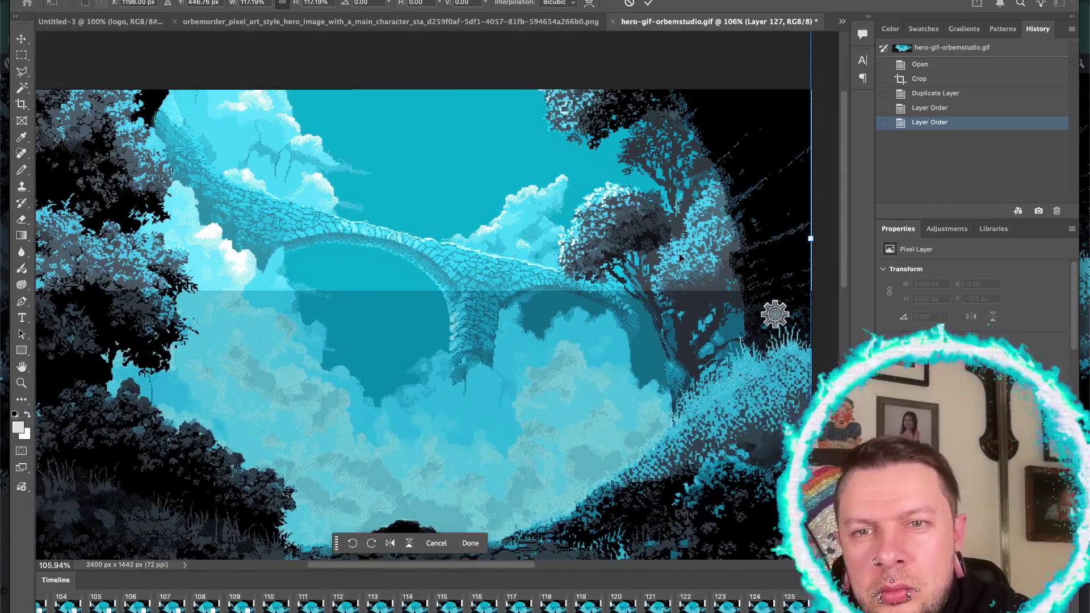
pyautogui.click(811, 236)
pyautogui.moveTo(810, 236); pyautogui.dragTo(814, 241)
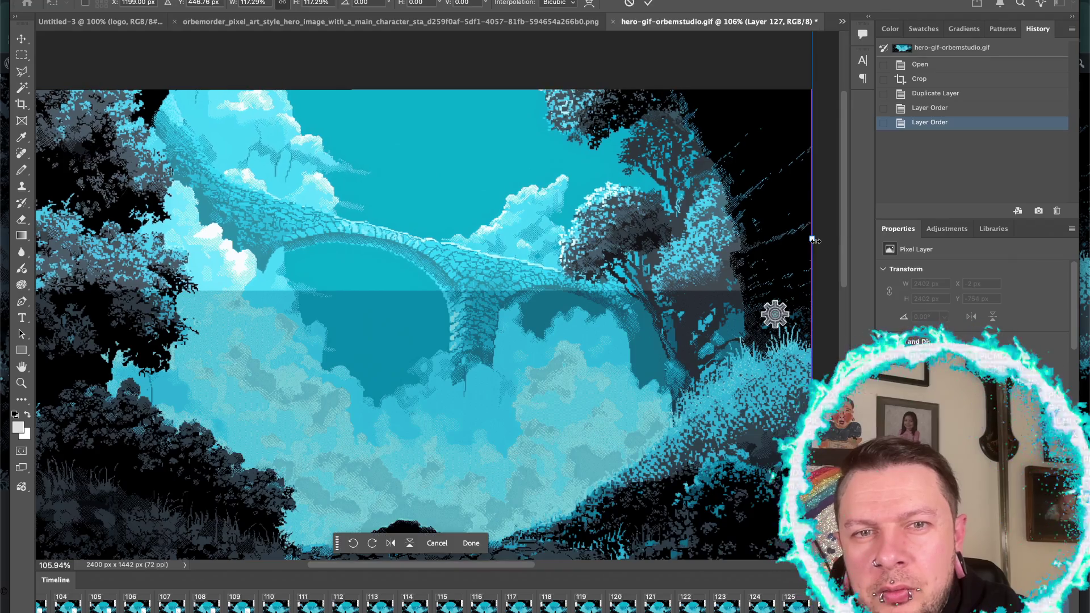
pyautogui.hscroll(-10, 672, 277)
pyautogui.moveTo(674, 237); pyautogui.dragTo(677, 237)
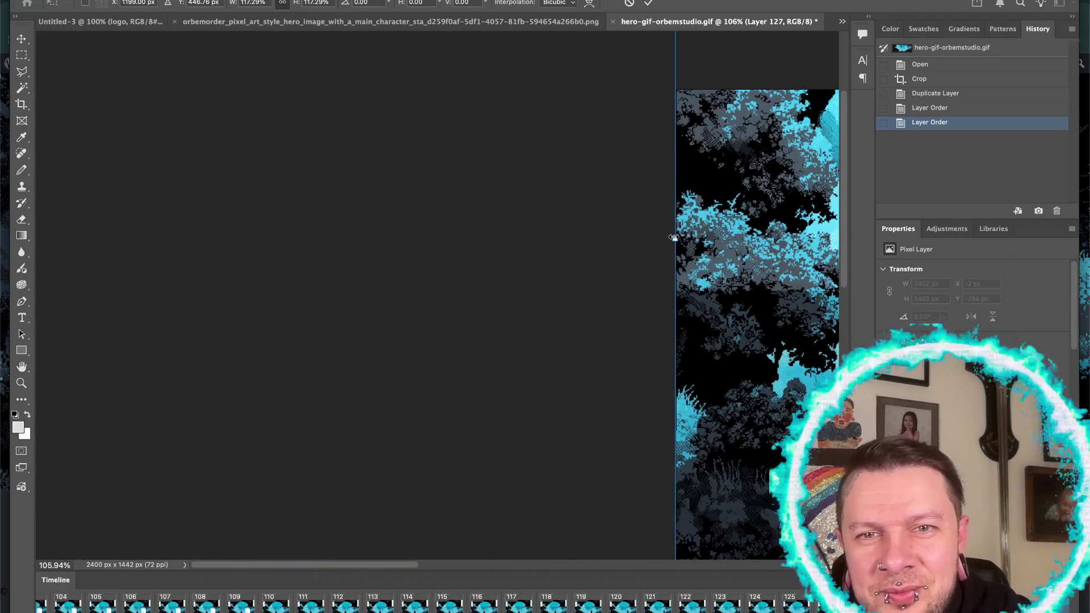
# - Stretch the layer's left side outward so its pixels line up with the image beneath
pyautogui.scroll(10, 677, 238)
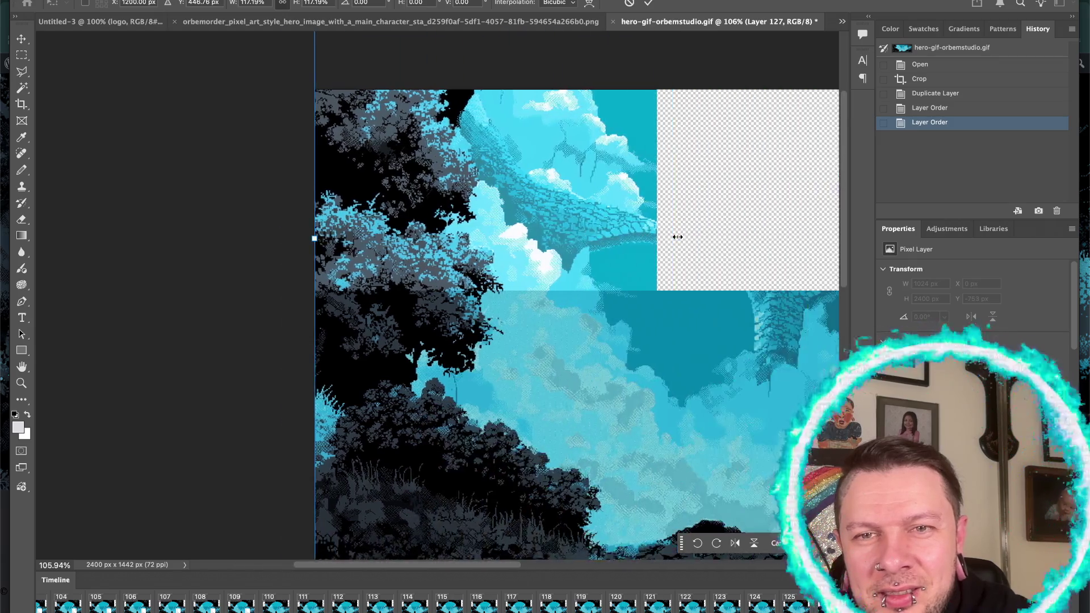
pyautogui.scroll(8, 677, 236)
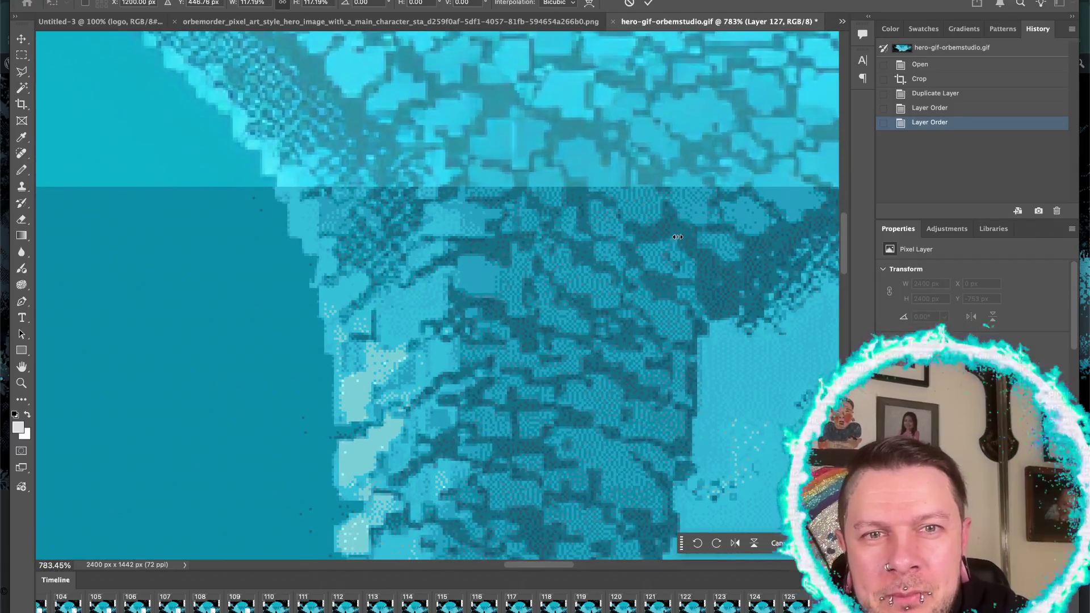
pyautogui.scroll(-5, 677, 237)
pyautogui.scroll(-8, 601, 160)
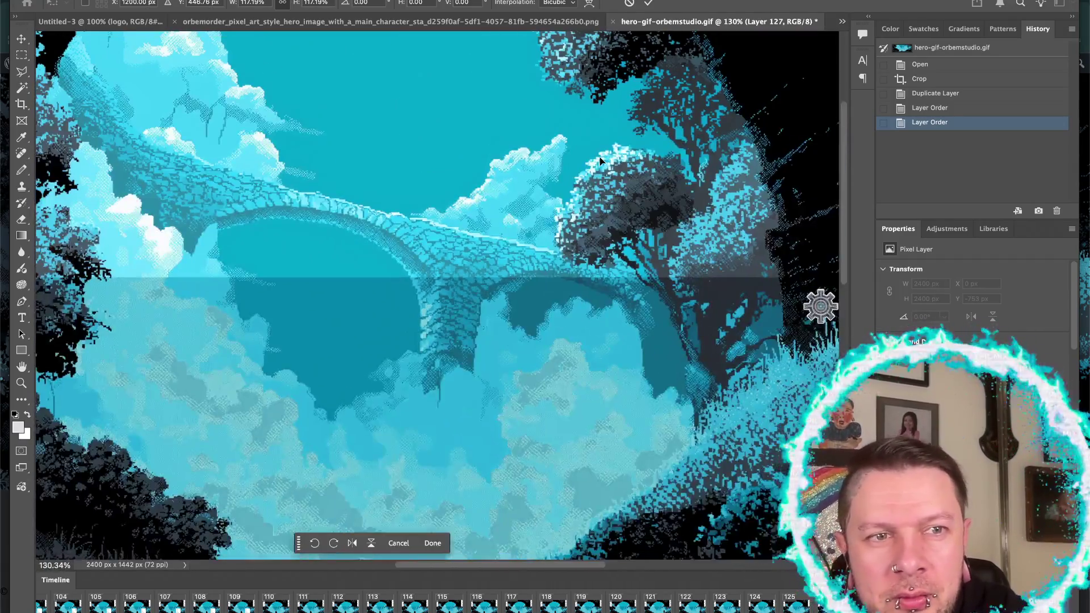
pyautogui.scroll(-1, 601, 161)
pyautogui.hscroll(-5, 448, 142)
pyautogui.hscroll(-2, 239, 188)
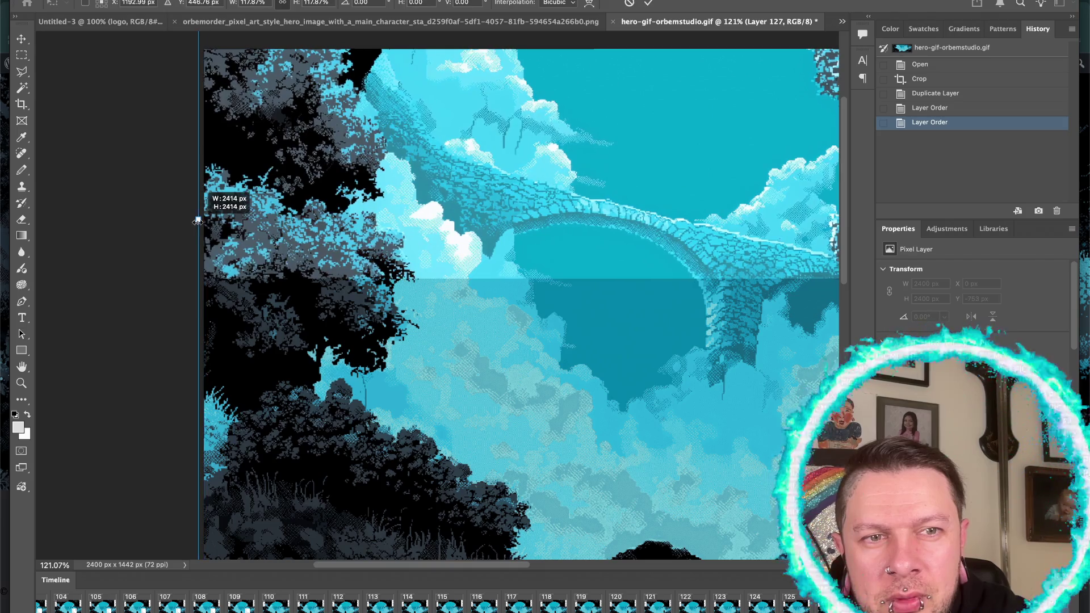
pyautogui.moveTo(197, 222); pyautogui.dragTo(198, 223)
pyautogui.scroll(3, 198, 222)
pyautogui.scroll(3, 198, 222)
pyautogui.scroll(3, 198, 223)
pyautogui.scroll(2, 198, 222)
pyautogui.hscroll(-3, 198, 222)
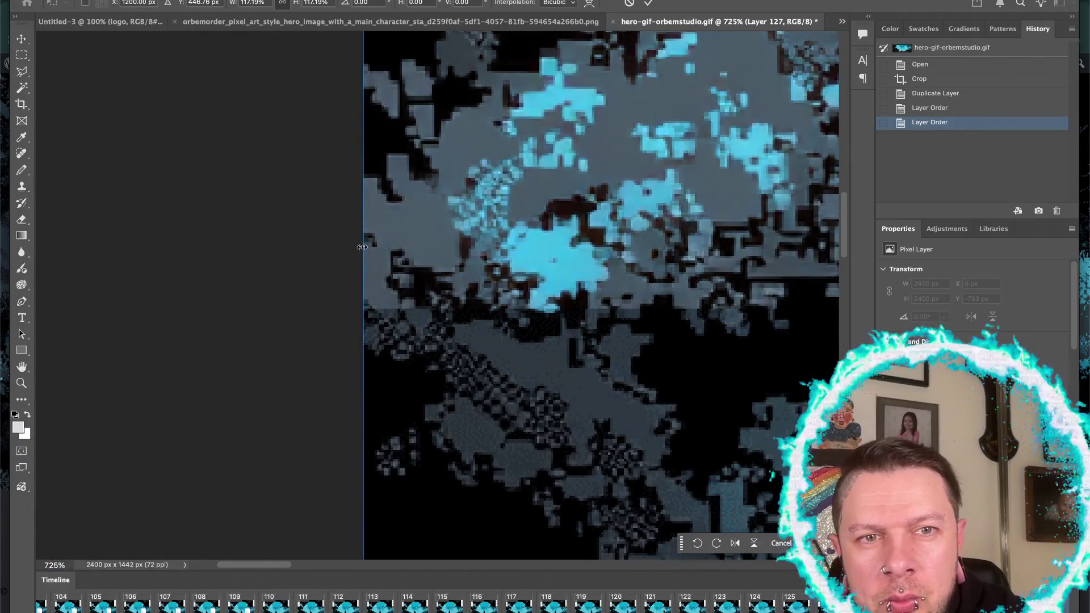
pyautogui.scroll(3, 360, 248)
pyautogui.scroll(2, 354, 159)
pyautogui.moveTo(362, 113); pyautogui.dragTo(361, 112)
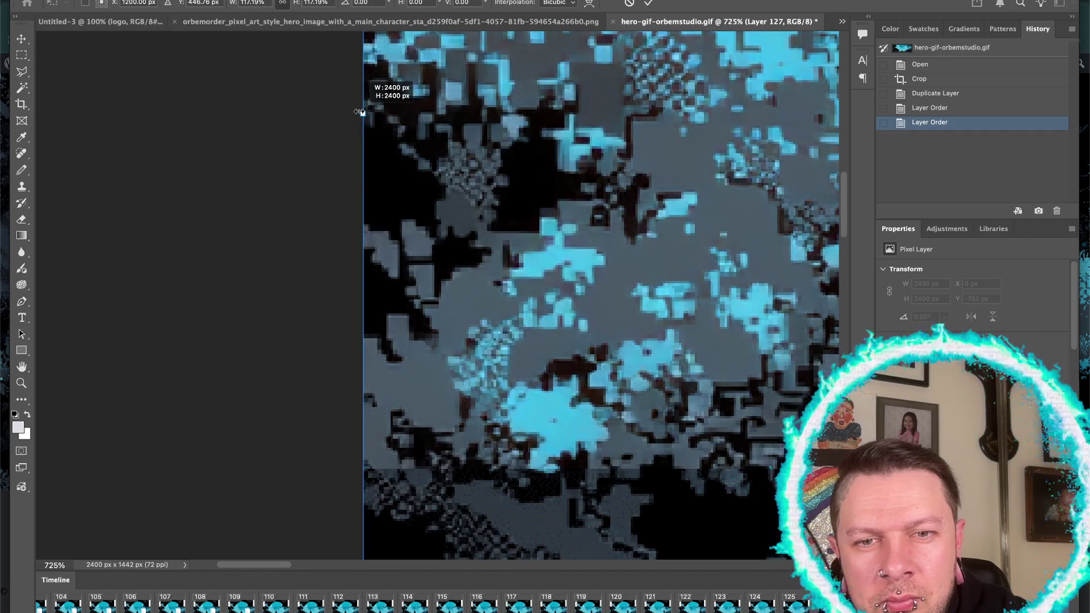
pyautogui.scroll(5, 363, 170)
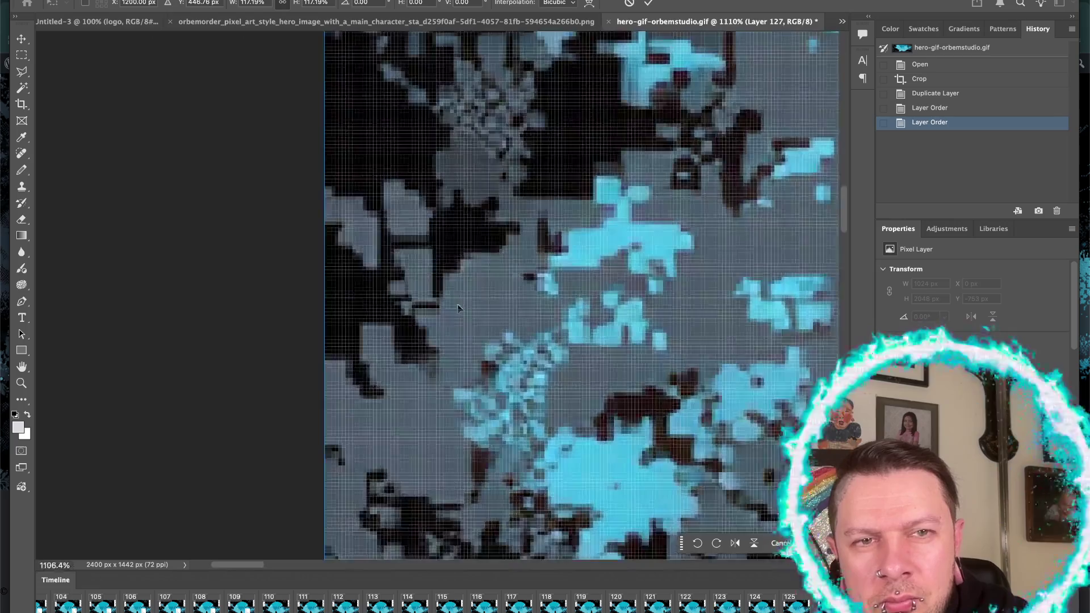
pyautogui.scroll(2, 365, 220)
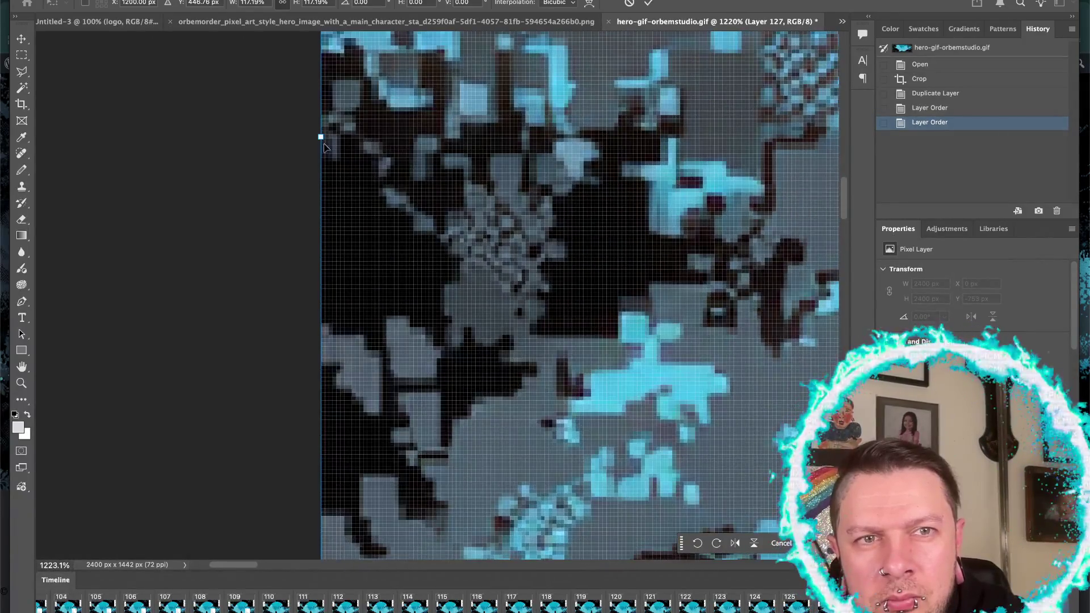
pyautogui.moveTo(317, 137); pyautogui.dragTo(315, 137)
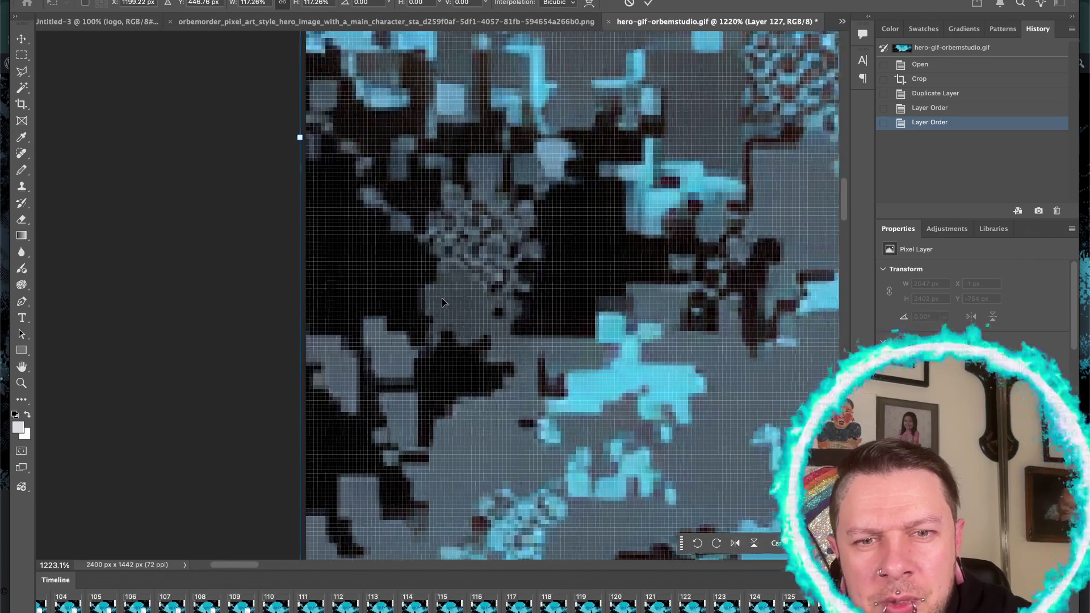
# - Fine-tune the layer's position with pixel nudges and commit the transform
pyautogui.scroll(-5, 441, 298)
pyautogui.scroll(-5, 443, 301)
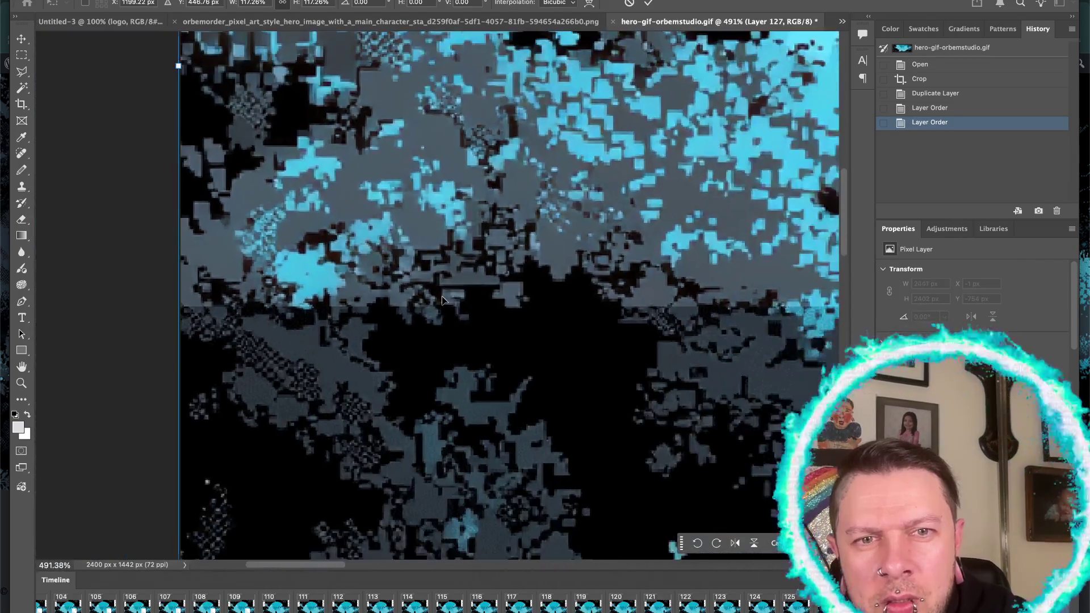
pyautogui.scroll(3, 442, 301)
pyautogui.scroll(4, 442, 297)
pyautogui.scroll(2, 442, 296)
pyautogui.scroll(-2, 442, 300)
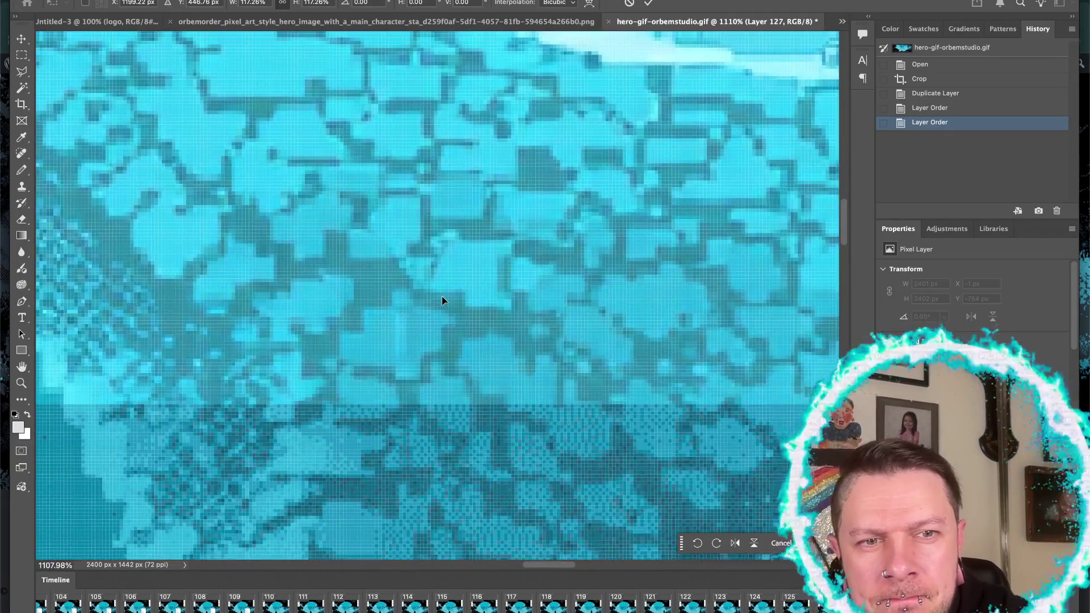
pyautogui.scroll(-2, 442, 301)
pyautogui.scroll(-2, 442, 300)
pyautogui.press('Left')
pyautogui.press('Left')
pyautogui.press('Right')
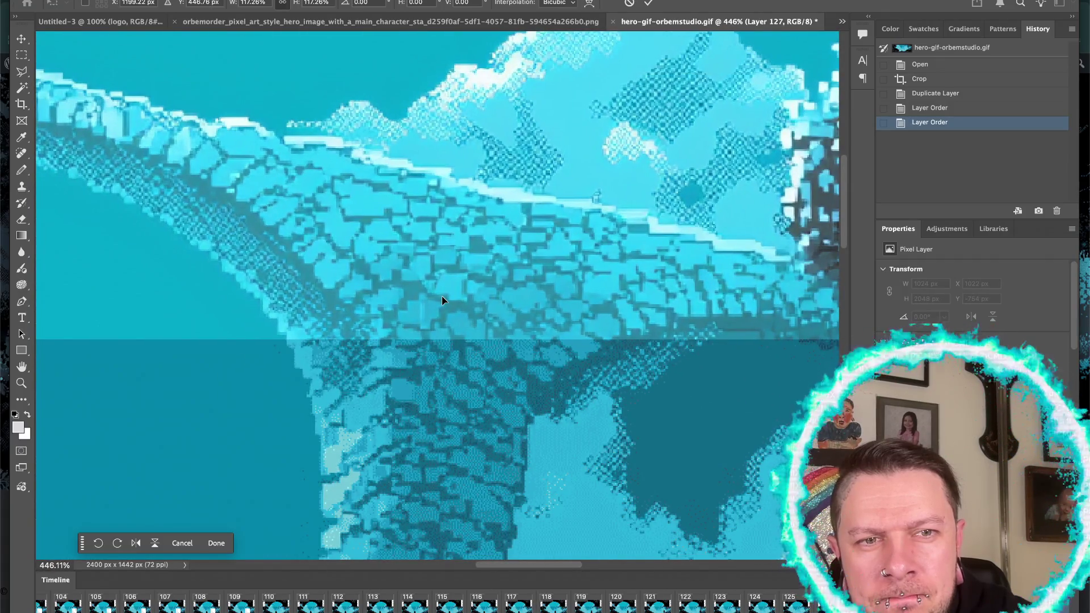
pyautogui.scroll(-2, 442, 295)
pyautogui.scroll(-2, 441, 296)
pyautogui.scroll(-2, 441, 295)
pyautogui.press('Return')
pyautogui.scroll(-2, 414, 311)
pyautogui.scroll(-2, 397, 323)
pyautogui.scroll(2, 374, 343)
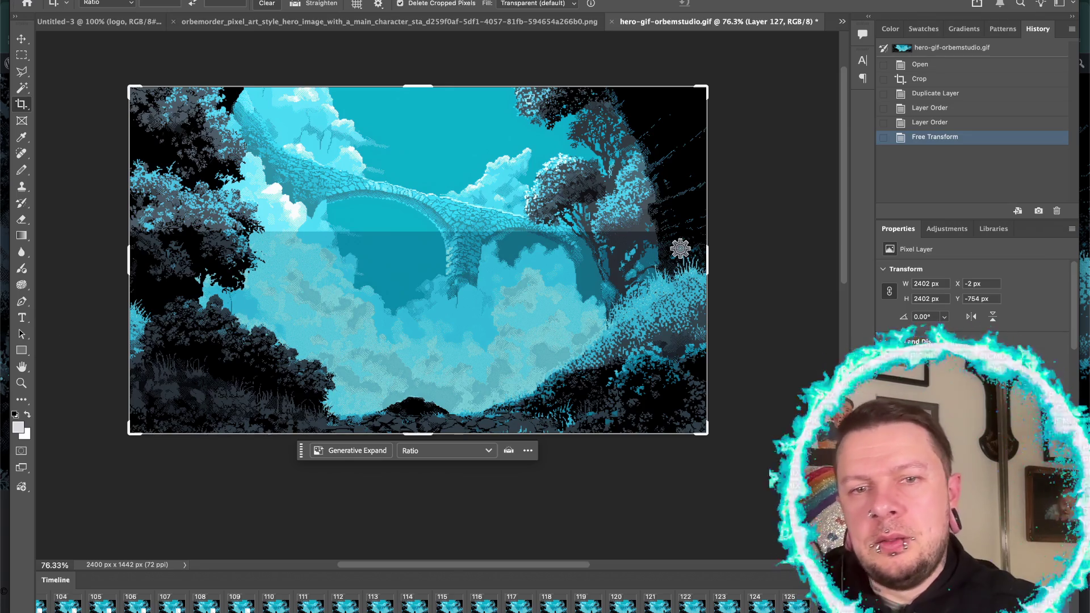
pyautogui.press('i')
pyautogui.hotkey('ctrl', 'l')
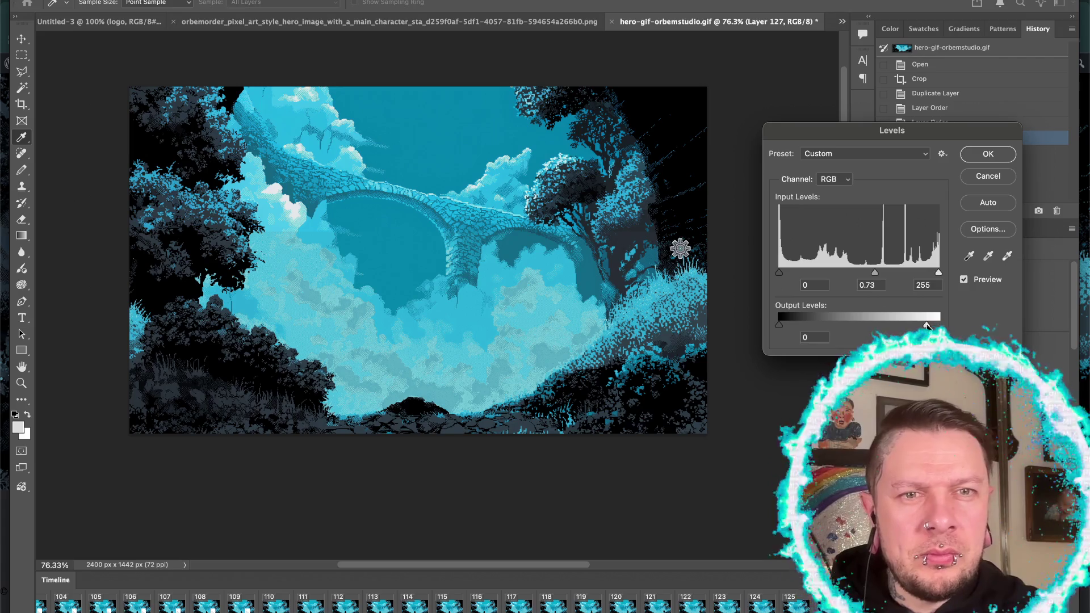
# - Set the Levels midtone input to 0.69 and raise output black to 10
pyautogui.moveTo(877, 273); pyautogui.dragTo(878, 274)
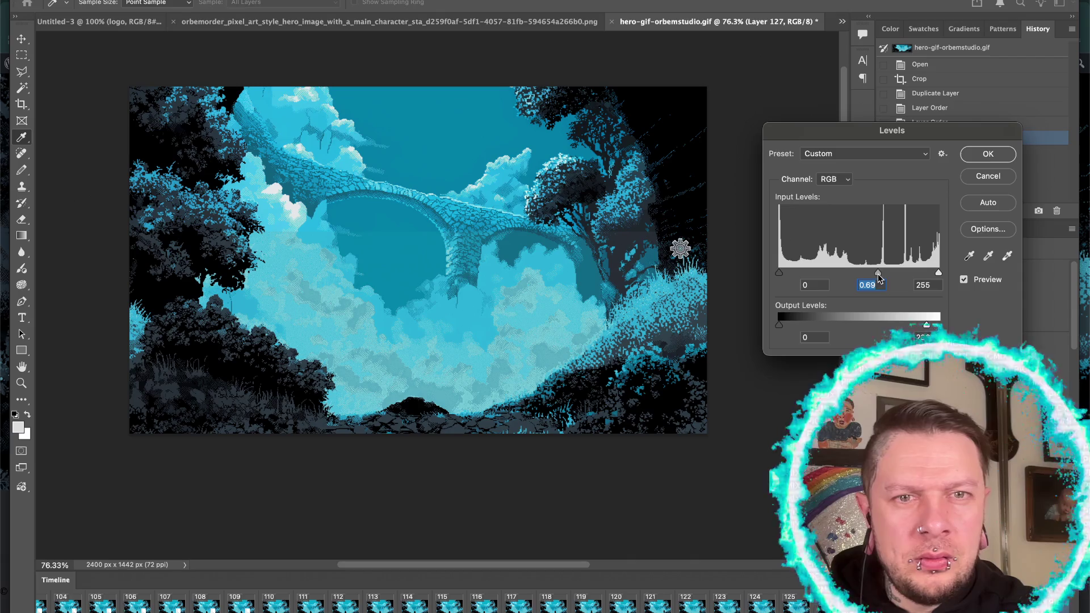
pyautogui.moveTo(778, 326); pyautogui.dragTo(781, 328)
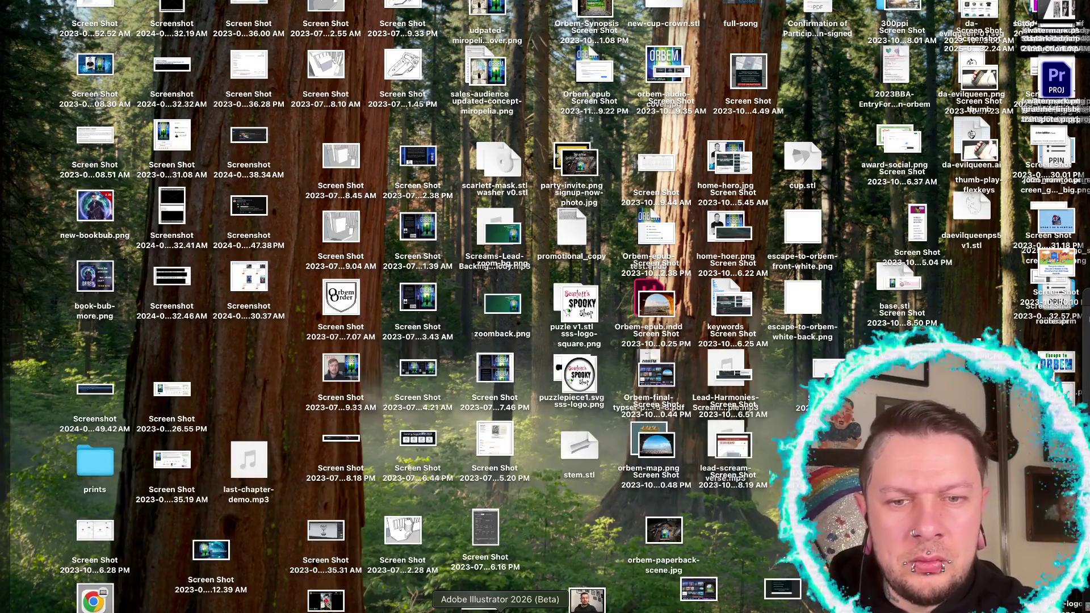
pyautogui.click(726, 607)
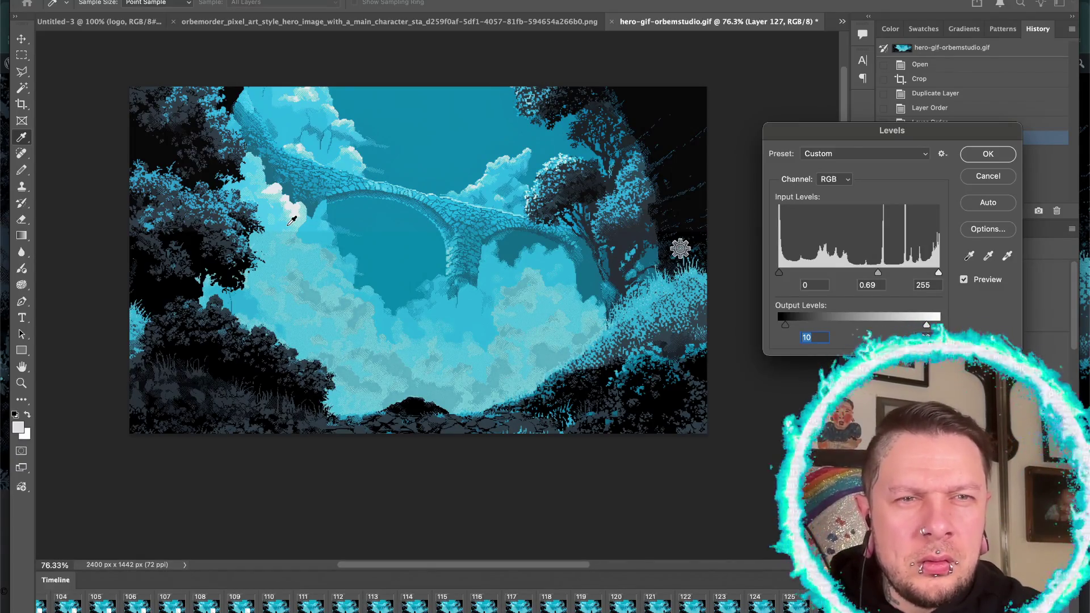
pyautogui.hotkey('ctrl', '+')
pyautogui.hotkey('ctrl', '+')
# - Try Levels midtones at 0.61, output black at 6 and output white at 228
pyautogui.scroll(3, 291, 220)
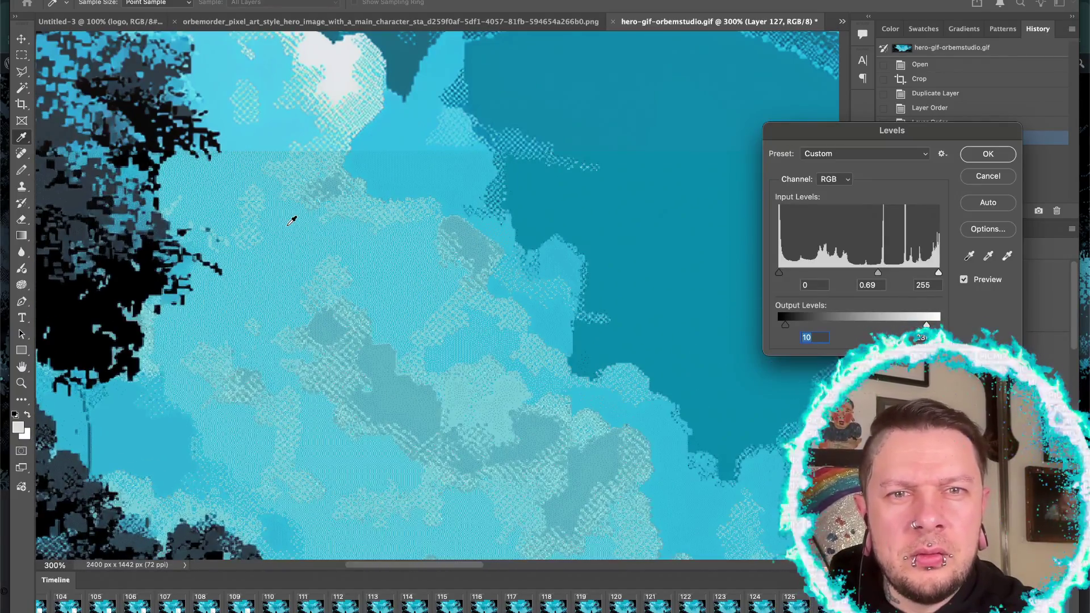
pyautogui.hscroll(3, 291, 220)
pyautogui.scroll(5, 292, 220)
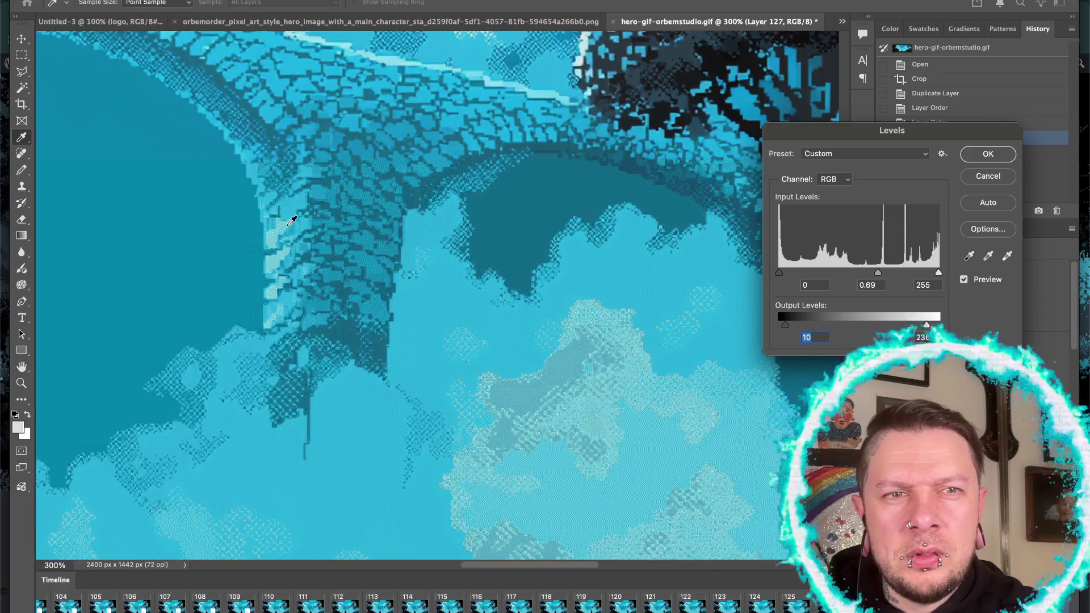
pyautogui.hscroll(-3, 292, 220)
pyautogui.hscroll(-5, 292, 221)
pyautogui.scroll(1, 292, 220)
pyautogui.hscroll(-5, 292, 221)
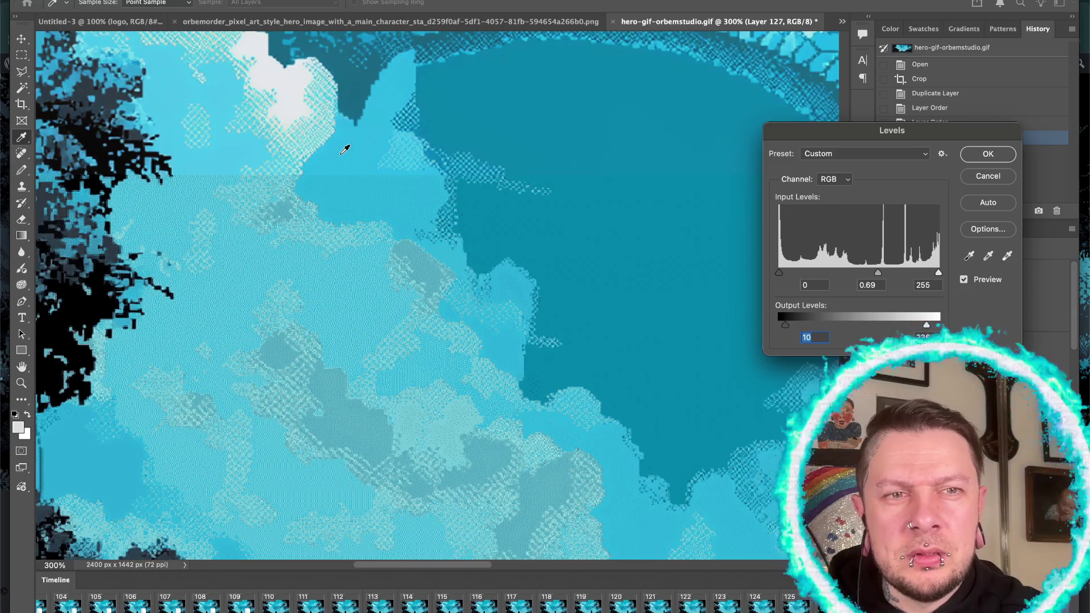
pyautogui.scroll(2, 345, 149)
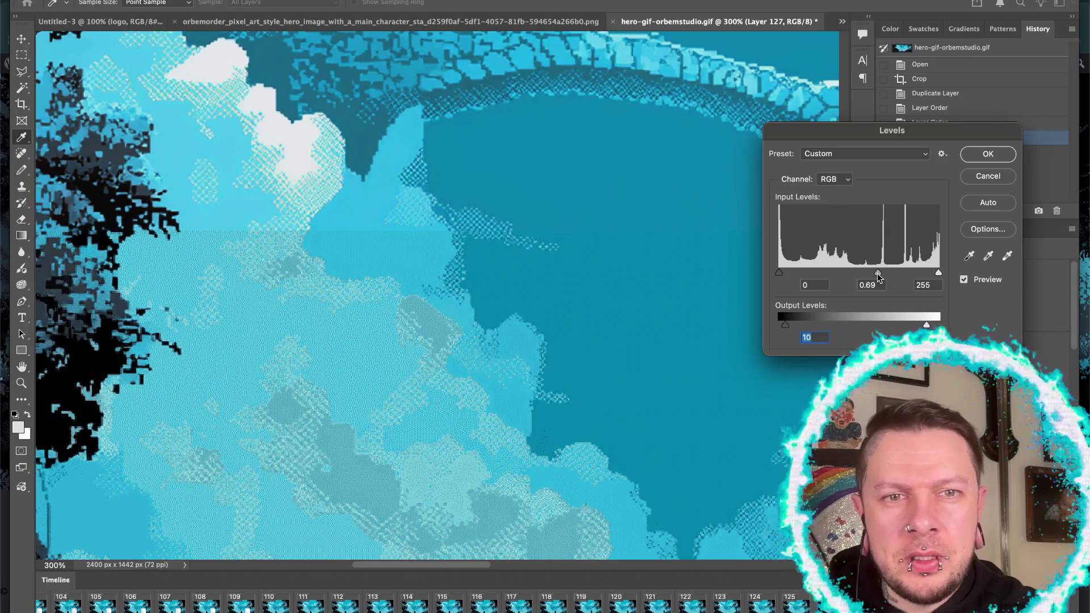
pyautogui.moveTo(878, 272); pyautogui.dragTo(878, 273)
pyautogui.moveTo(786, 326); pyautogui.dragTo(782, 326)
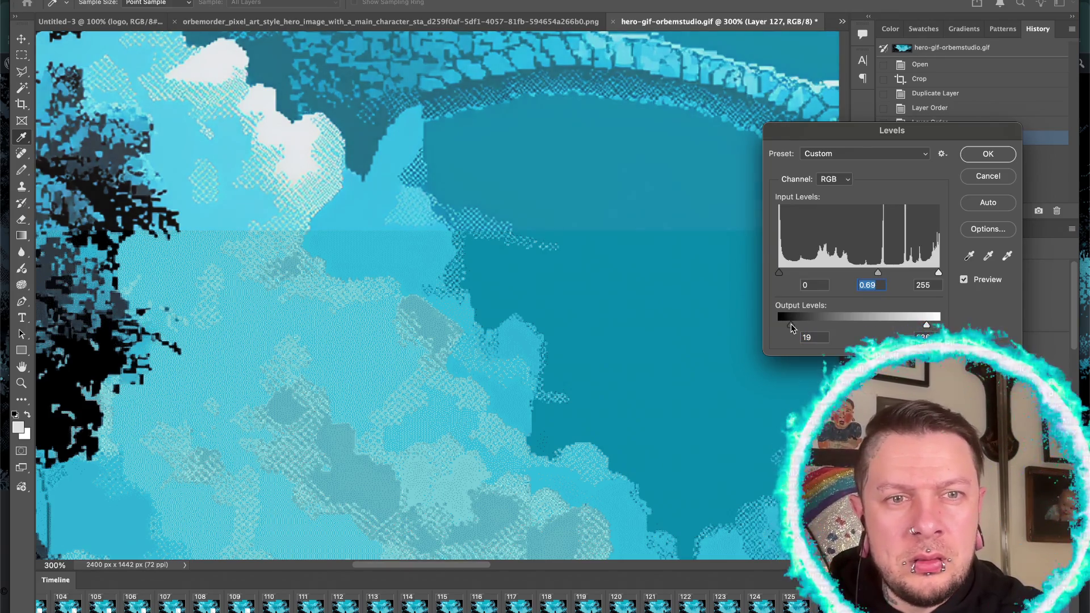
pyautogui.moveTo(926, 325); pyautogui.dragTo(924, 327)
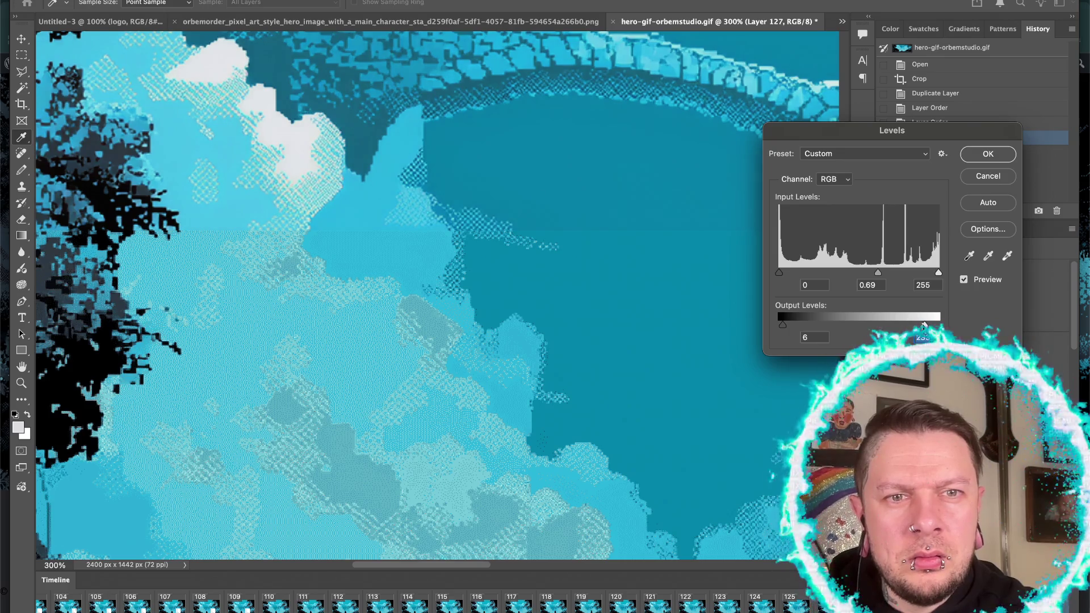
# - Raise midtones to 0.76, lower output white to about 220, and apply the Levels adjustment
pyautogui.hscroll(3, 672, 357)
pyautogui.hscroll(5, 672, 357)
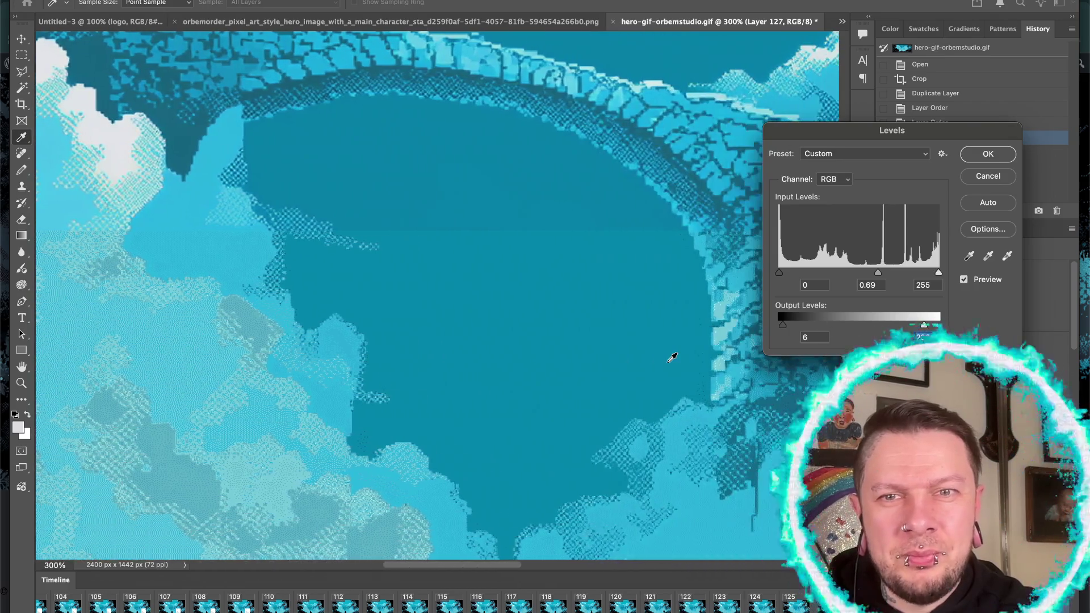
pyautogui.moveTo(877, 273); pyautogui.dragTo(875, 276)
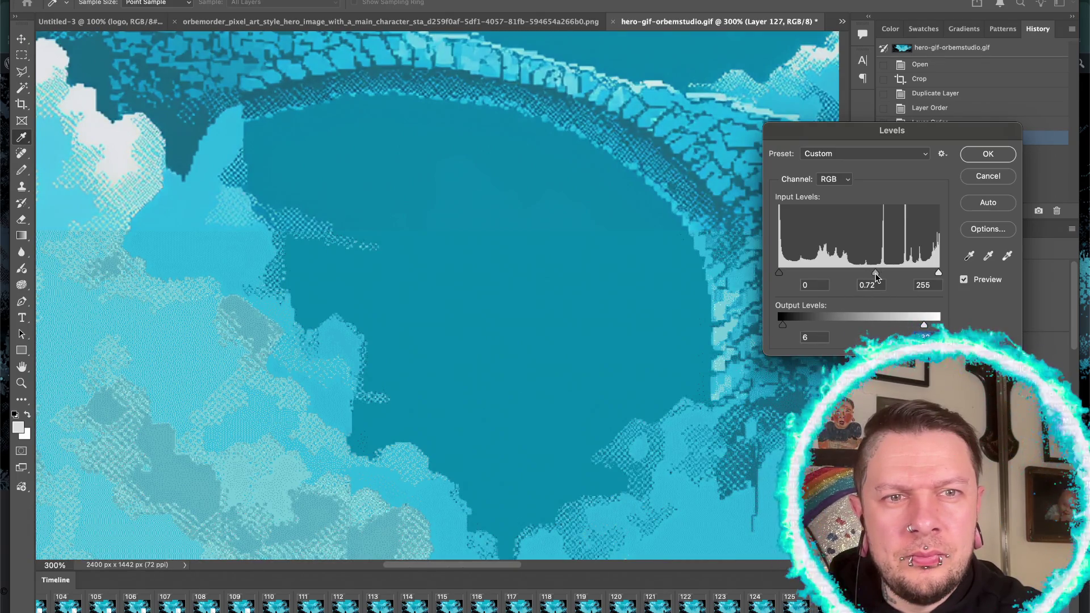
pyautogui.hscroll(5, 638, 335)
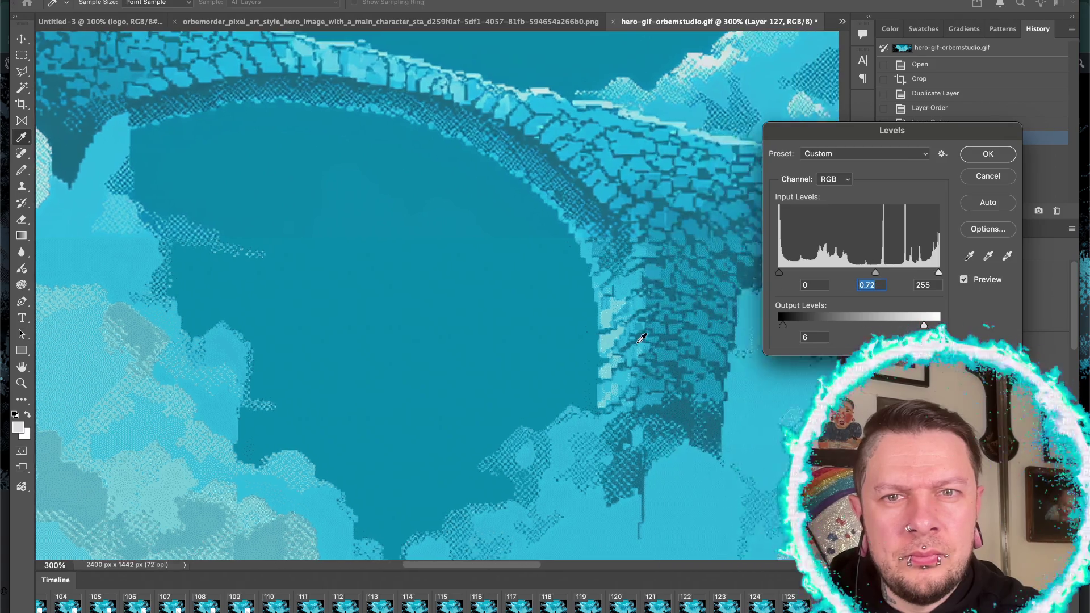
pyautogui.moveTo(876, 273); pyautogui.dragTo(874, 273)
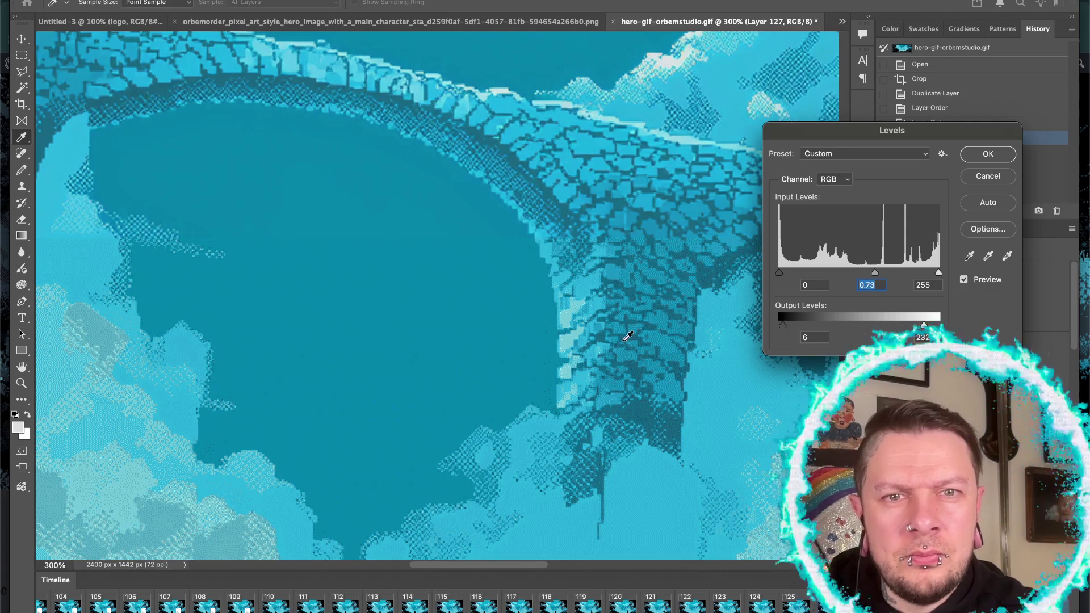
pyautogui.hscroll(-10, 628, 336)
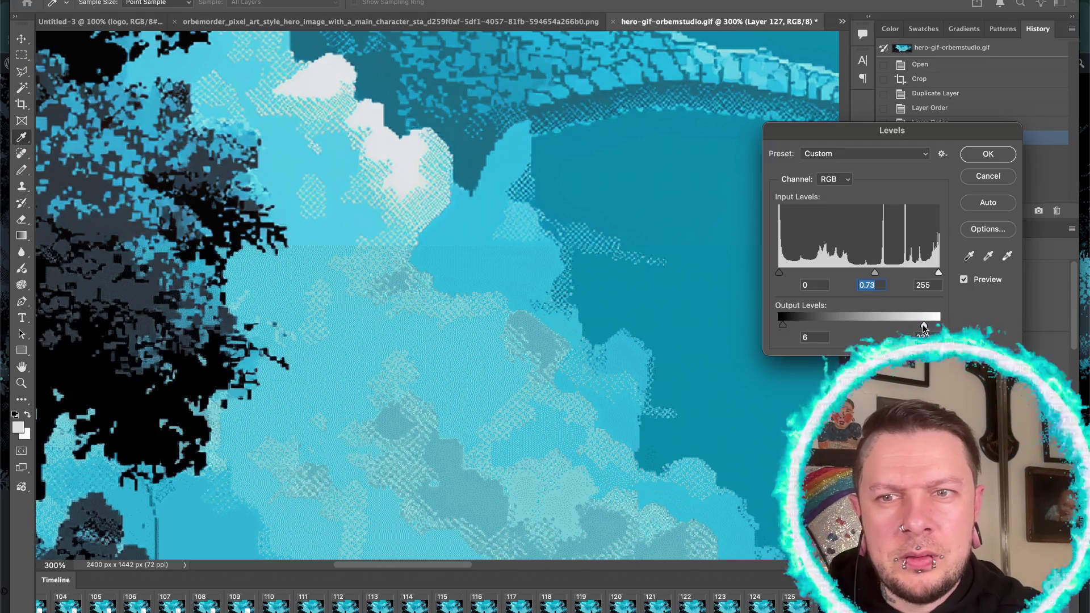
pyautogui.moveTo(923, 325); pyautogui.dragTo(921, 324)
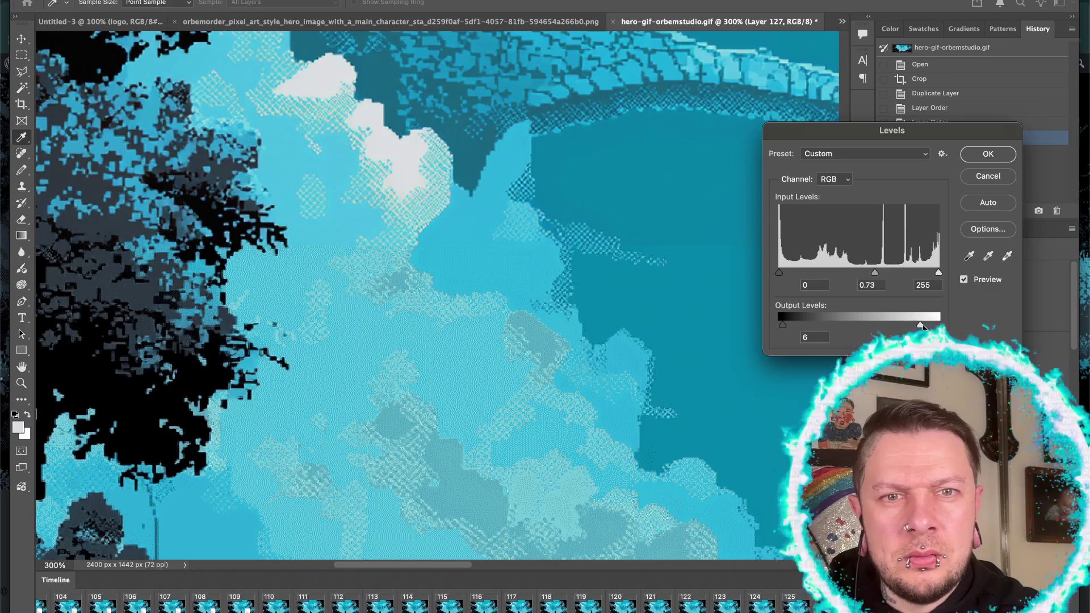
pyautogui.hscroll(5, 645, 410)
pyautogui.hscroll(5, 645, 410)
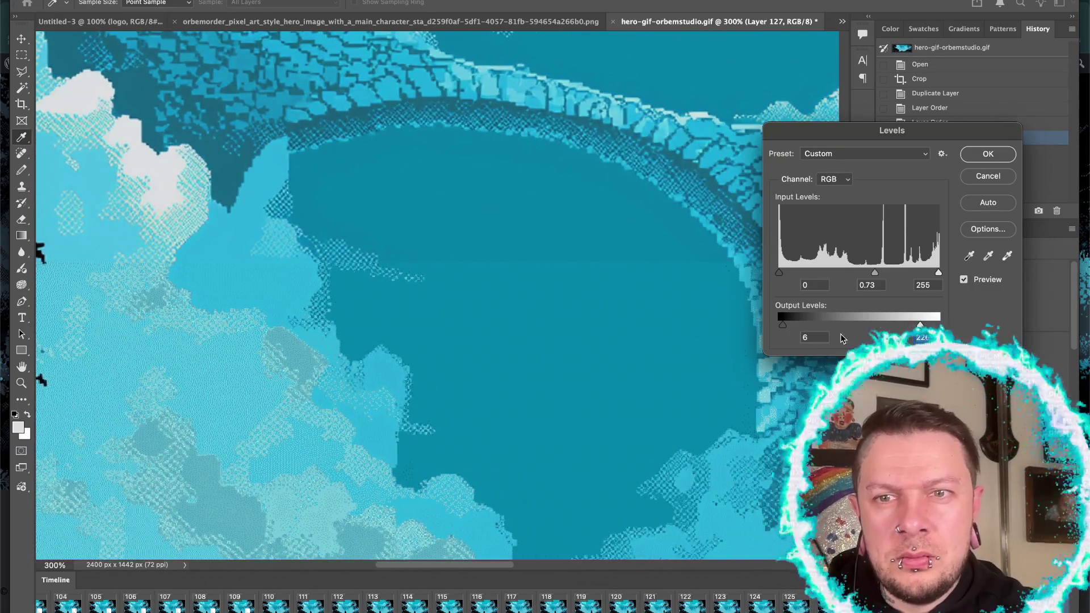
pyautogui.moveTo(875, 272); pyautogui.dragTo(873, 276)
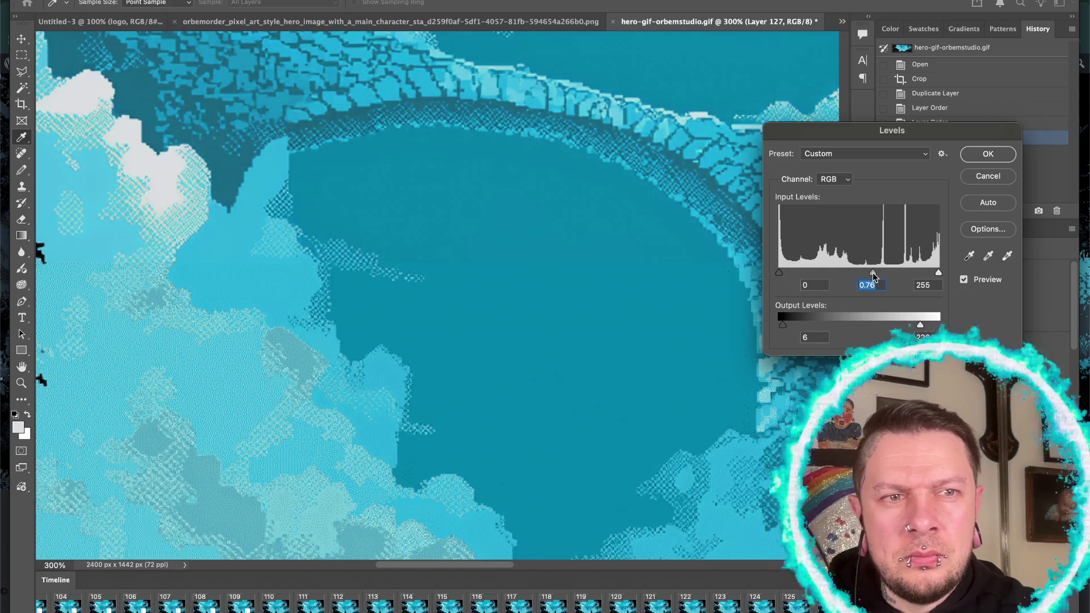
pyautogui.hscroll(5, 624, 384)
pyautogui.hscroll(5, 623, 384)
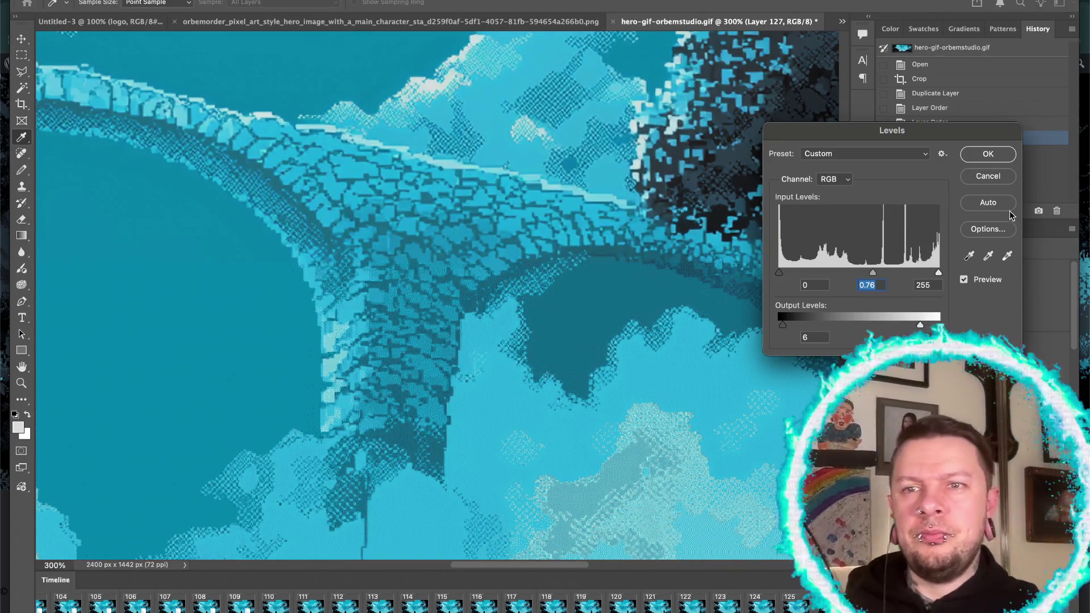
pyautogui.press('Return')
pyautogui.press('c')
pyautogui.hotkey('ctrl', '0')
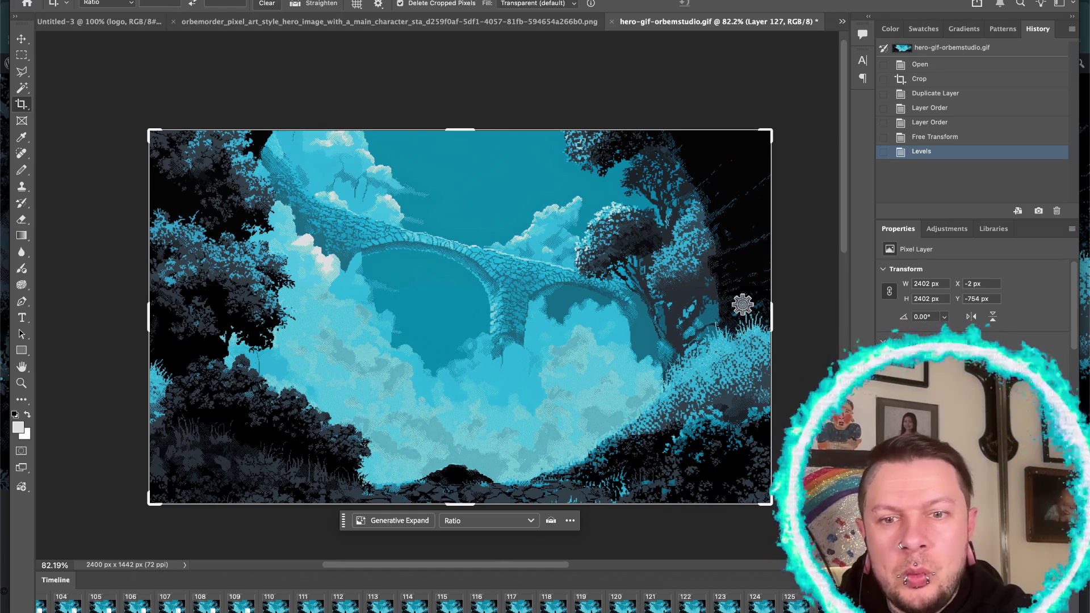
# - Select the near-white cloud highlights with Select > Color Range
pyautogui.click(276, 0)
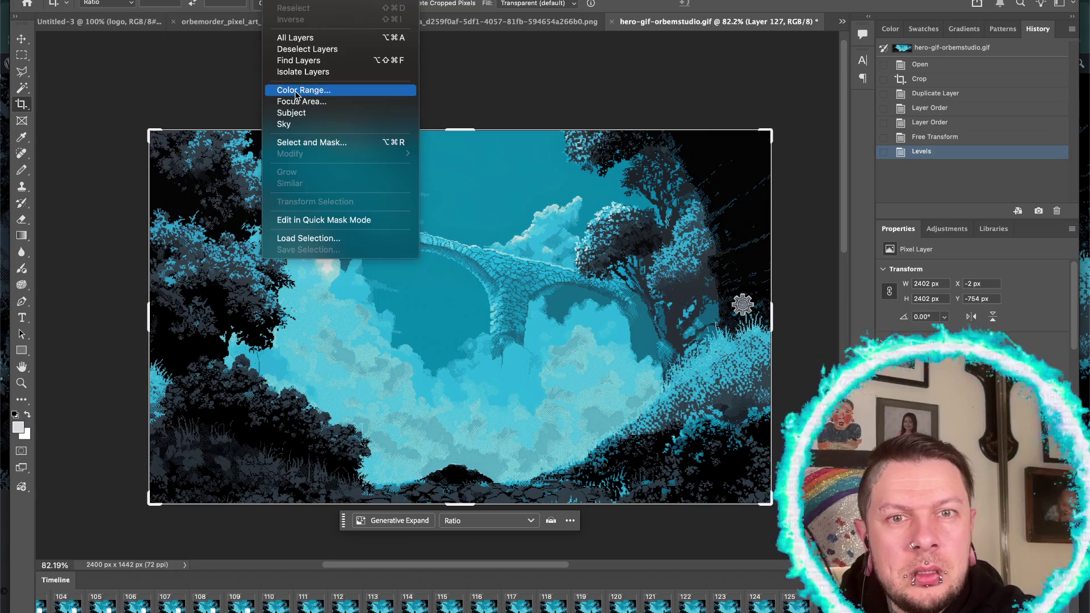
pyautogui.click(303, 90)
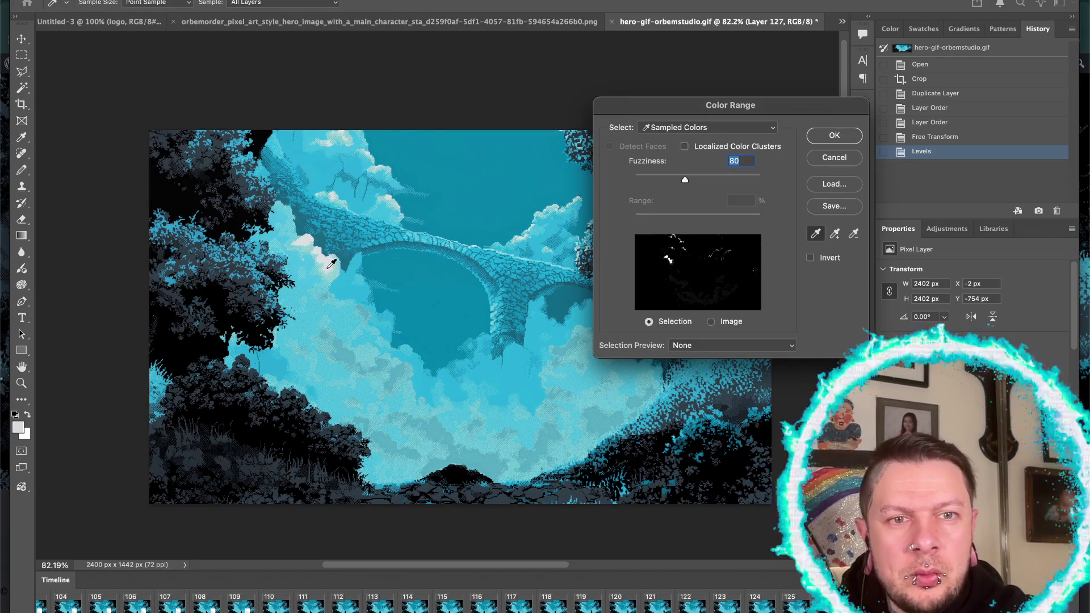
pyautogui.click(830, 137)
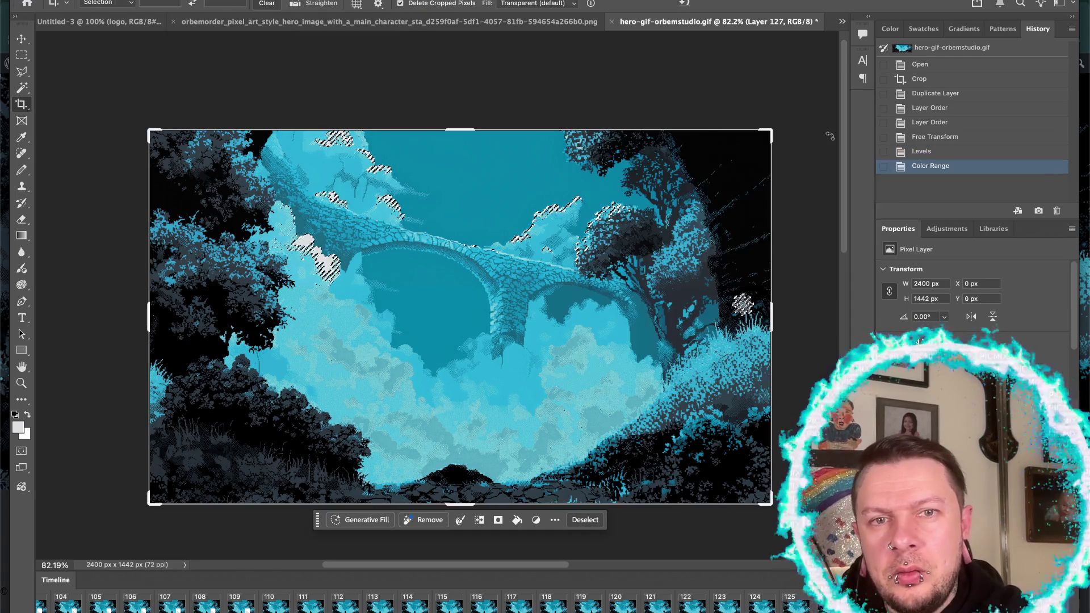
# - Colorize the selection at Hue 192, Saturation 40, Lightness -37, then deselect and fit the view
pyautogui.hotkey('ctrl', 'u')
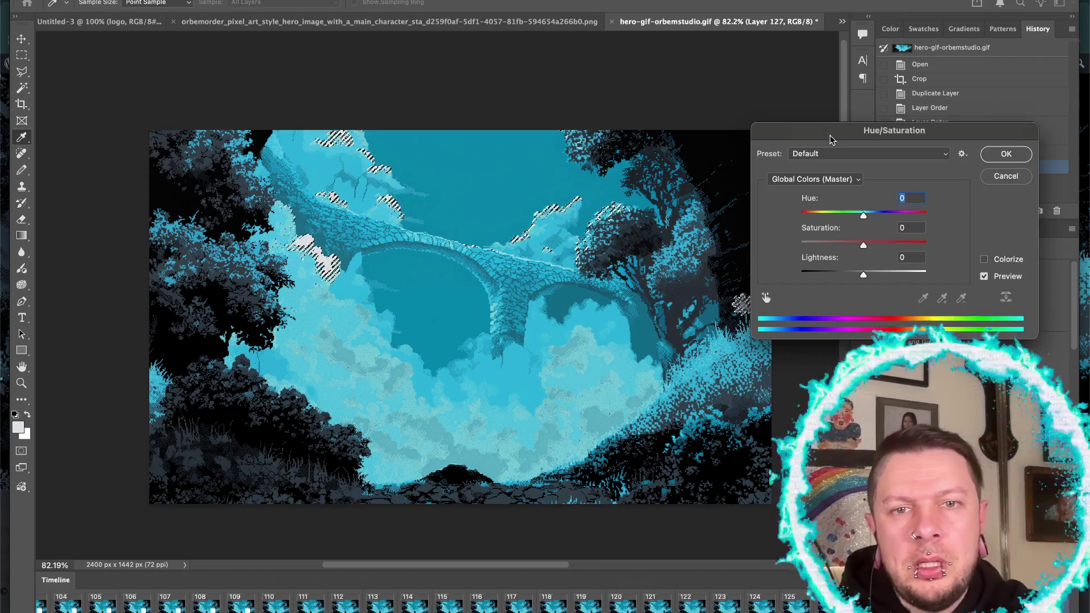
pyautogui.click(984, 258)
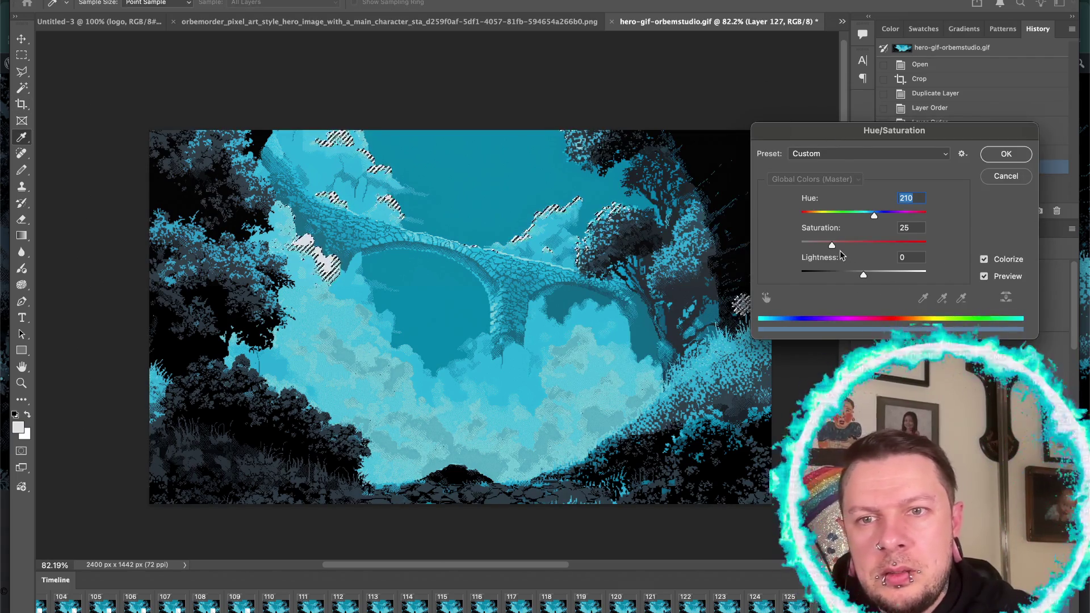
pyautogui.moveTo(831, 246)
pyautogui.mouseDown()
pyautogui.moveTo(853, 245)
pyautogui.moveTo(870, 218)
pyautogui.mouseUp()
pyautogui.moveTo(863, 275); pyautogui.dragTo(841, 277)
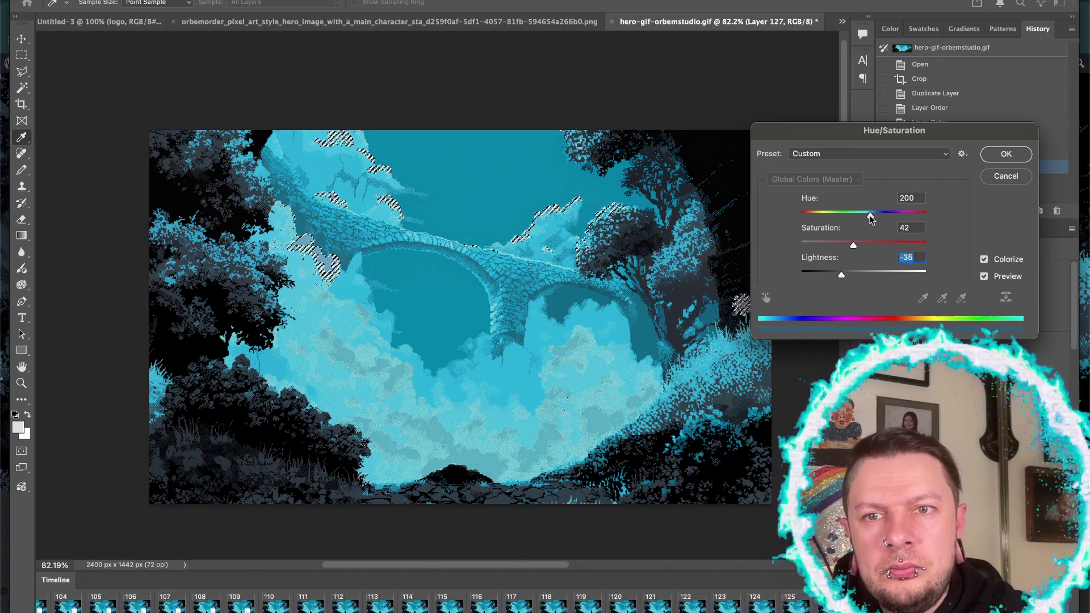
pyautogui.moveTo(874, 212); pyautogui.dragTo(867, 219)
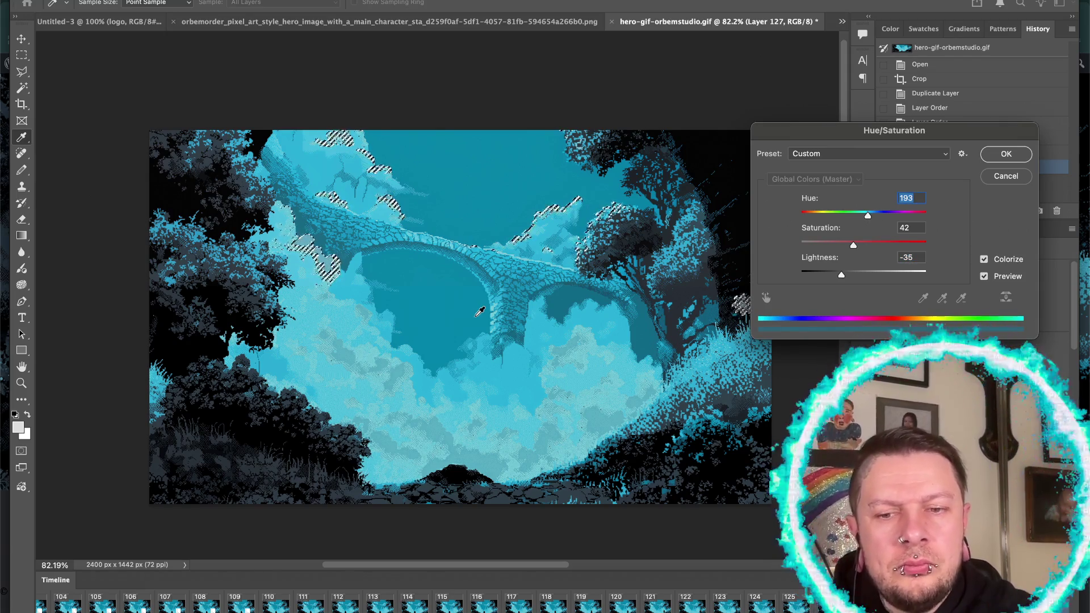
pyautogui.scroll(2, 479, 311)
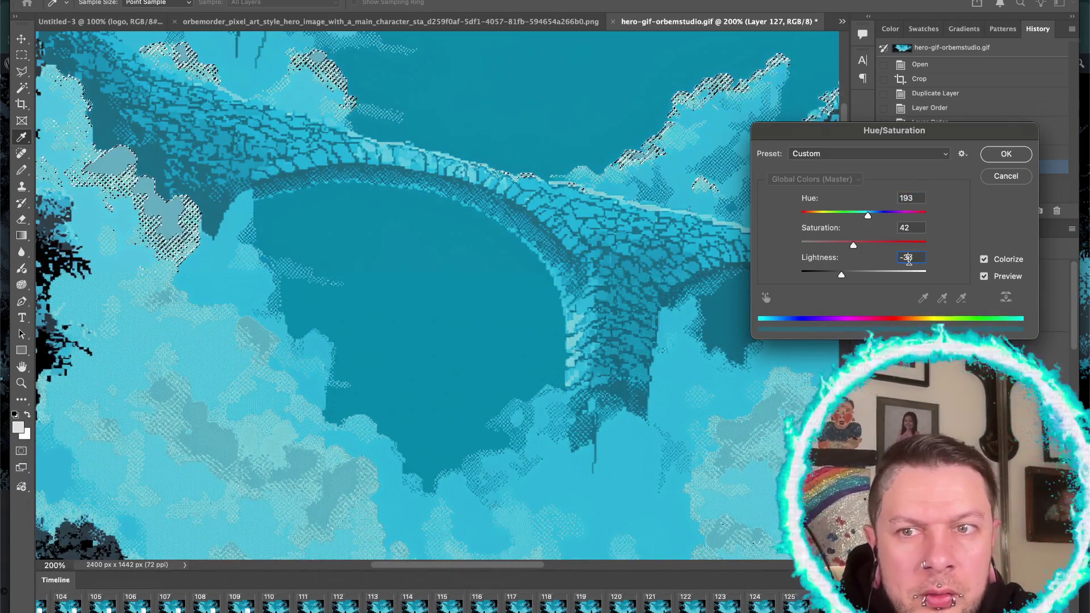
pyautogui.click(909, 259)
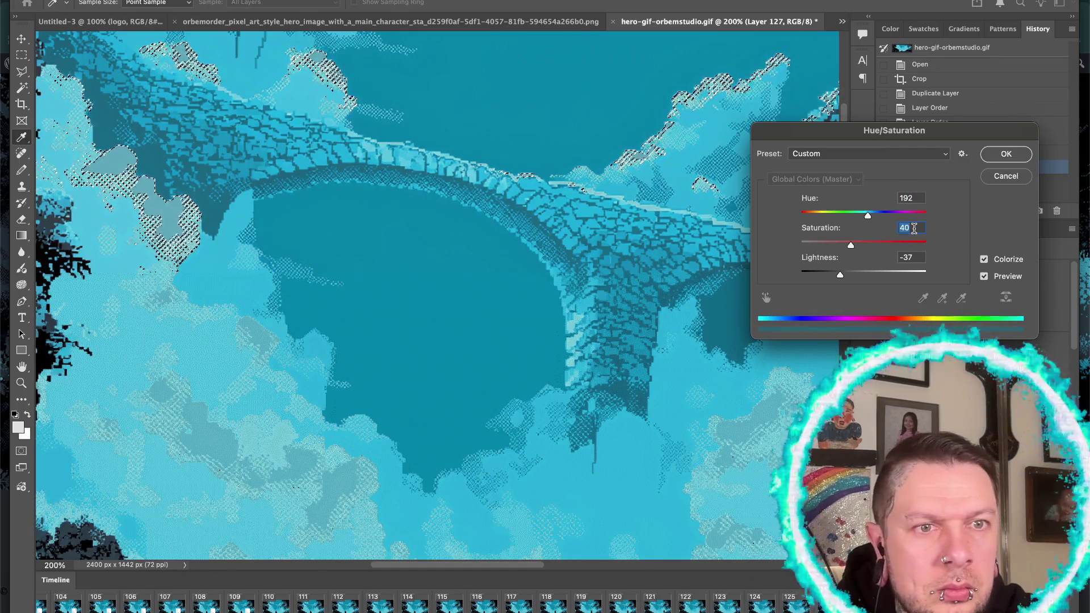
pyautogui.click(1007, 154)
pyautogui.press('c')
pyautogui.hotkey('ctrl', 'd')
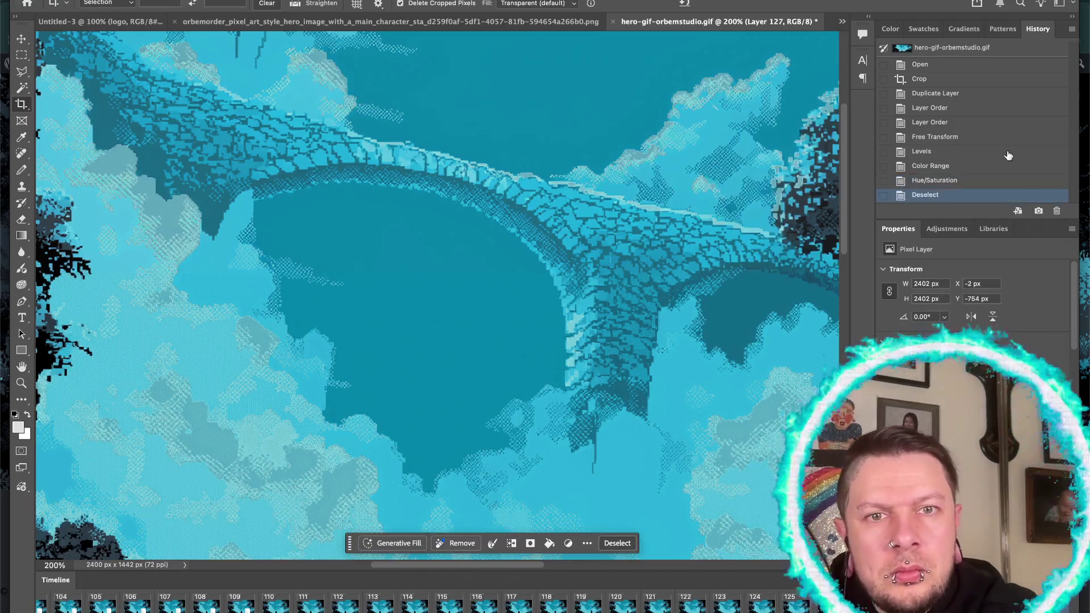
pyautogui.hotkey('ctrl', '0')
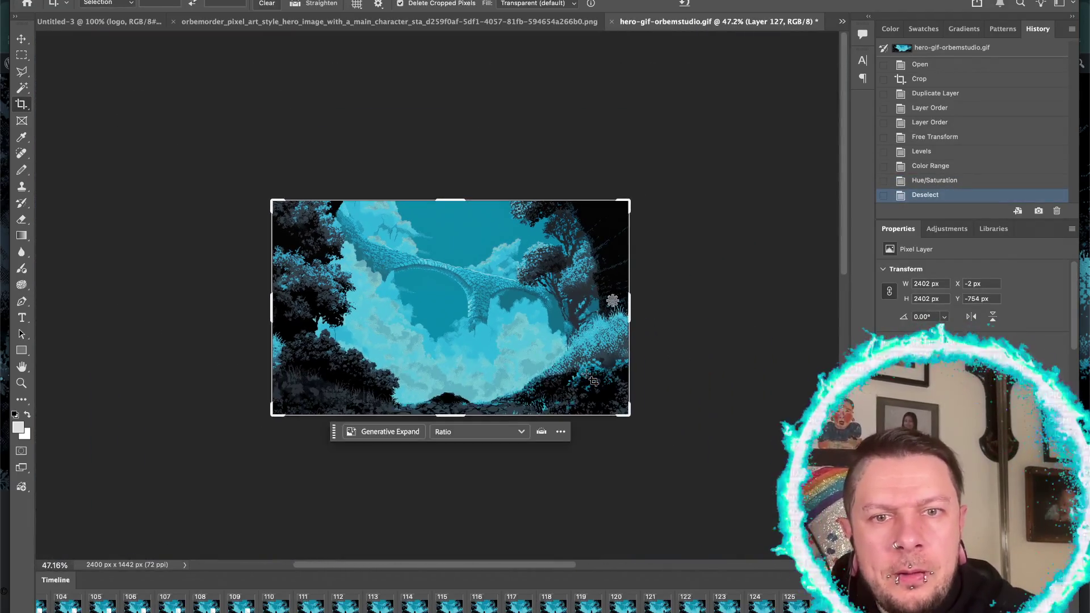
# - Play the hero GIF animation to frame 79, zooming in and back out
pyautogui.press('space')
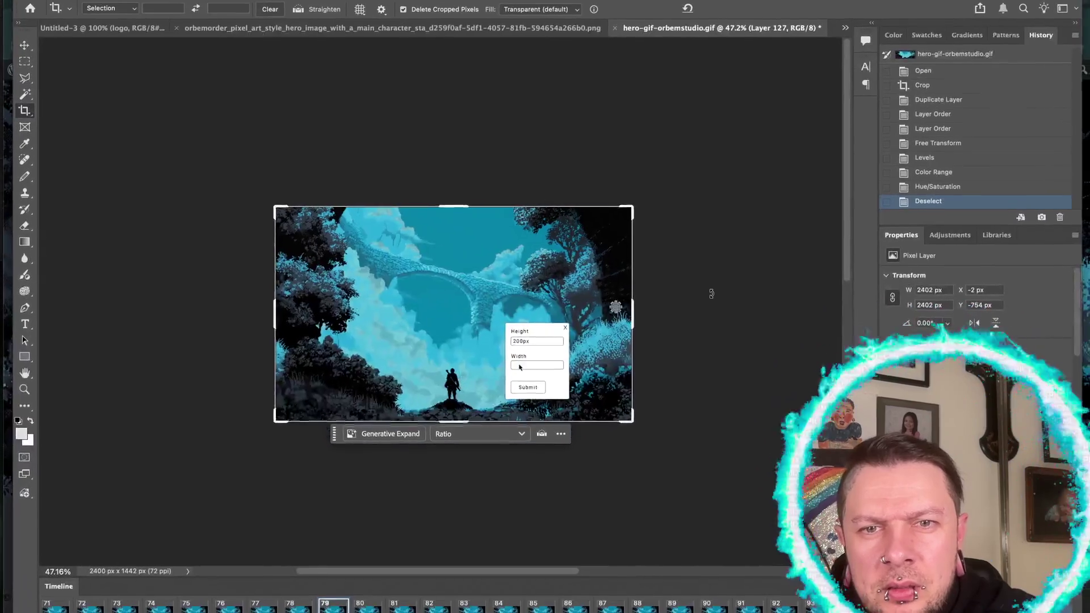
pyautogui.scroll(5, 711, 294)
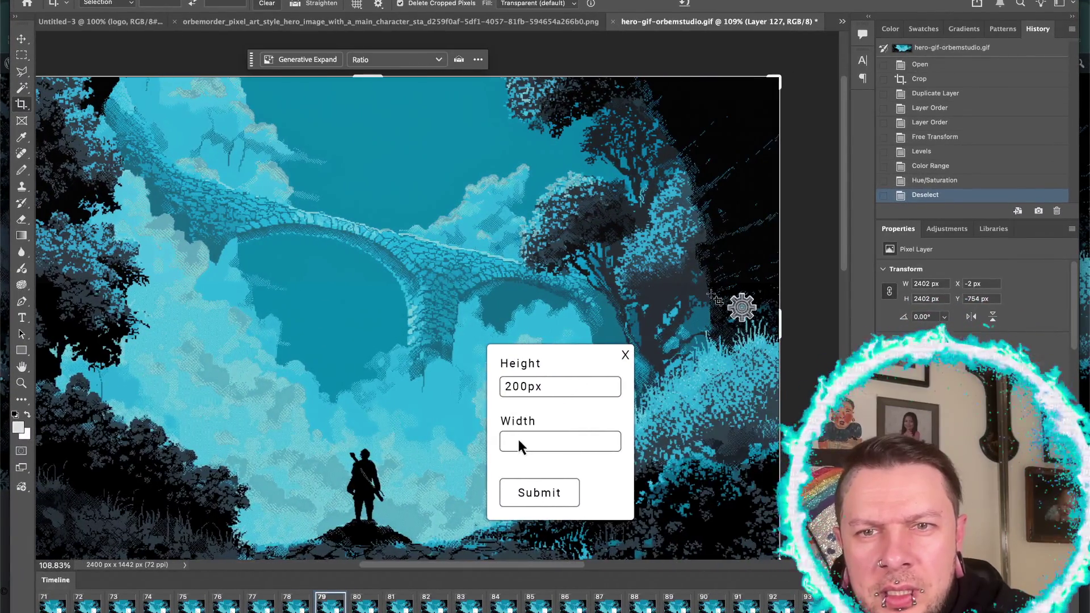
pyautogui.scroll(-5, 714, 296)
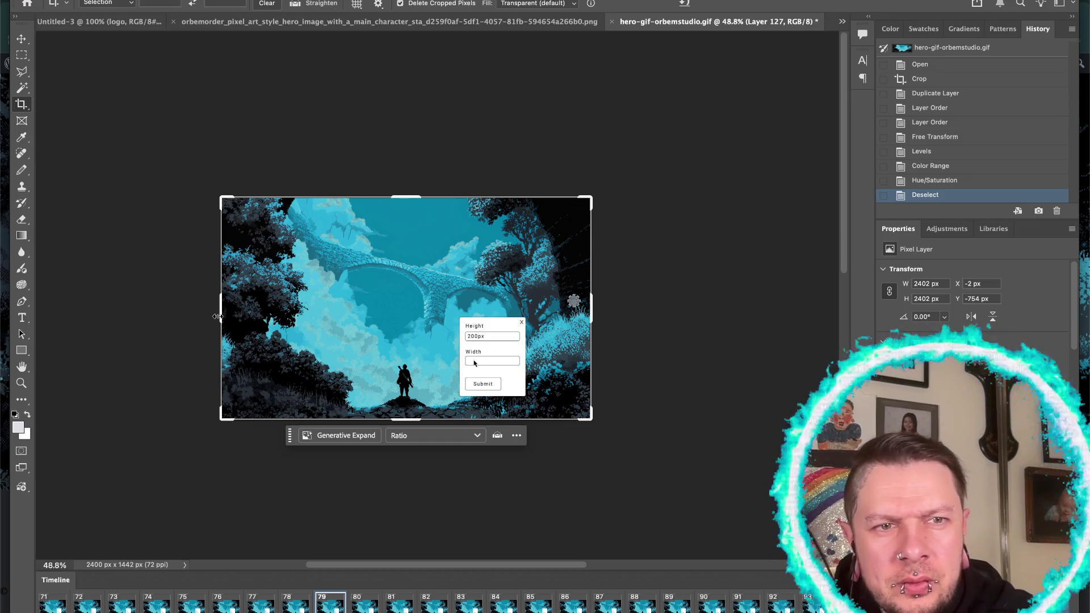
# - Drag the left crop edge out to 2972 px and fill the strip with Generative Expand
pyautogui.moveTo(219, 315); pyautogui.dragTo(175, 321)
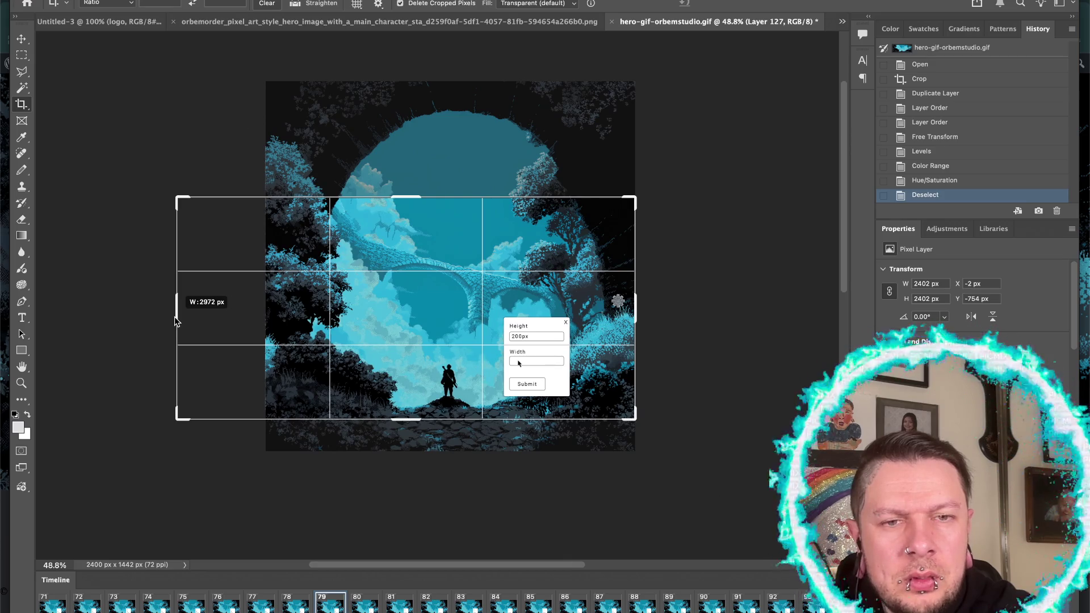
pyautogui.moveTo(175, 322); pyautogui.dragTo(174, 318)
pyautogui.click(336, 436)
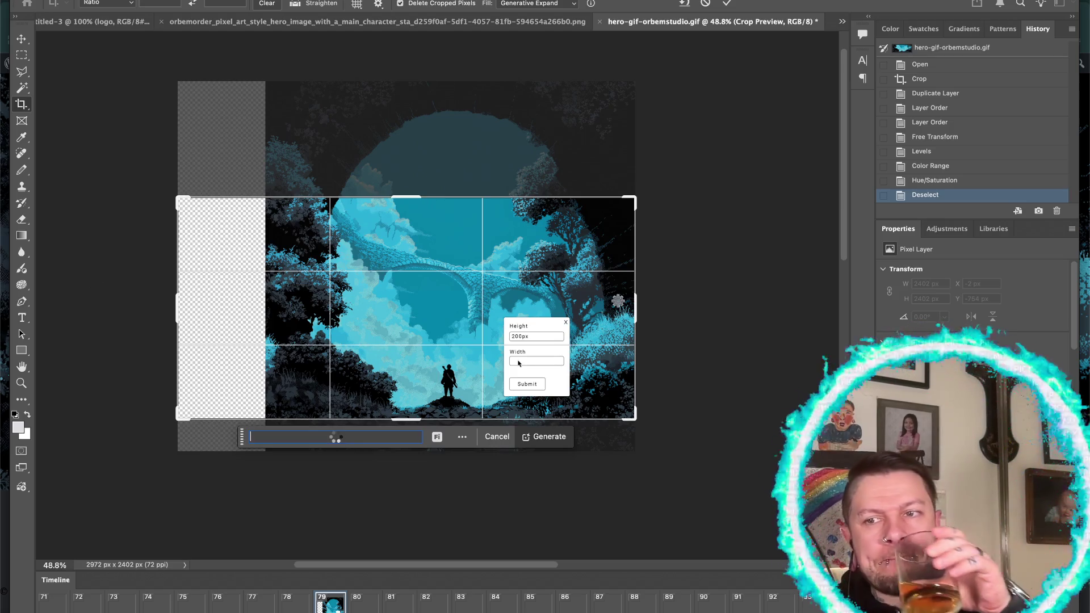
pyautogui.press('Return')
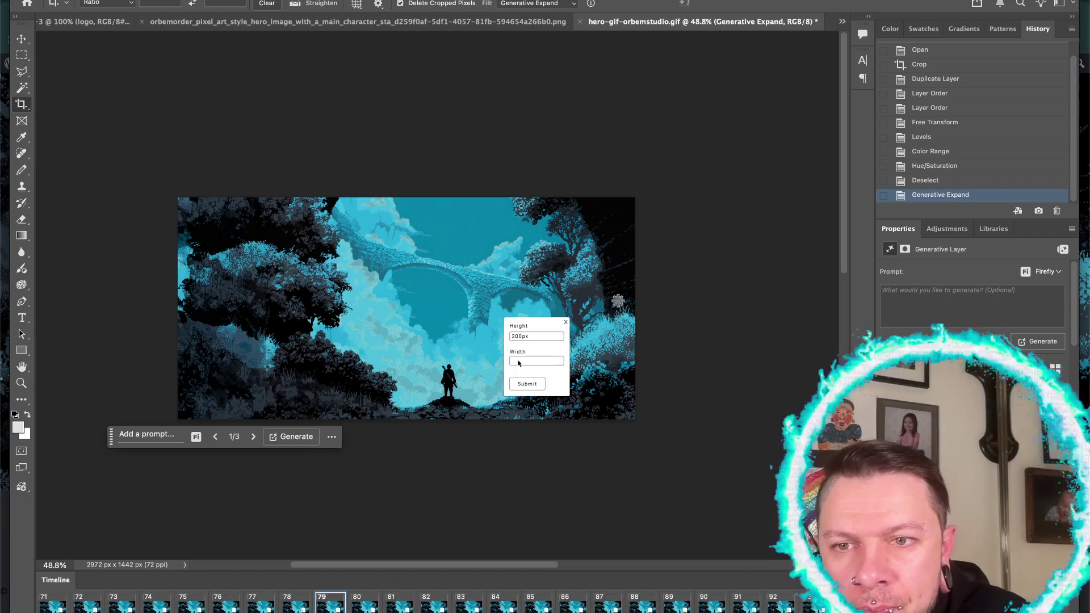
pyautogui.click(253, 436)
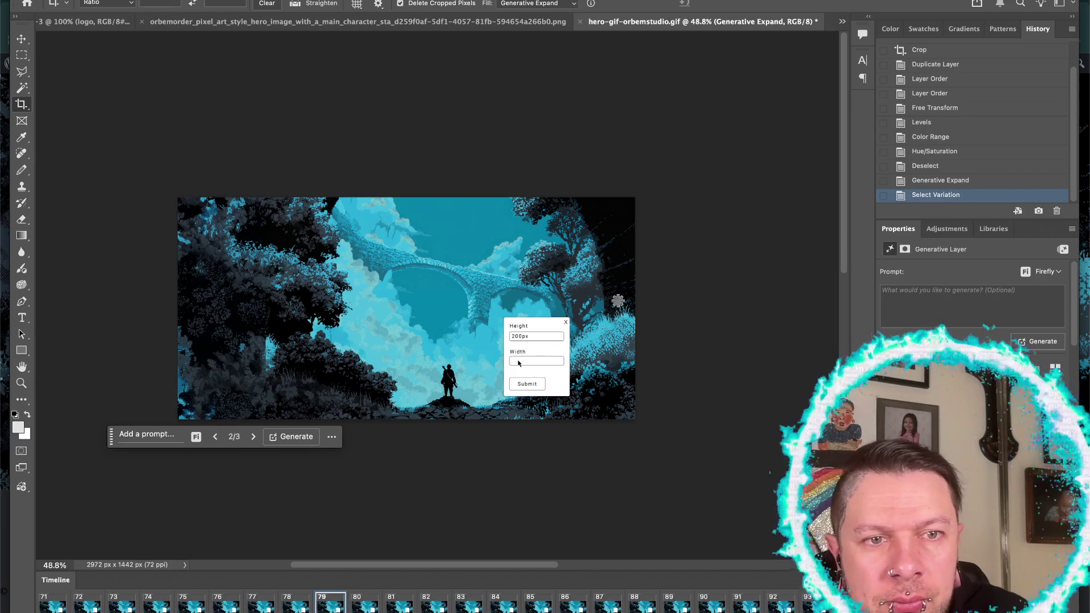
pyautogui.click(253, 436)
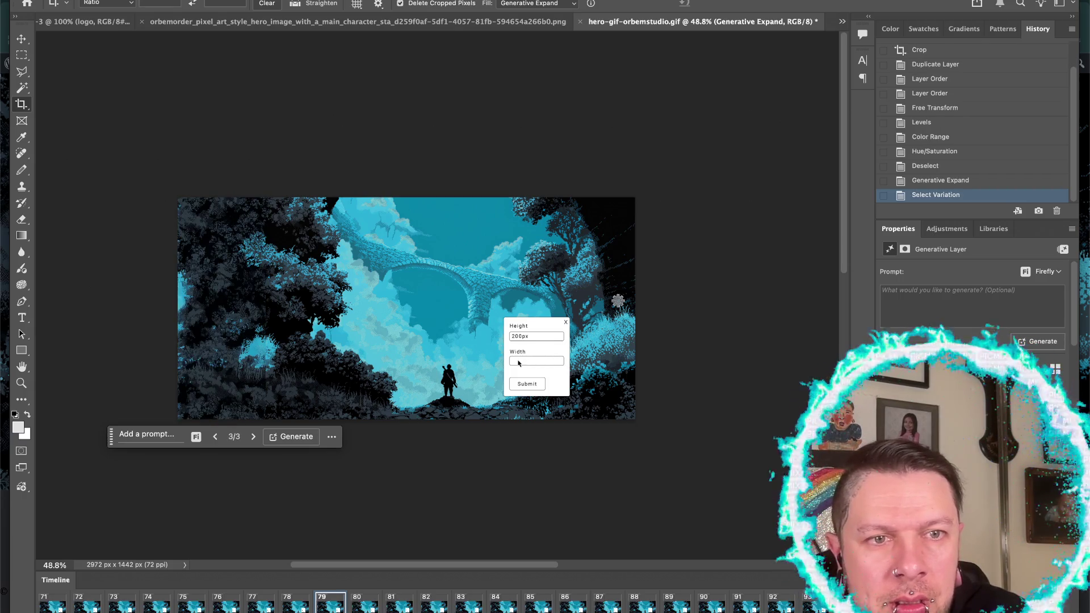
pyautogui.click(253, 436)
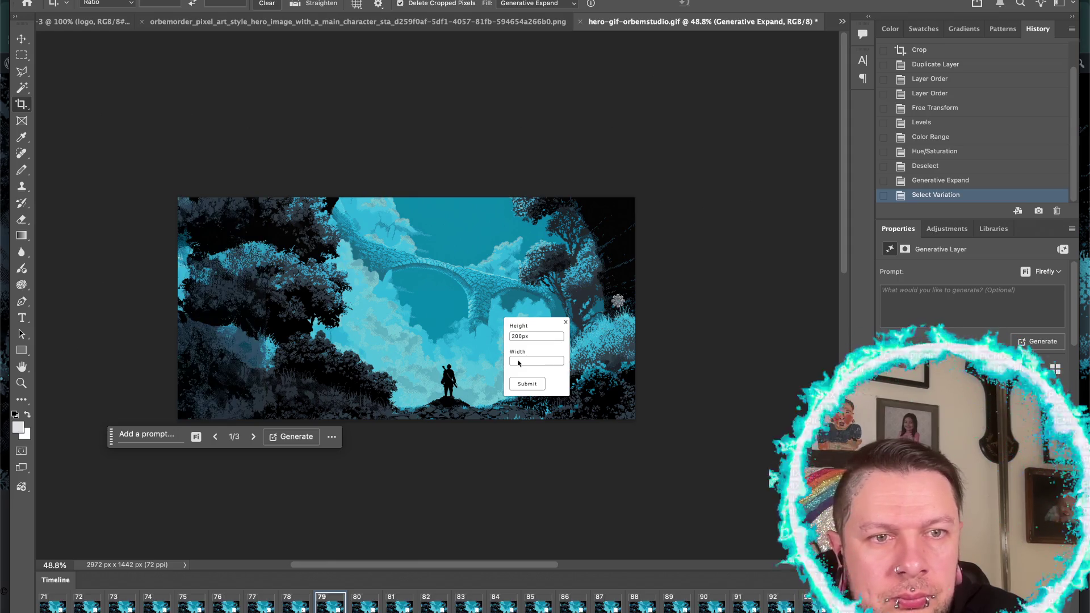
pyautogui.click(215, 437)
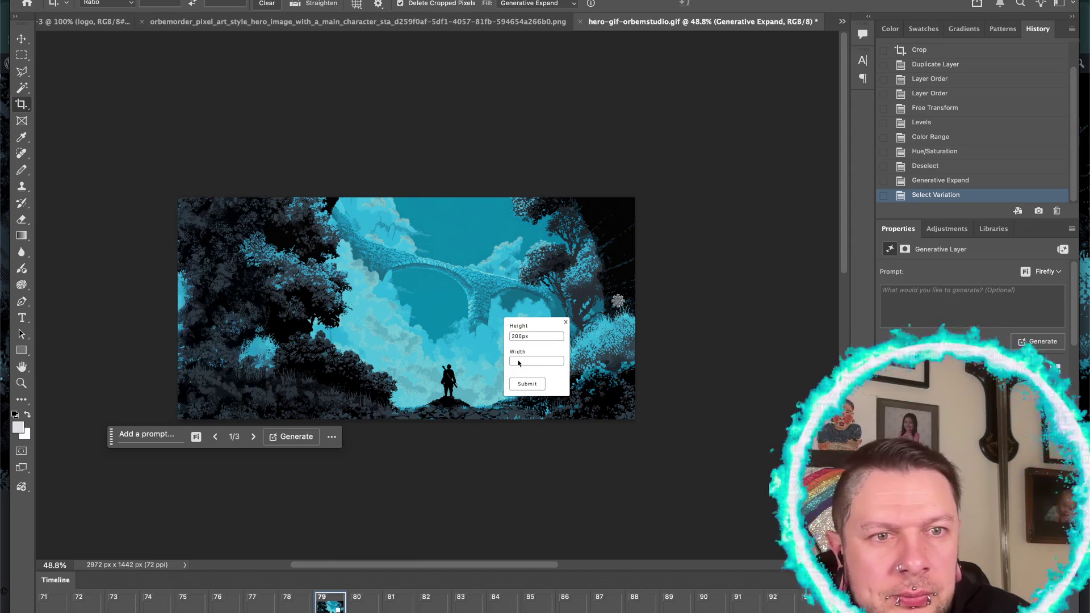
pyautogui.click(253, 436)
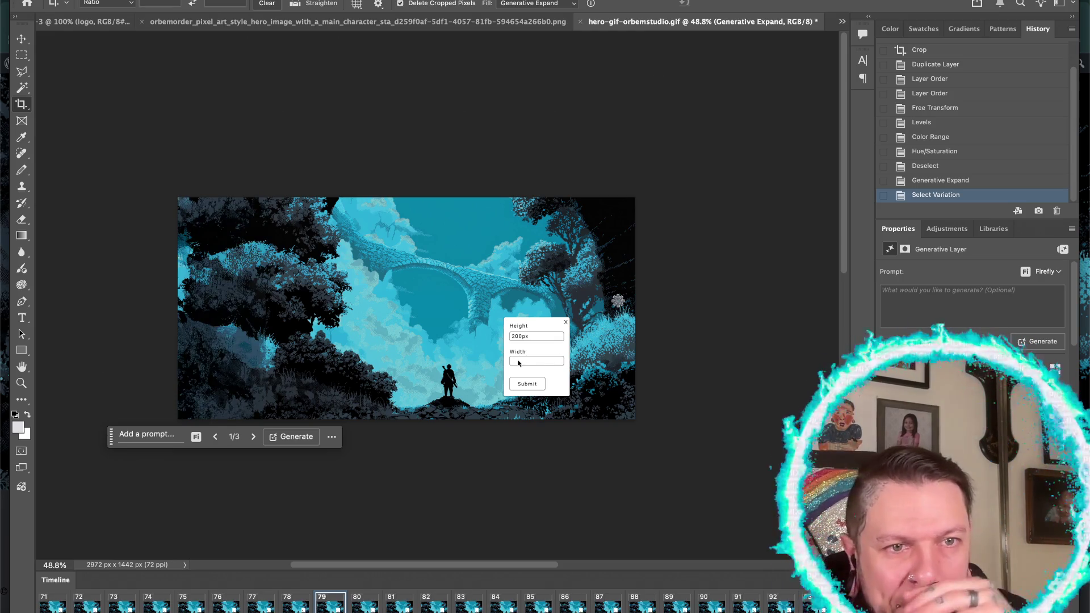
pyautogui.click(215, 436)
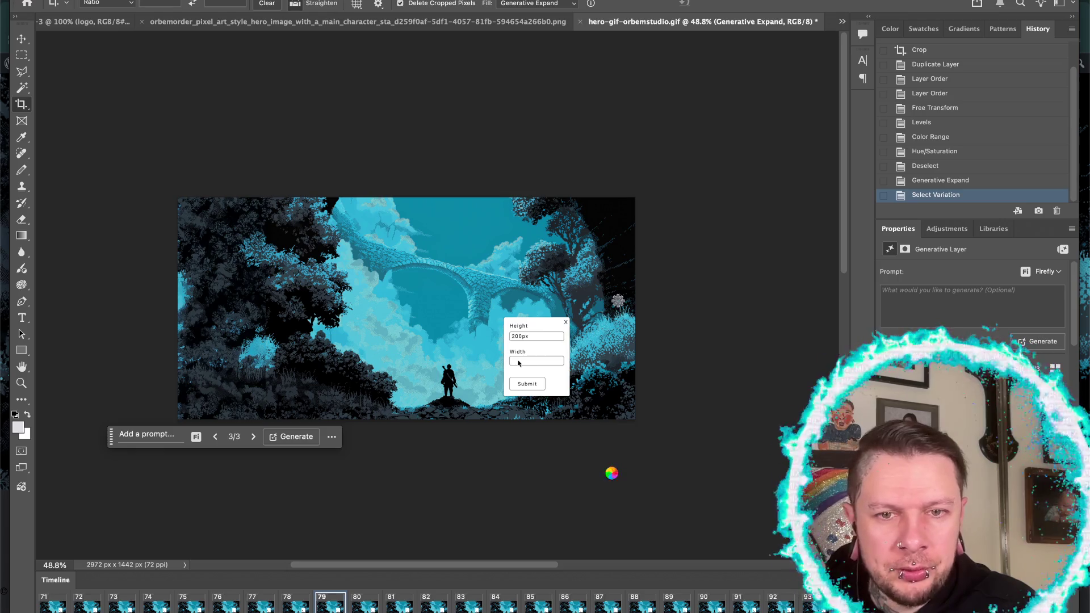
pyautogui.click(786, 609)
# - Enter 114px in the size panel and apply it
pyautogui.doubleClick(821, 358)
pyautogui.write('114px')
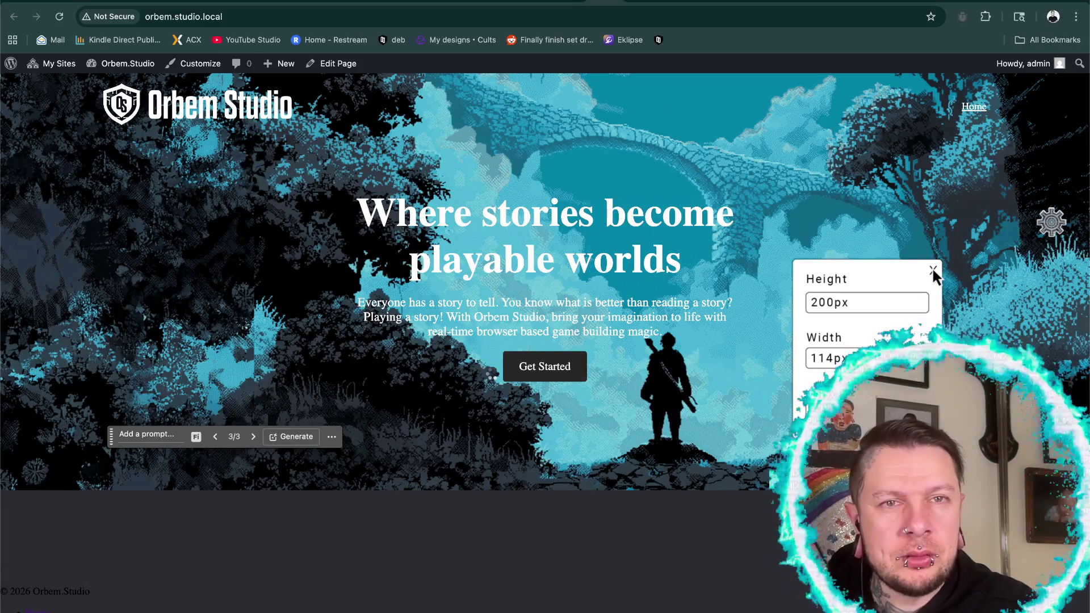
pyautogui.click(932, 268)
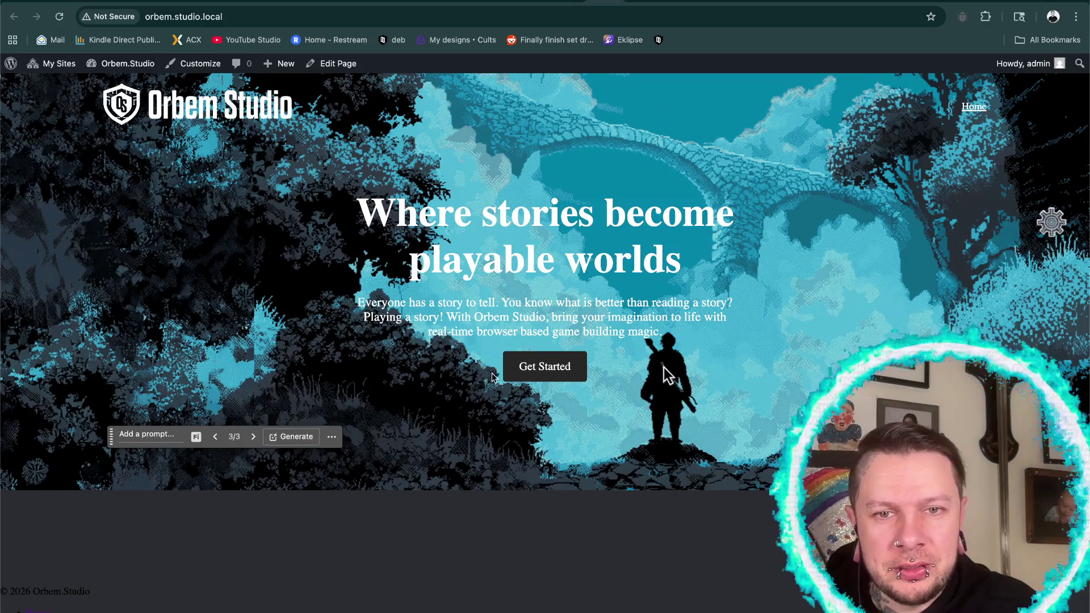
pyautogui.moveTo(668, 375); pyautogui.dragTo(1081, 349)
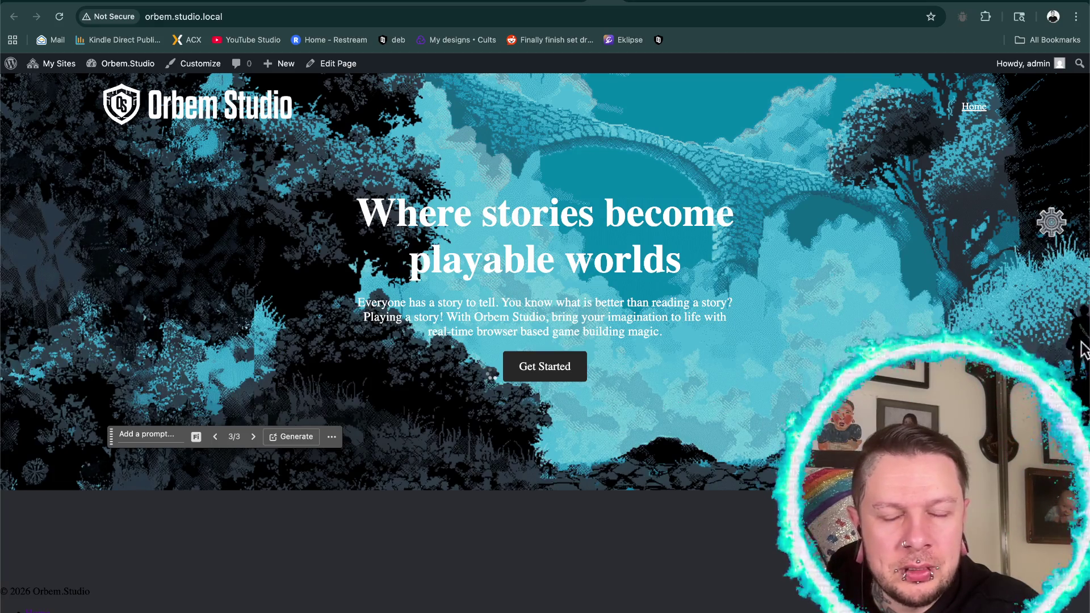
# - Set the size panel height to 200px, then bring Photoshop's Save for Web dialog forward
pyautogui.click(1050, 223)
pyautogui.tripleClick(867, 302)
pyautogui.press('BackSpace')
pyautogui.write('200px')
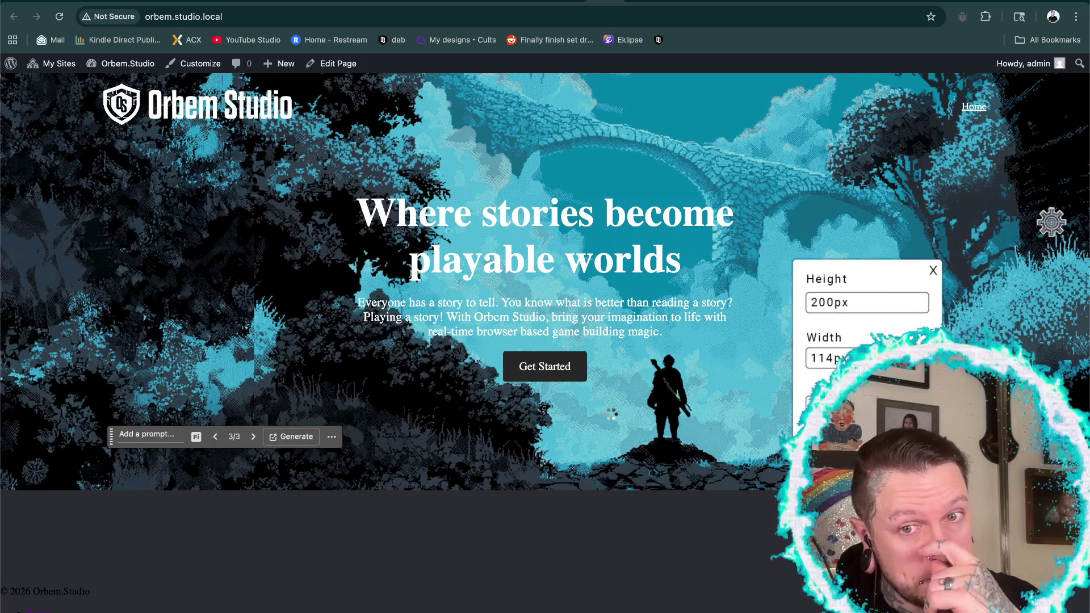
pyautogui.click(932, 269)
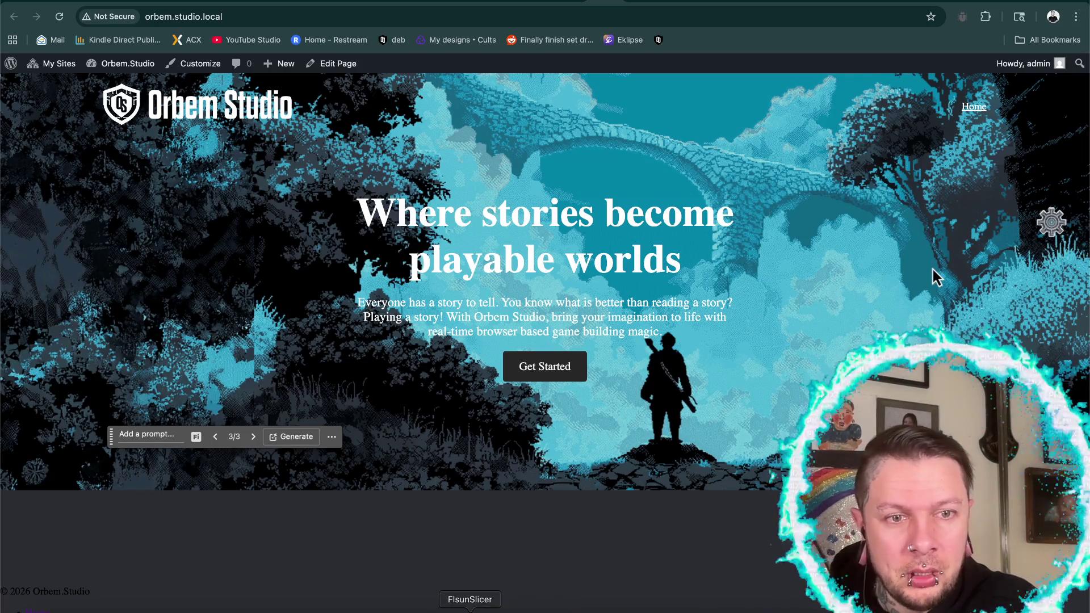
pyautogui.click(661, 376)
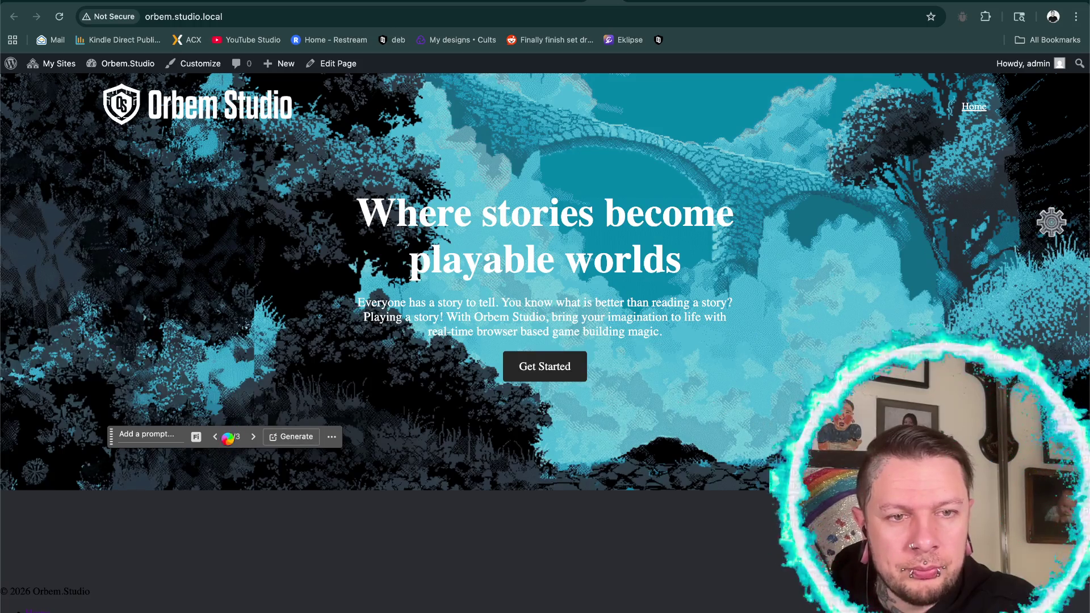
pyautogui.click(725, 610)
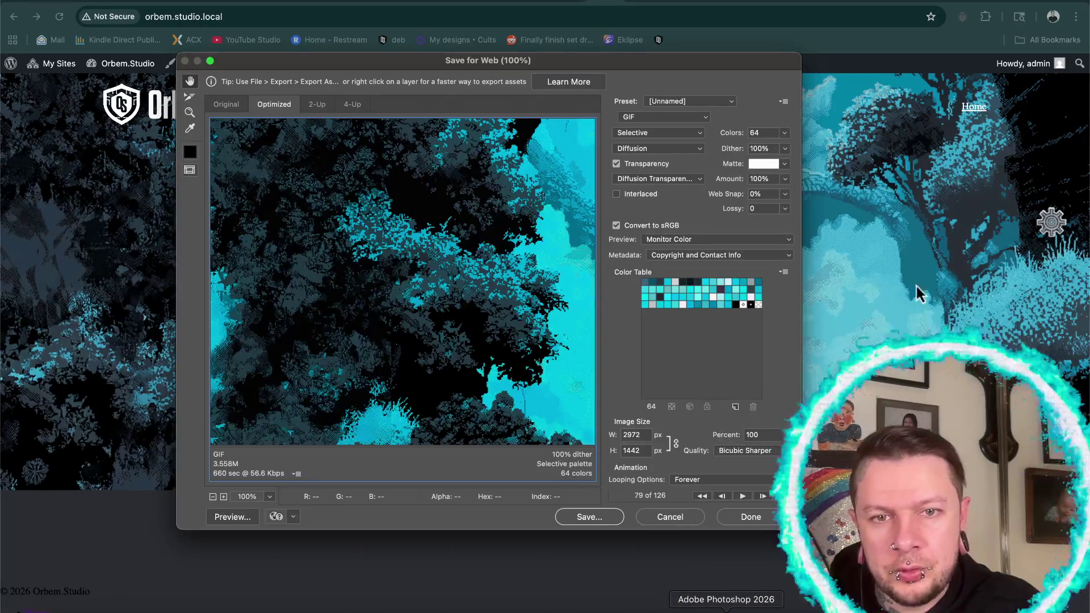
# - Set the export width to 2100 px, then enter 200 and 412 in the size panel
pyautogui.click(620, 436)
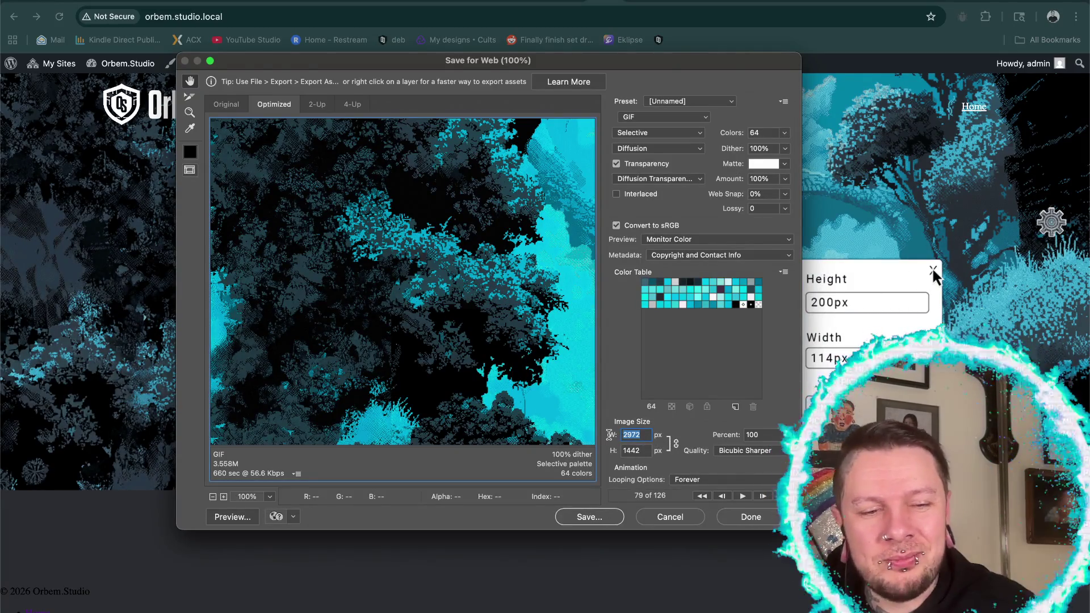
pyautogui.write('2100')
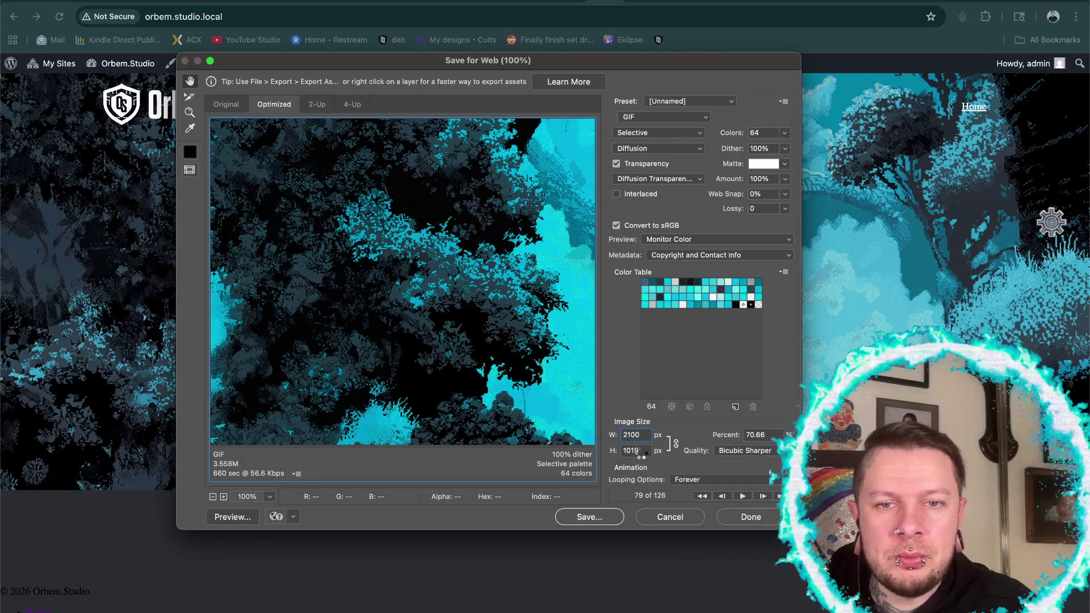
pyautogui.moveTo(1050, 225)
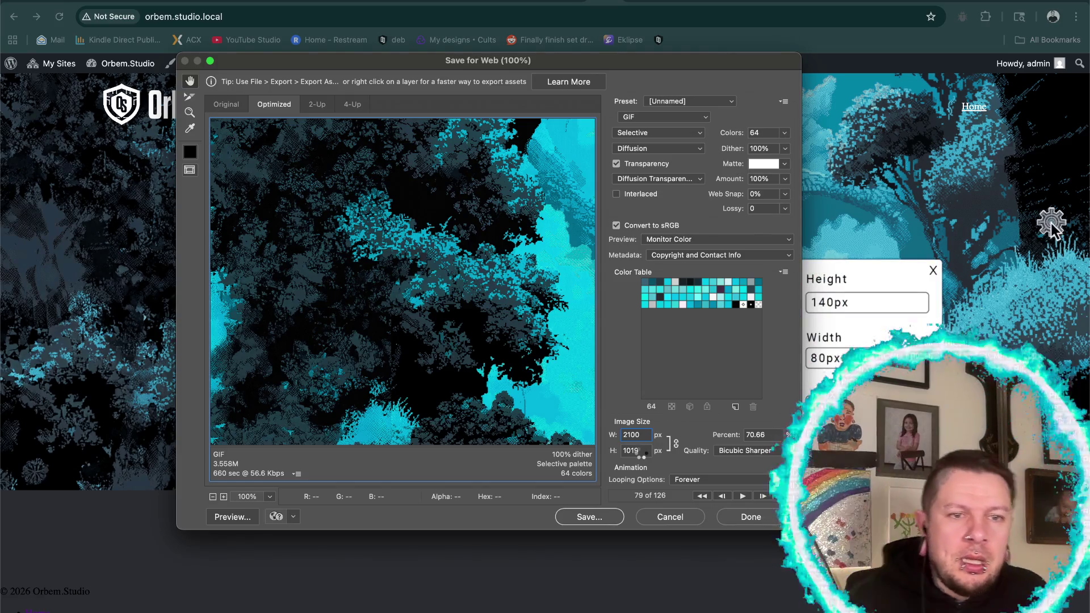
pyautogui.click(826, 302)
pyautogui.write('200')
pyautogui.click(824, 359)
pyautogui.write('412')
pyautogui.click(932, 270)
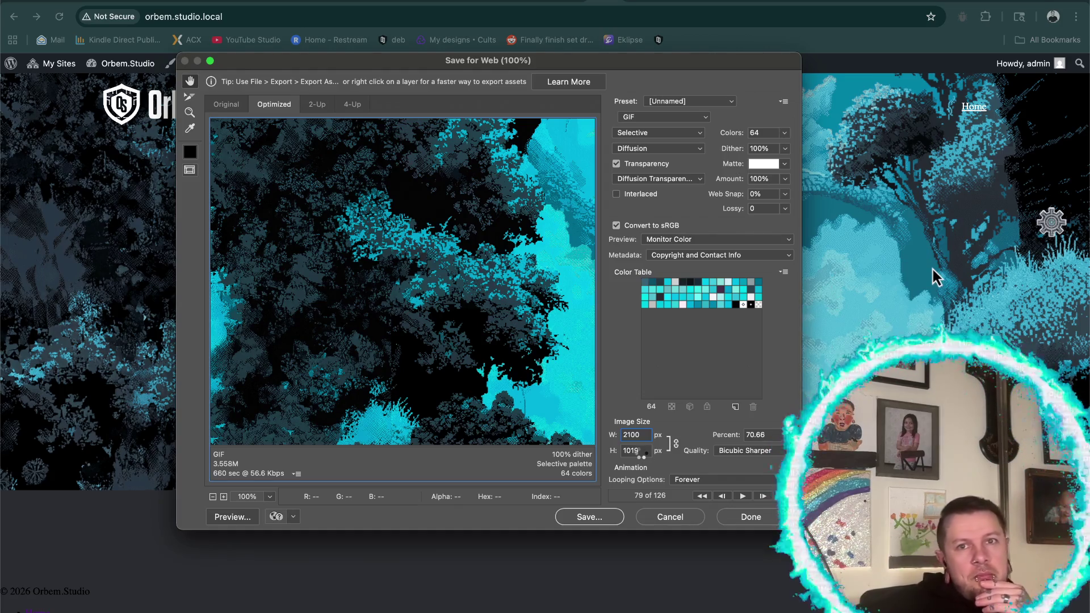
# - Re-enter 200px height and 114px width in the size panel and apply
pyautogui.click(1050, 223)
pyautogui.click(825, 304)
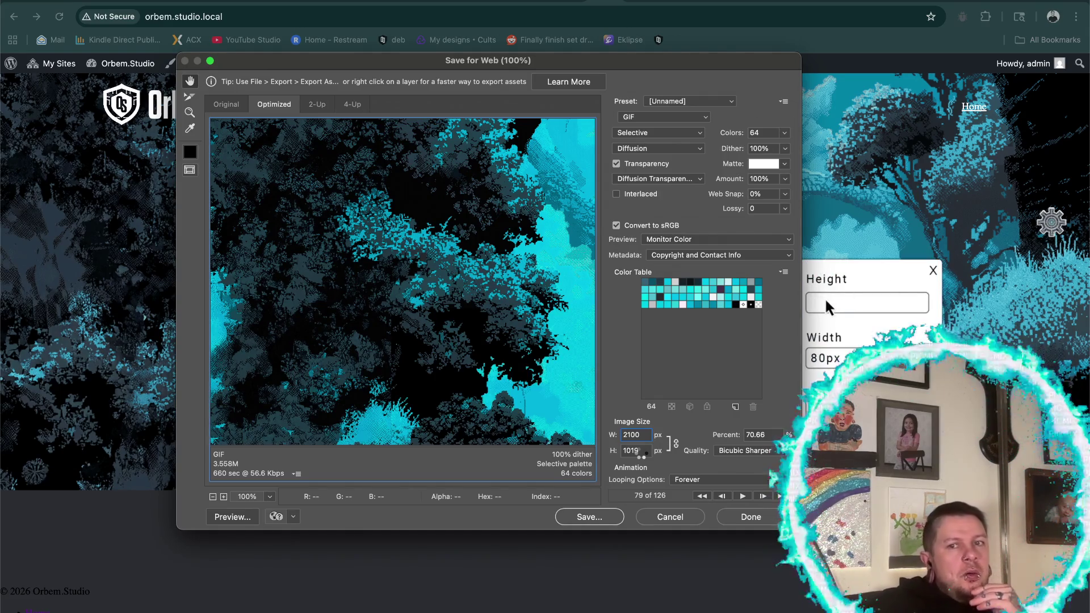
pyautogui.write('200')
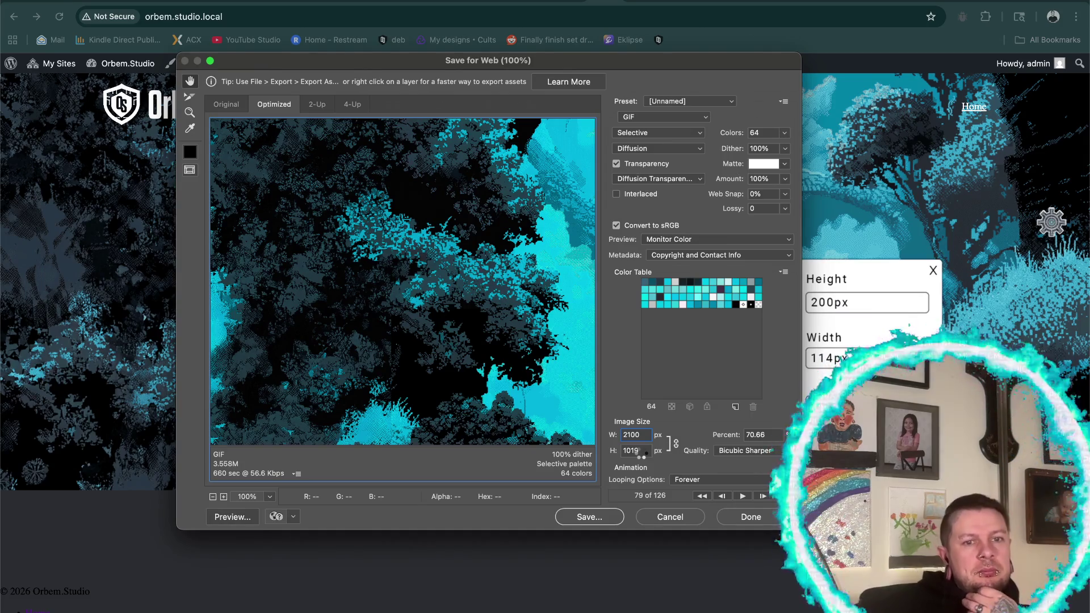
pyautogui.click(932, 269)
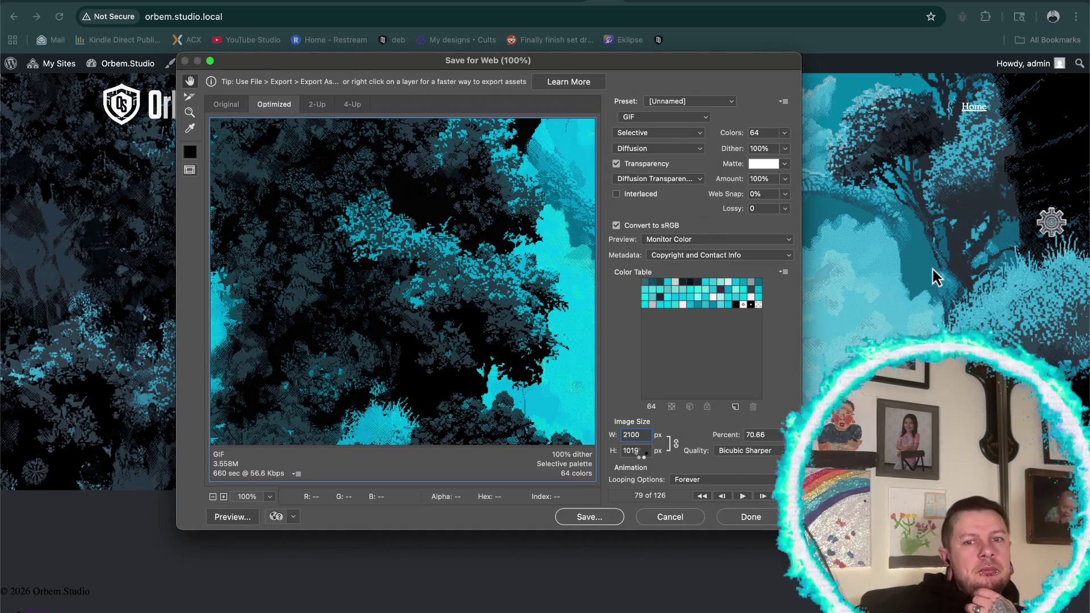
pyautogui.click(1050, 219)
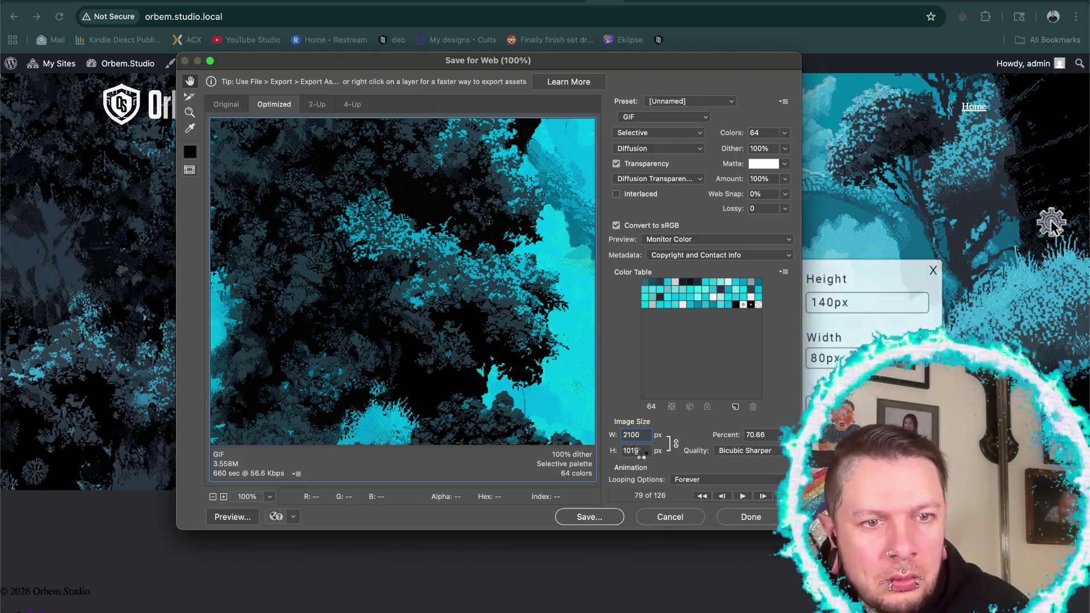
pyautogui.tripleClick(827, 303)
pyautogui.write('200px')
pyautogui.tripleClick(826, 360)
pyautogui.write('114px')
pyautogui.click(932, 269)
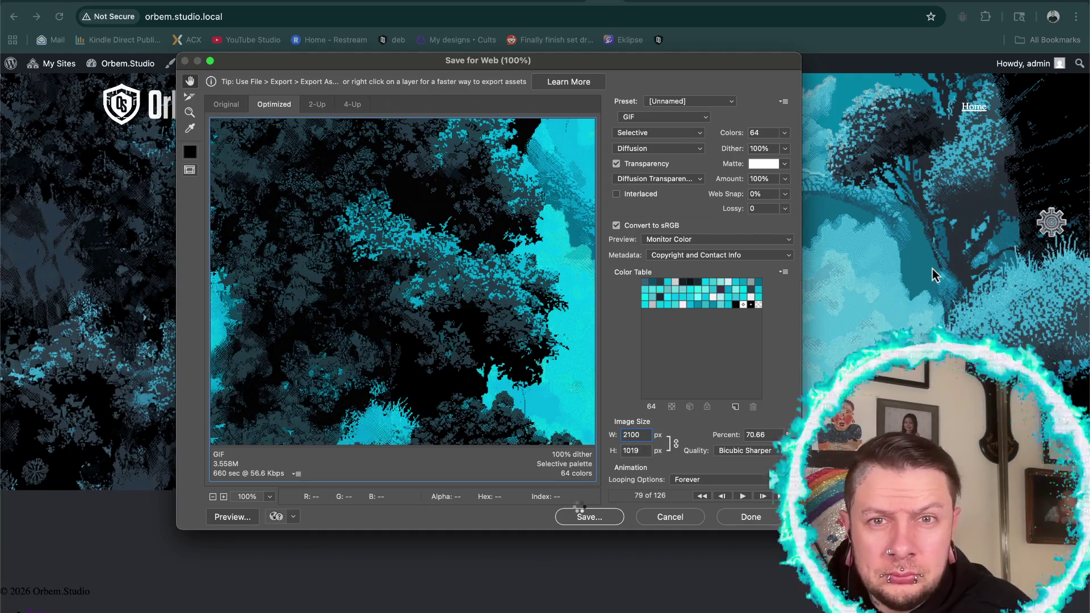
# - Set the size panel height to 200 again, then open Save Optimized As
pyautogui.click(1050, 222)
pyautogui.doubleClick(824, 302)
pyautogui.write('200')
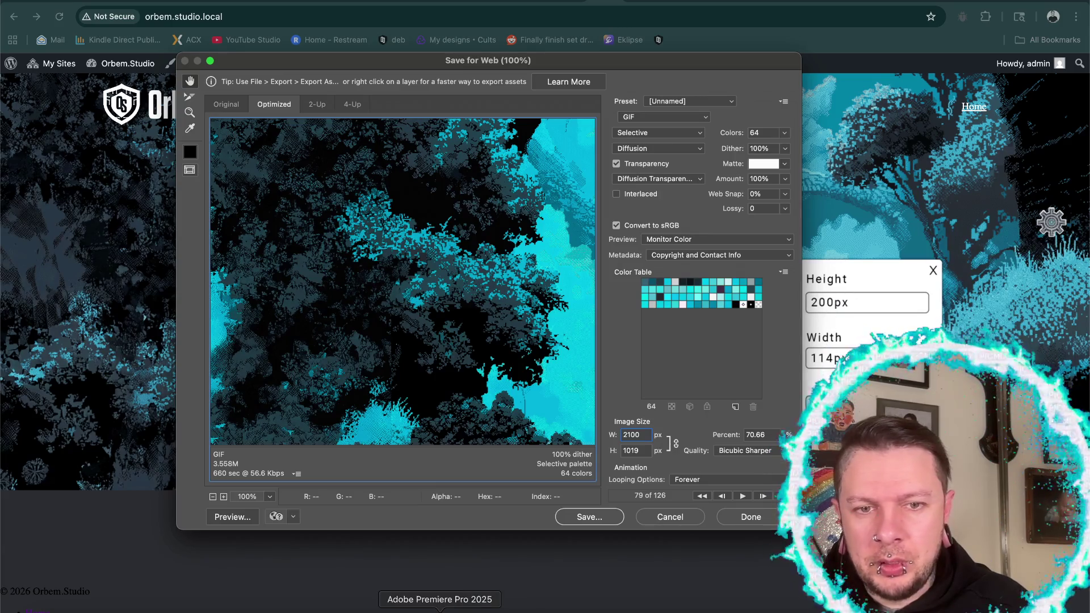
pyautogui.click(932, 269)
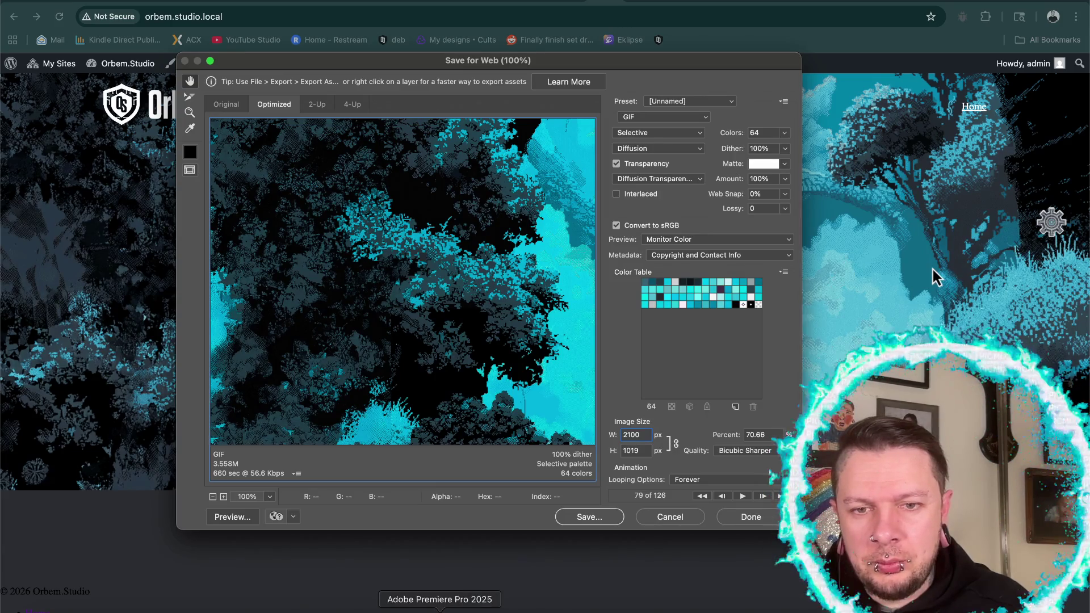
pyautogui.click(1050, 222)
pyautogui.tripleClick(851, 302)
pyautogui.press('BackSpace')
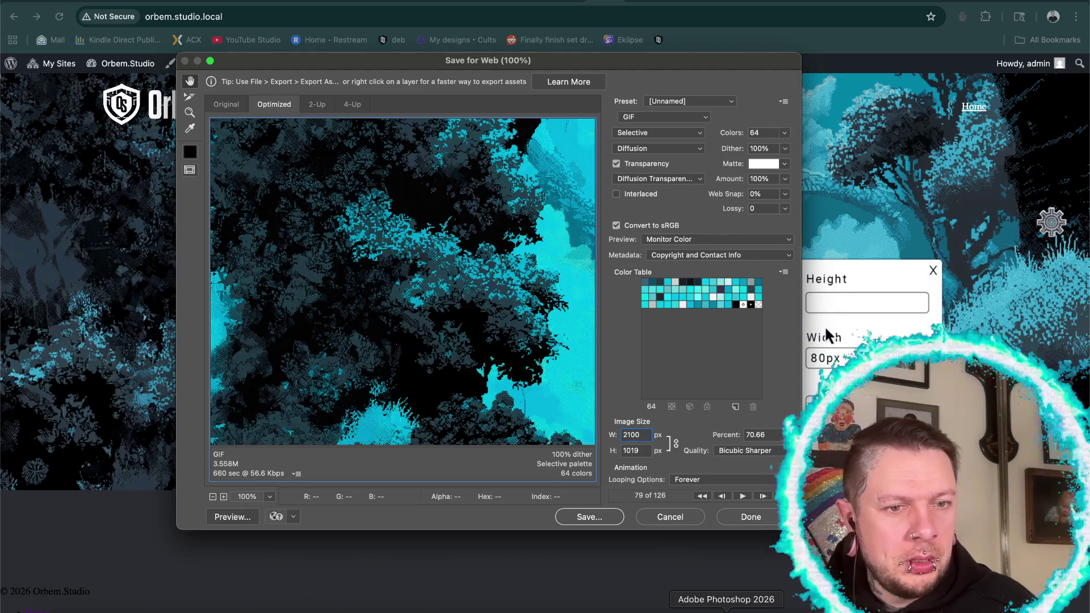
pyautogui.write('200')
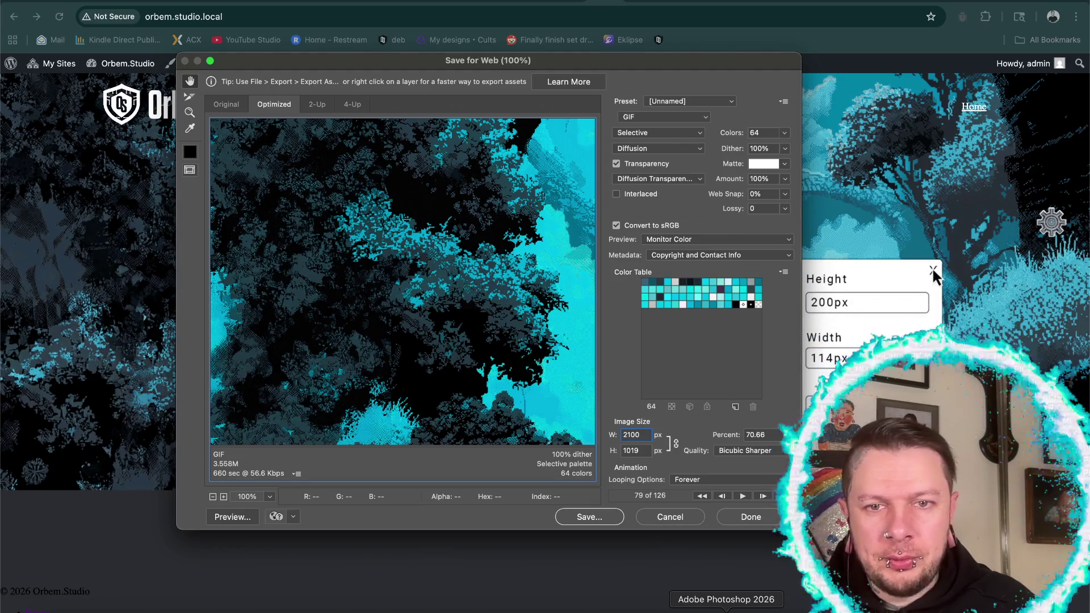
pyautogui.click(931, 269)
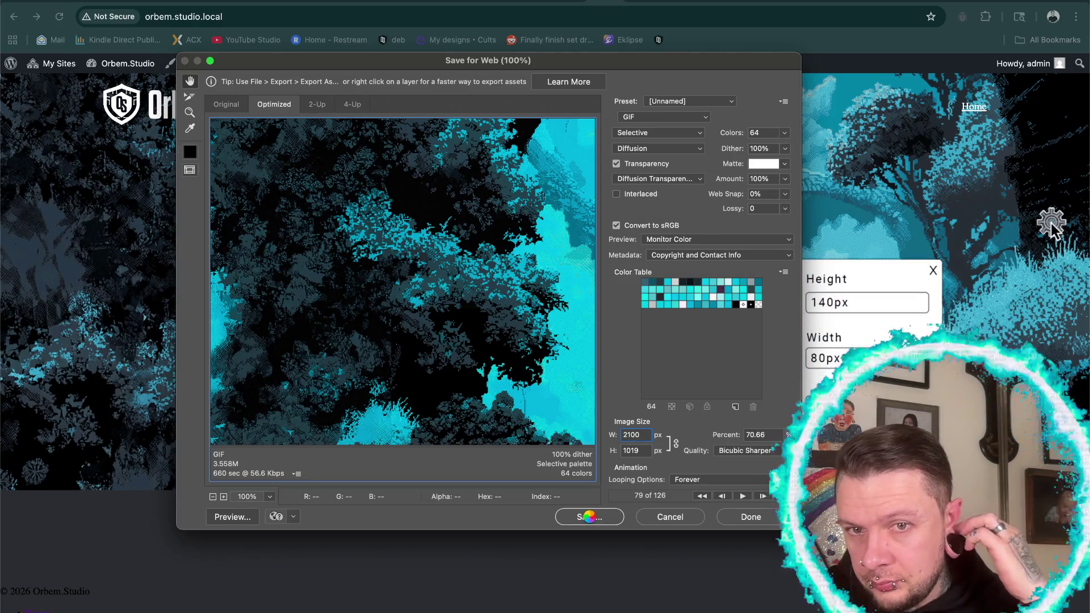
pyautogui.tripleClick(828, 301)
pyautogui.press('BackSpace')
pyautogui.write('200px')
pyautogui.click(589, 517)
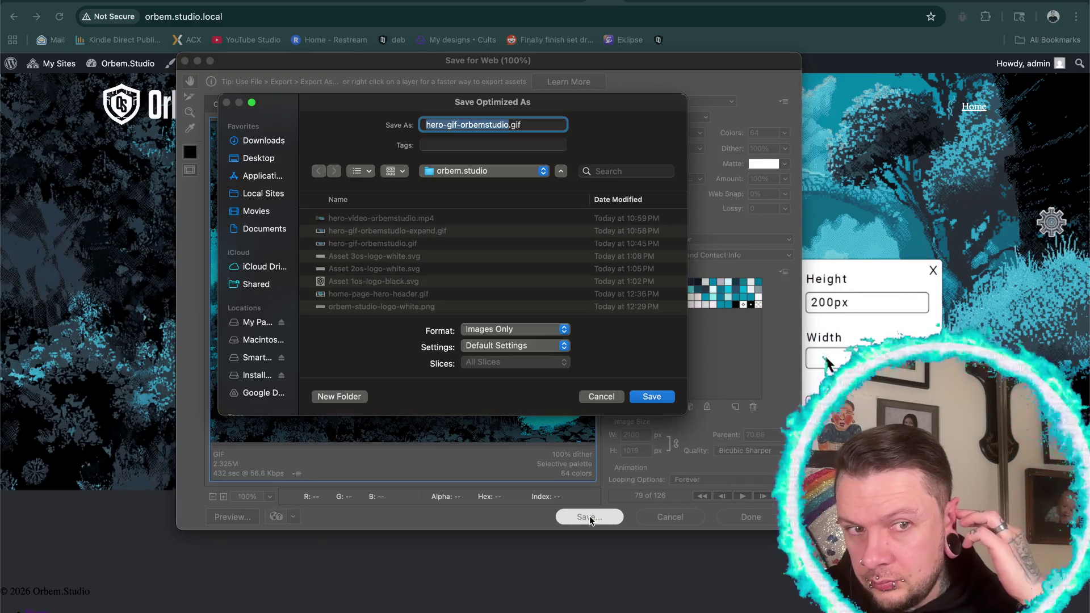
# - Repeatedly enter 200px in the size panel's height field and apply it
pyautogui.click(933, 270)
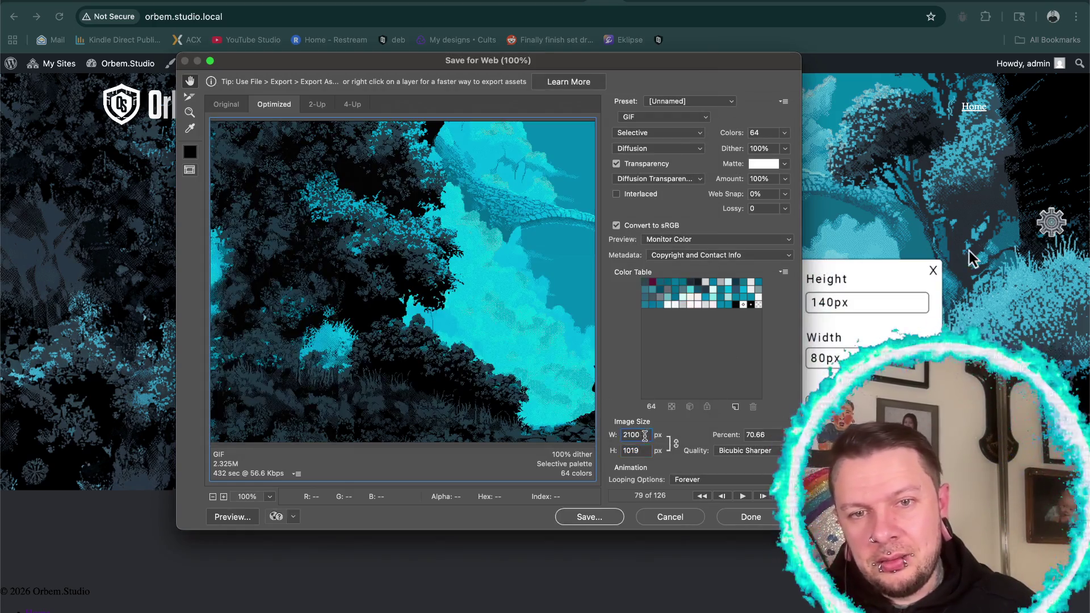
pyautogui.tripleClick(824, 302)
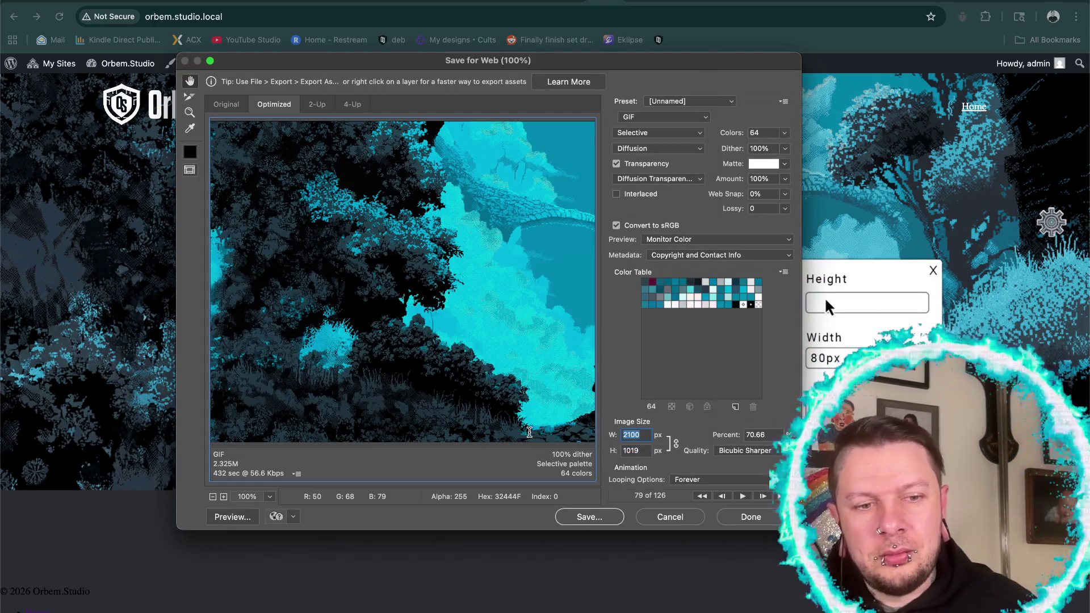
pyautogui.write('200')
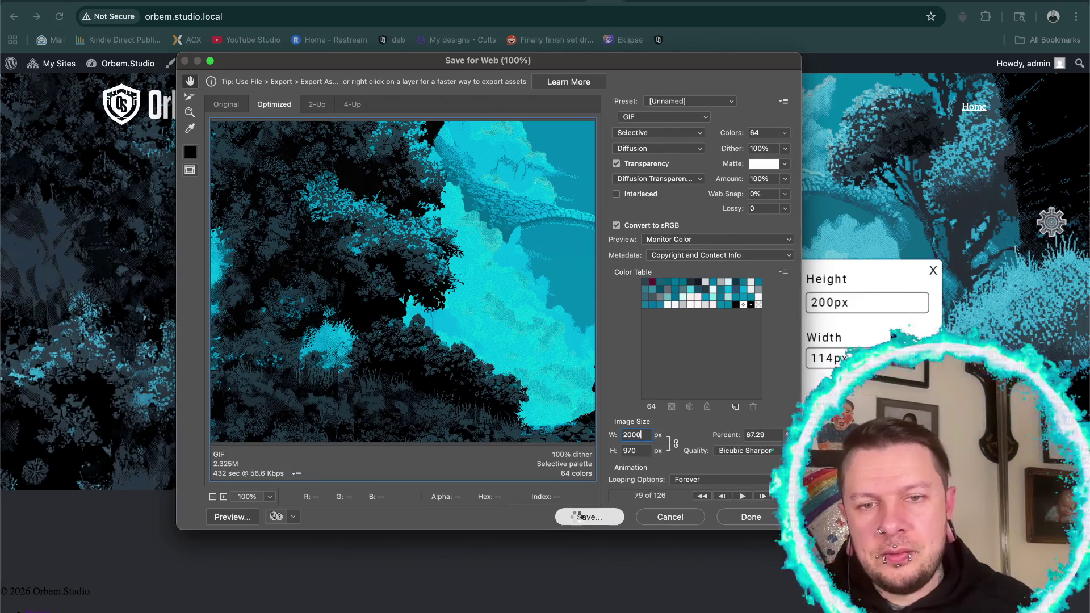
pyautogui.click(933, 270)
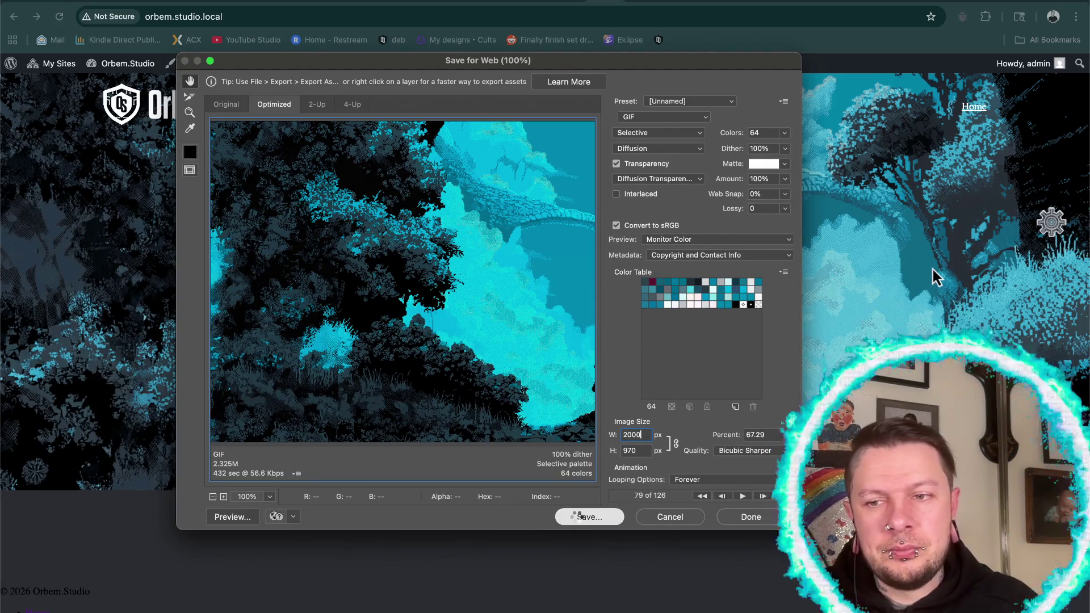
pyautogui.click(1050, 221)
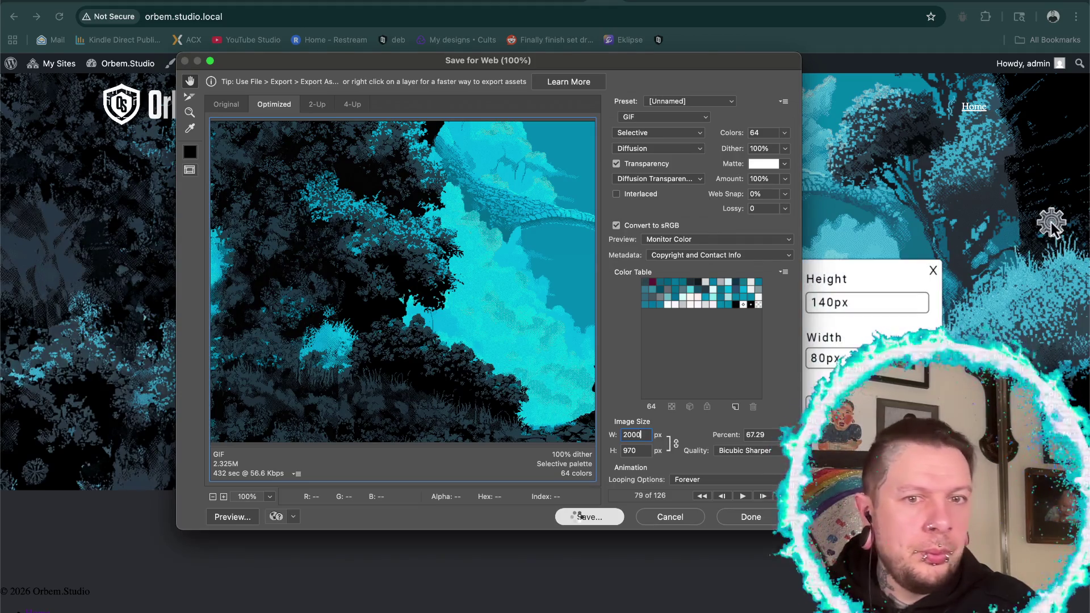
pyautogui.tripleClick(825, 300)
pyautogui.write('200px')
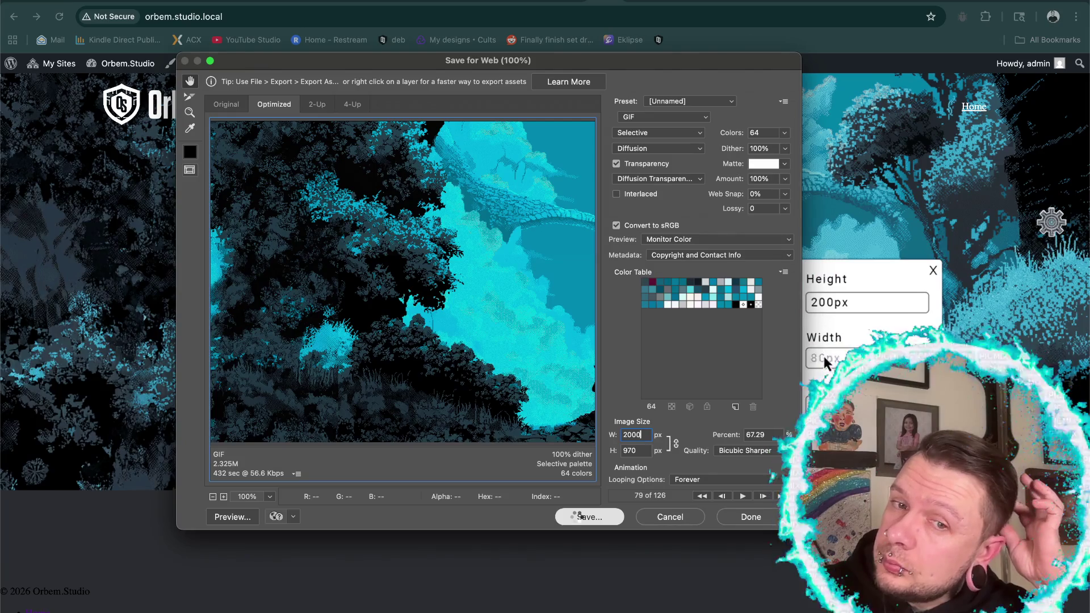
pyautogui.click(824, 353)
pyautogui.click(932, 270)
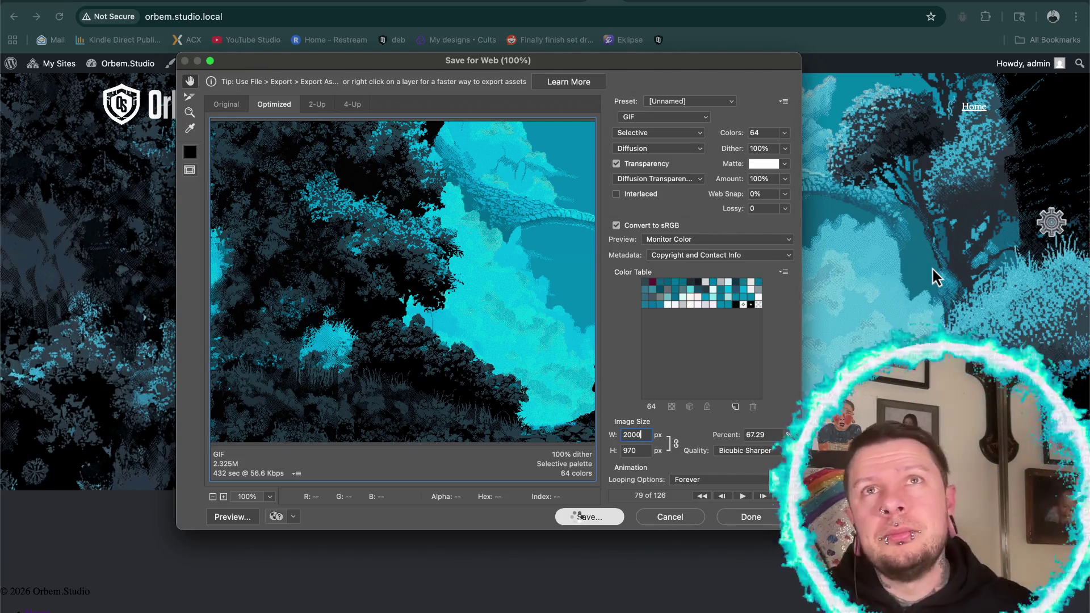
pyautogui.click(1050, 222)
pyautogui.click(824, 304)
pyautogui.write('200')
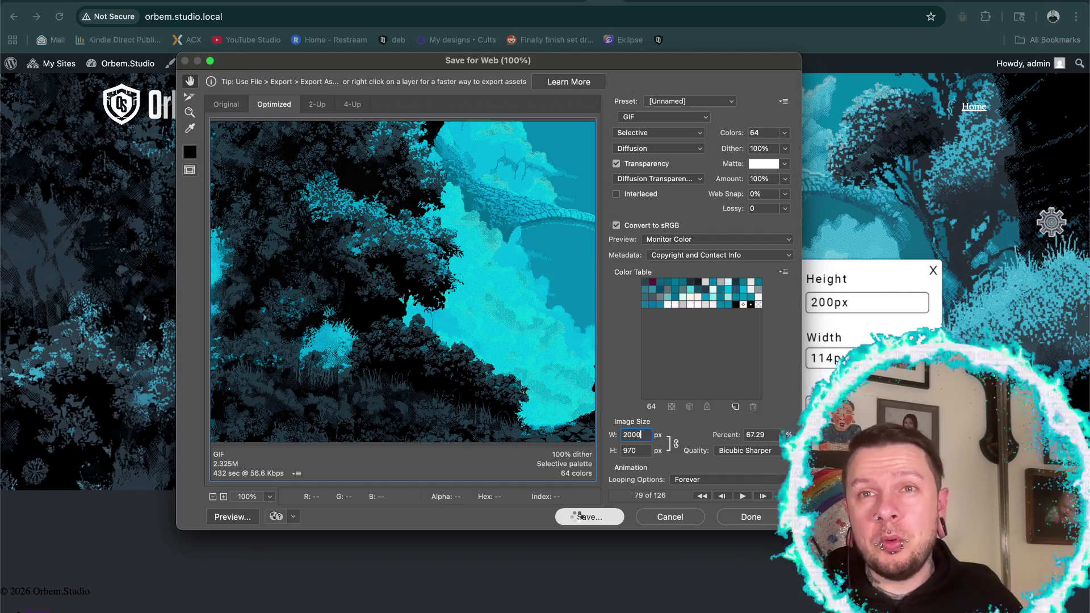
pyautogui.click(932, 269)
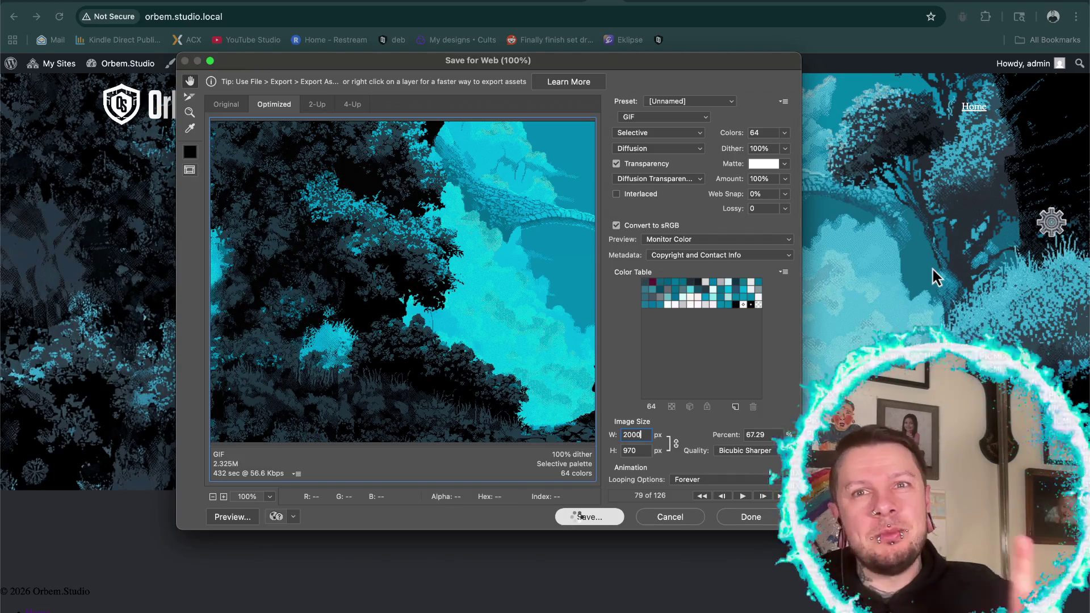
# - Enter 200 in the height field twice more and apply the panel
pyautogui.click(1050, 222)
pyautogui.tripleClick(829, 302)
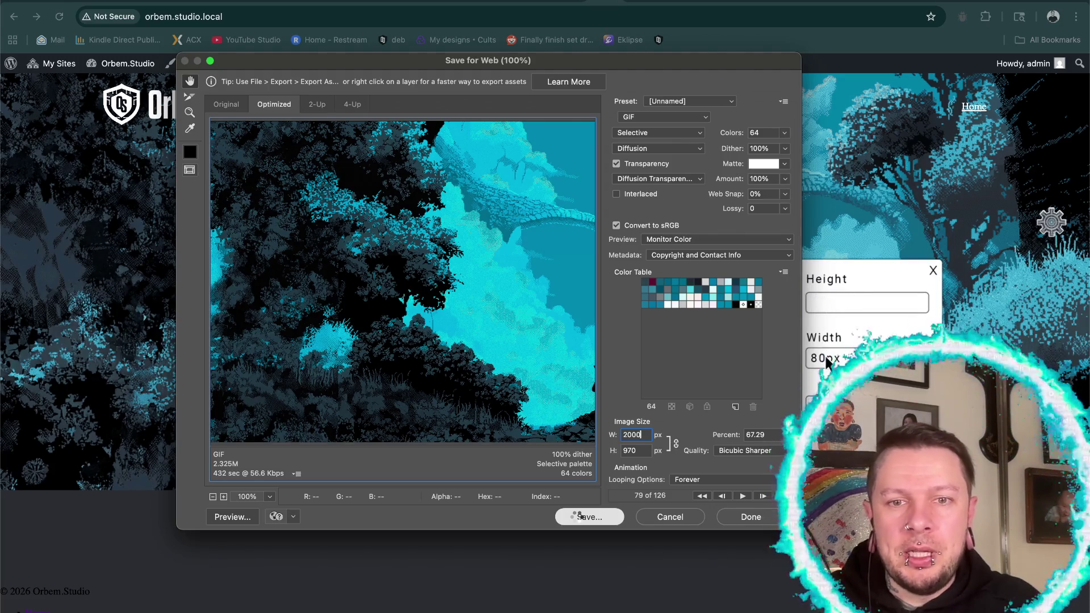
pyautogui.write('200')
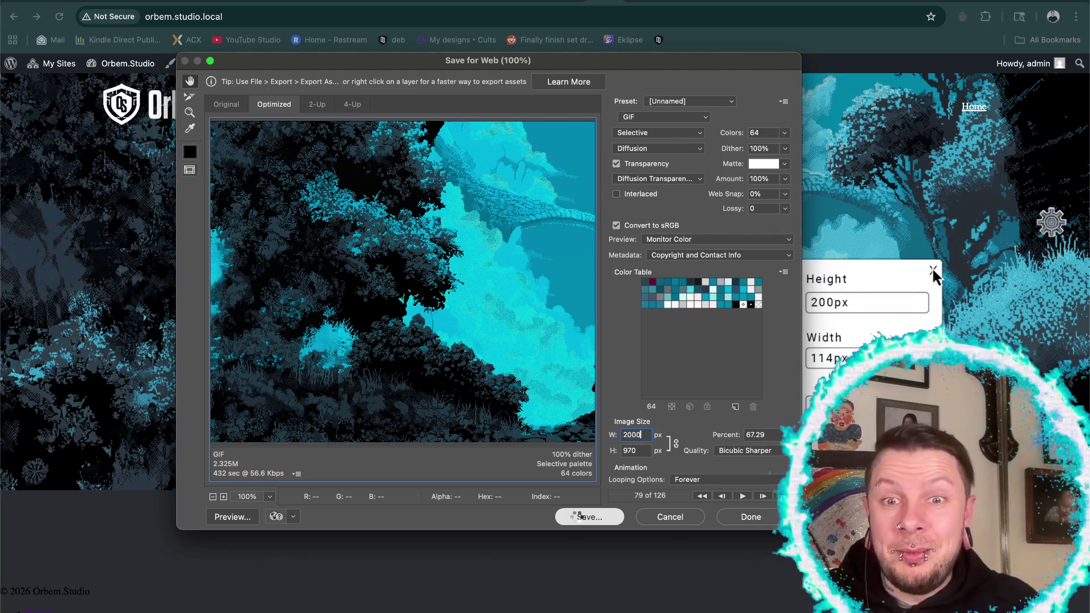
pyautogui.click(932, 269)
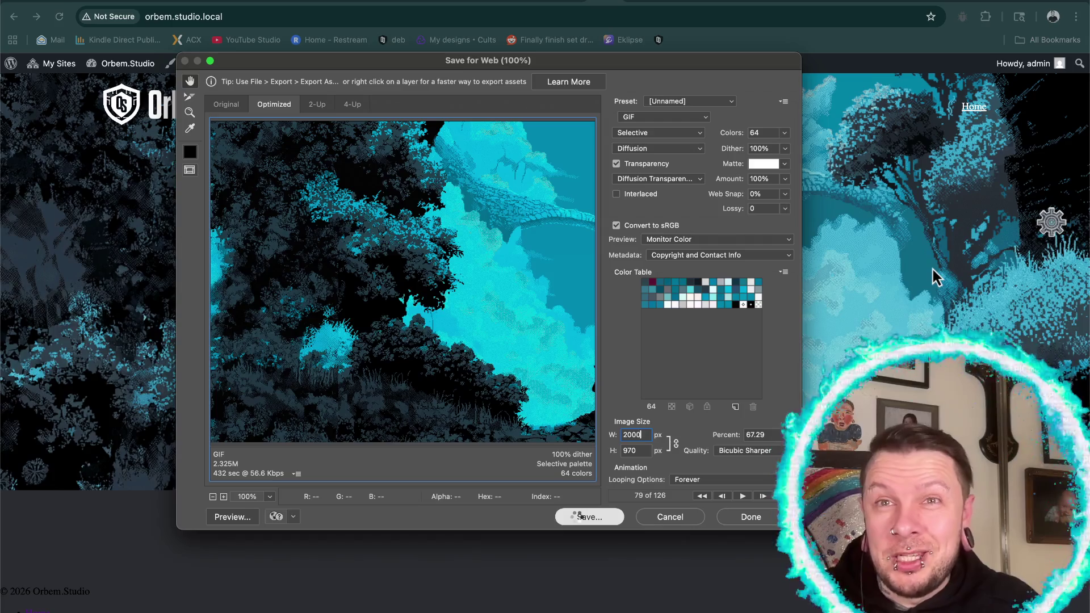
pyautogui.click(1051, 222)
pyautogui.tripleClick(824, 303)
pyautogui.write('200')
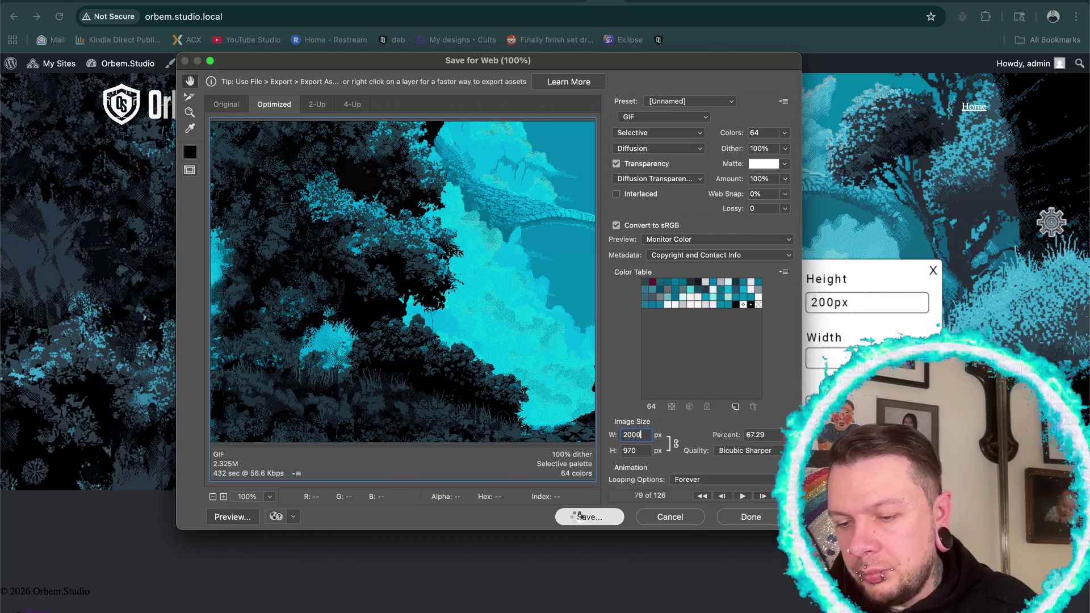
pyautogui.click(932, 270)
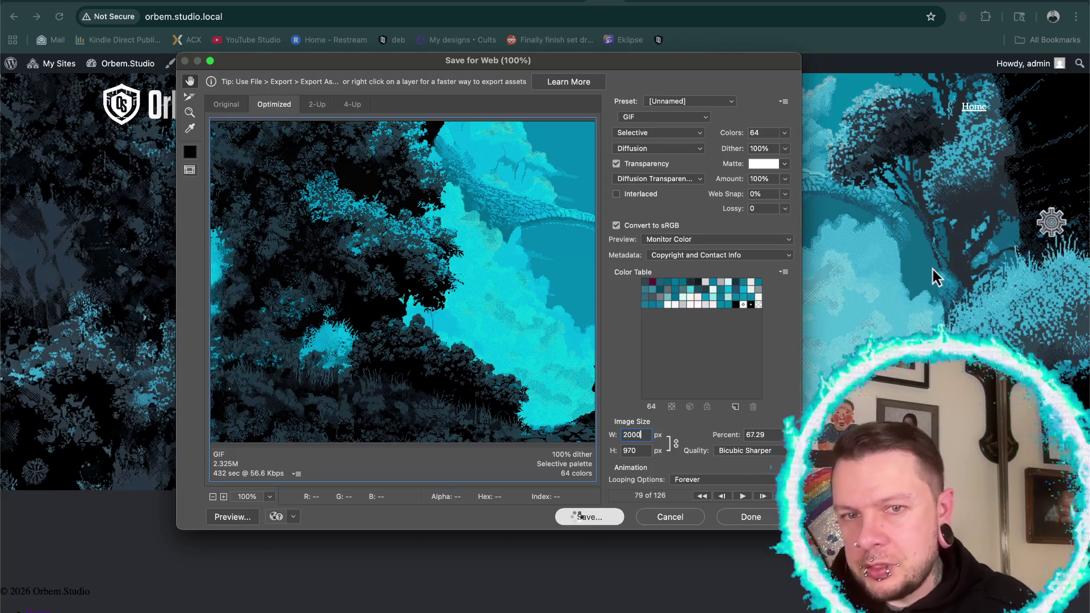
pyautogui.click(1050, 223)
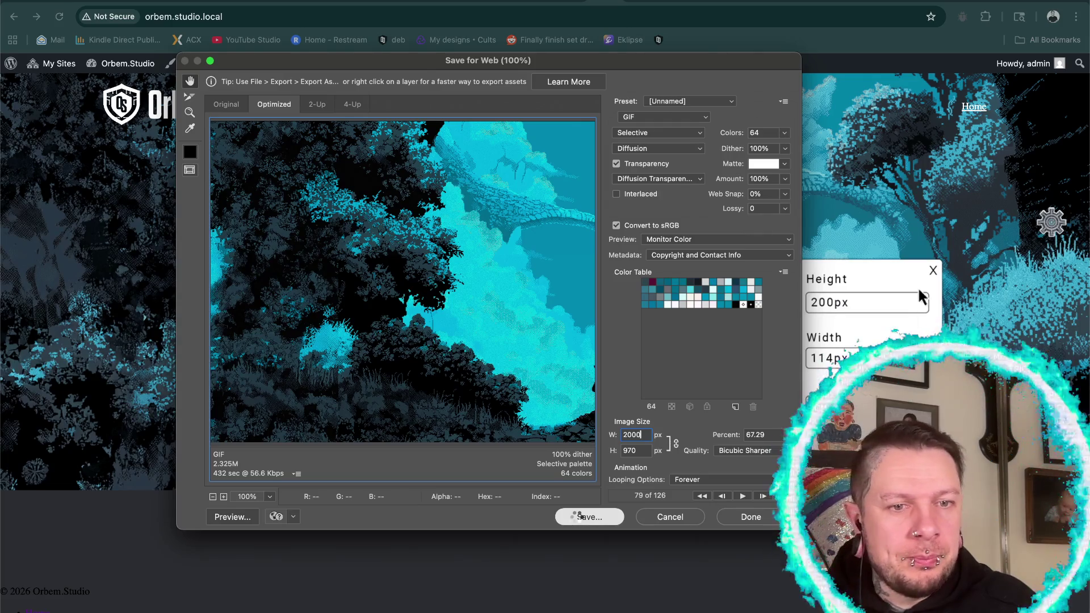
pyautogui.click(932, 270)
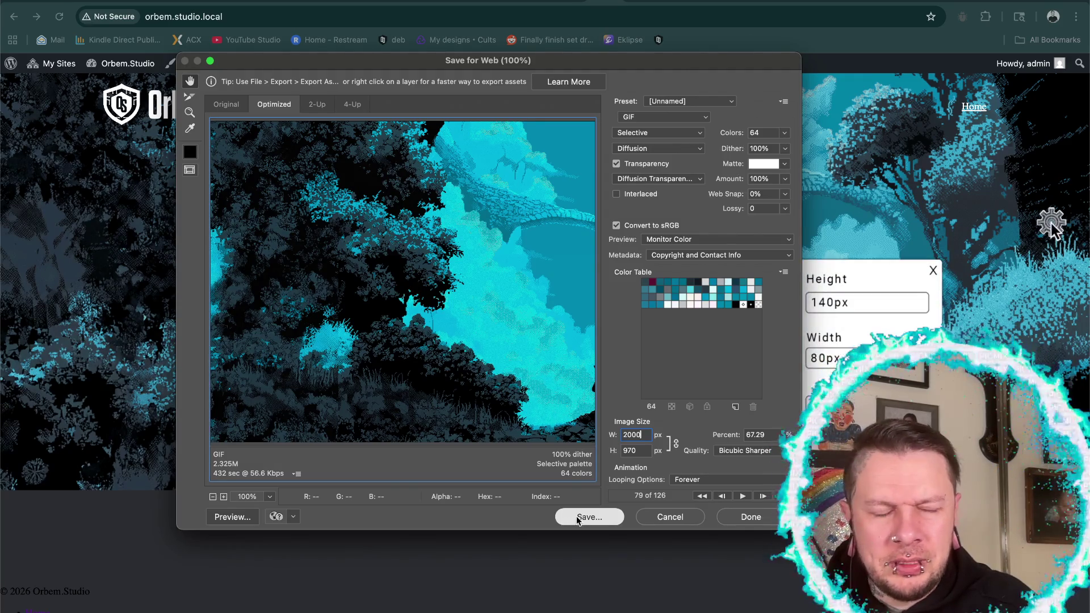
# - Save the optimized GIF as hero-gif-orbemstudio-expand.gif, replacing the existing file
pyautogui.click(392, 230)
pyautogui.click(647, 397)
pyautogui.press('Return')
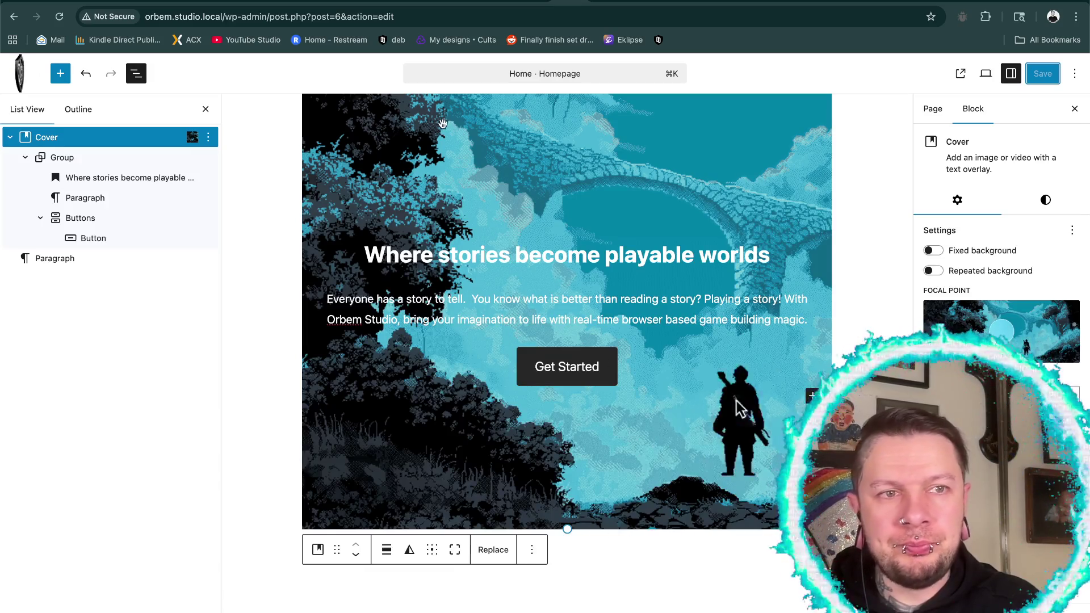
# - Replace the cover background with uploaded hero-gif-orbemstudio-expand.gif, then save and view the page
pyautogui.scroll(3, 595, 182)
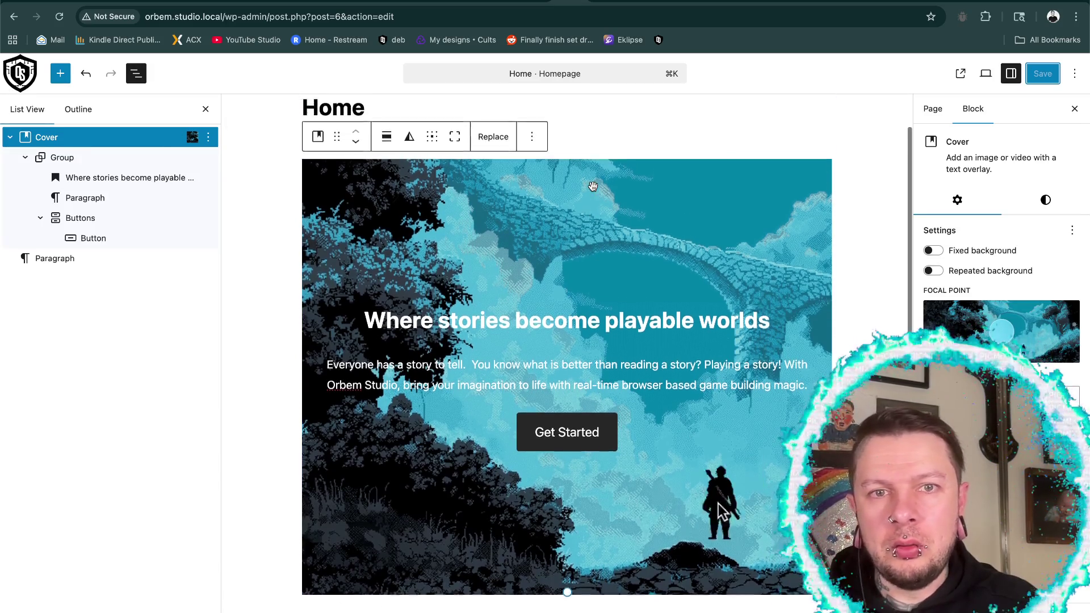
pyautogui.click(492, 160)
pyautogui.click(517, 224)
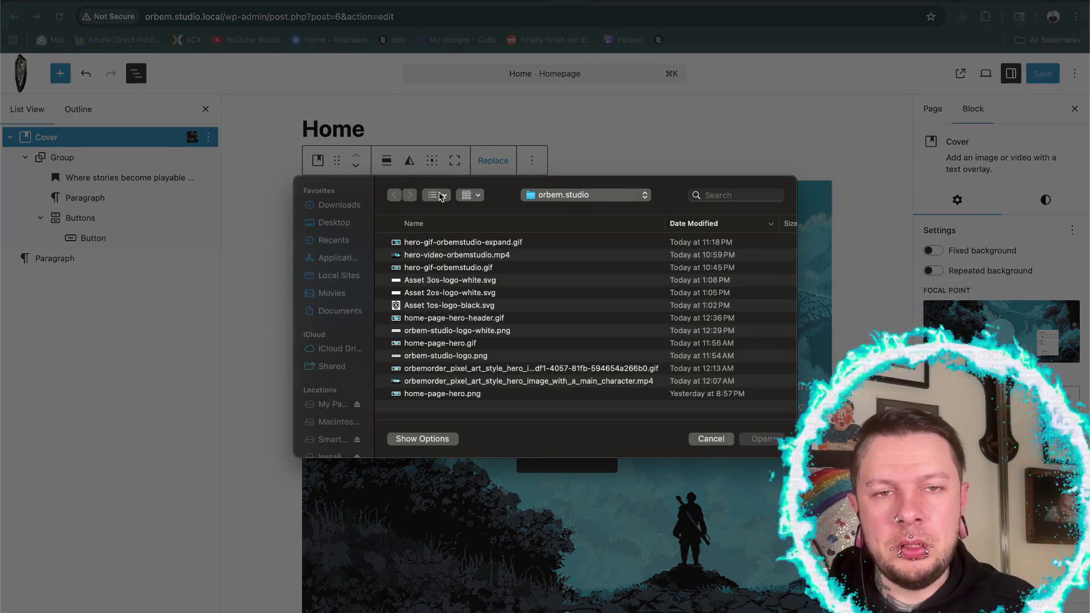
pyautogui.click(421, 243)
pyautogui.click(758, 440)
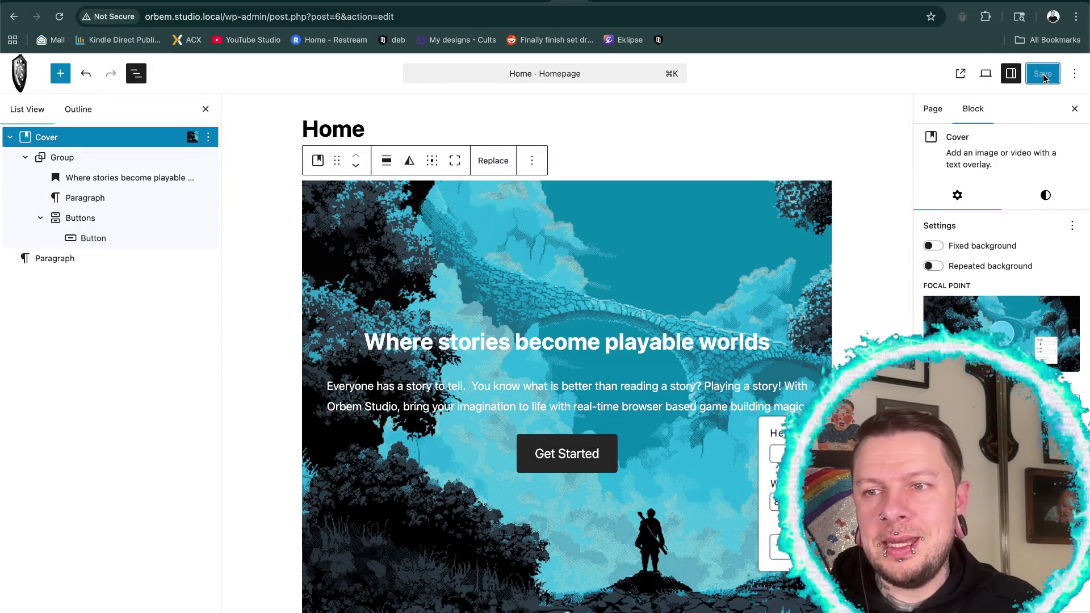
pyautogui.click(596, 3)
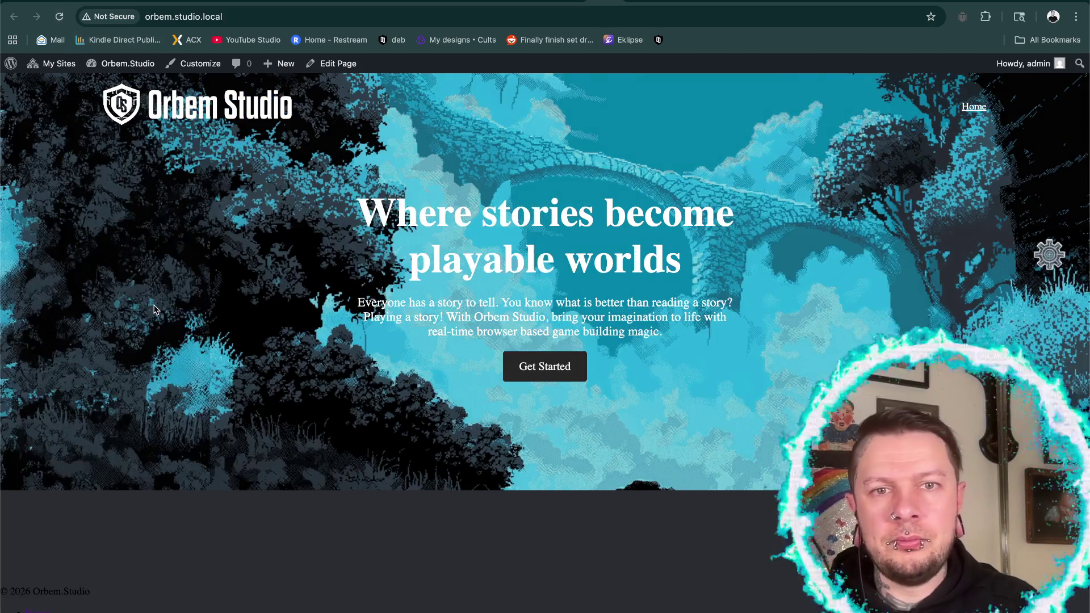
# - Inspect the hero in DevTools, then set 200px height and 114px width in the size panel
pyautogui.rightClick(156, 305)
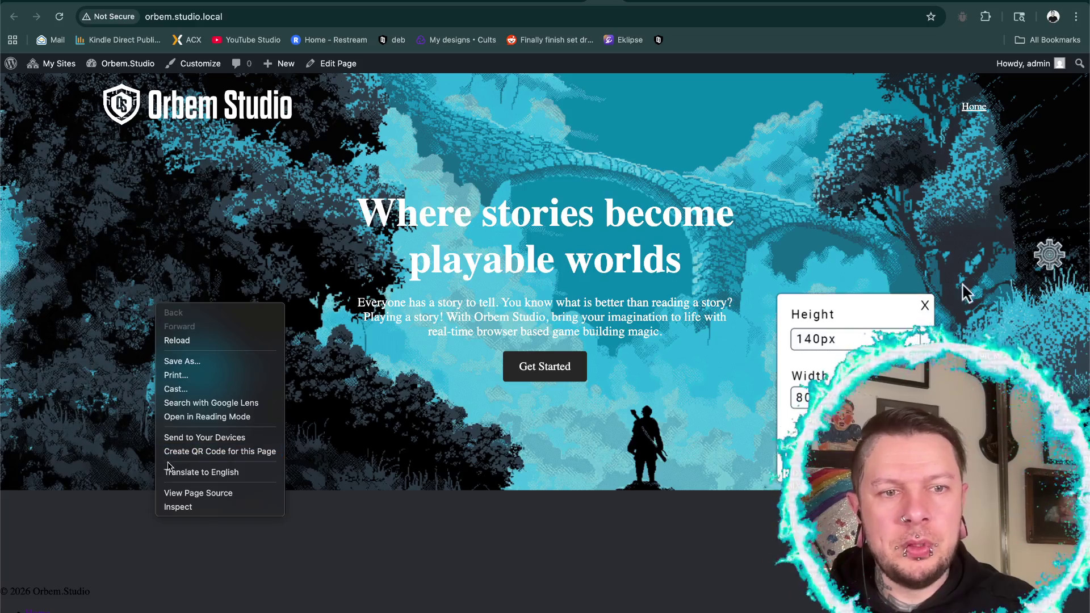
pyautogui.click(177, 506)
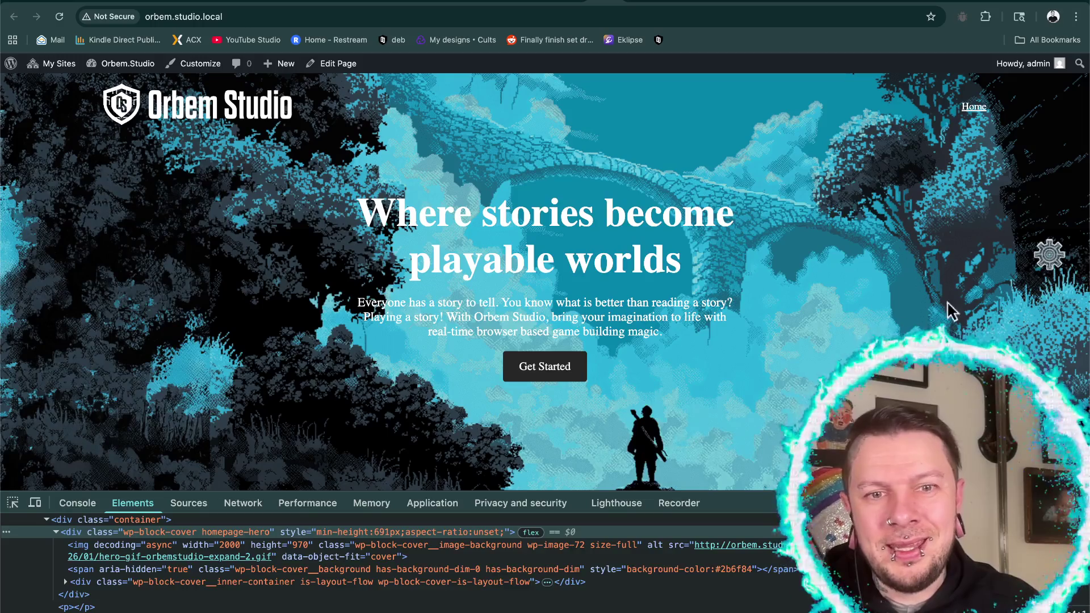
pyautogui.scroll(-2, 930, 320)
pyautogui.tripleClick(812, 284)
pyautogui.press('BackSpace')
pyautogui.write('200px')
pyautogui.tripleClick(809, 342)
pyautogui.press('BackSpace')
pyautogui.write('114px')
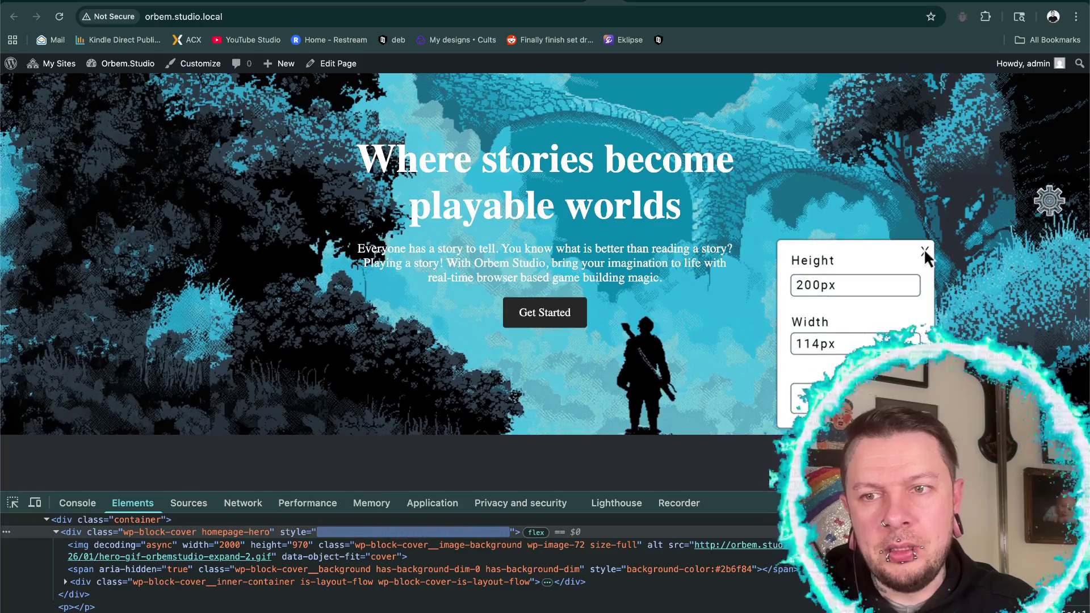
pyautogui.click(924, 252)
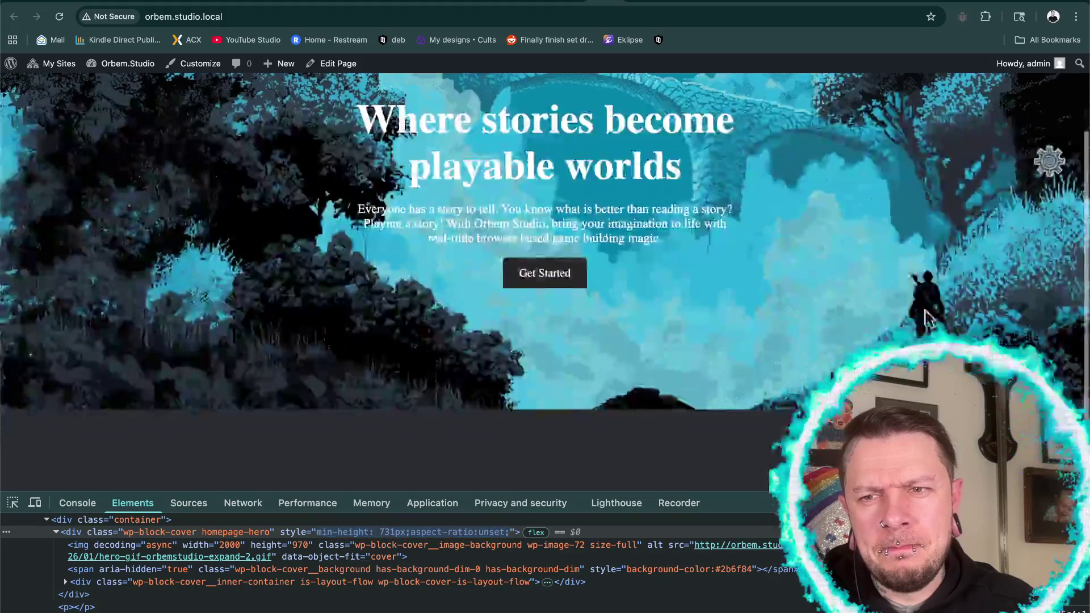
# - Re-enter 200px height and 114px width in the size panel and apply
pyautogui.scroll(-2, 545, 307)
pyautogui.click(1047, 154)
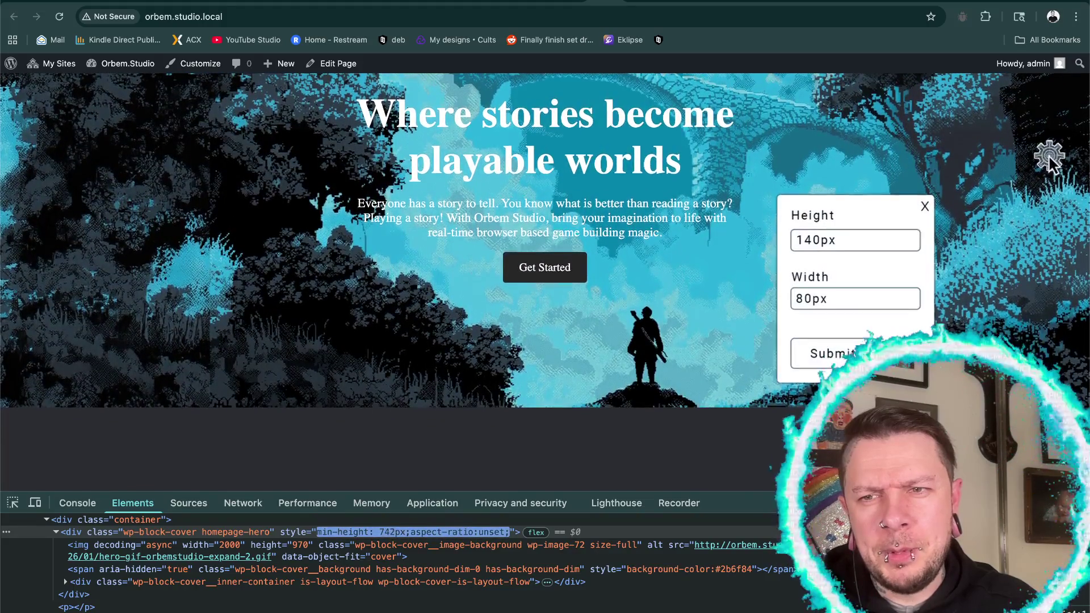
pyautogui.click(810, 237)
pyautogui.write('200px')
pyautogui.click(810, 301)
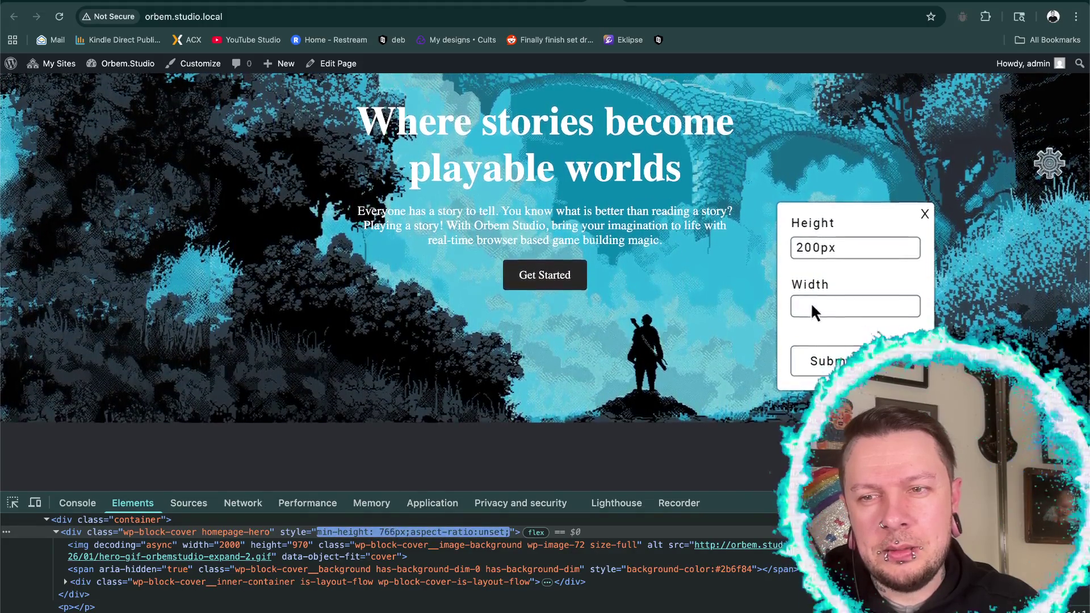
pyautogui.write('114px')
pyautogui.click(924, 214)
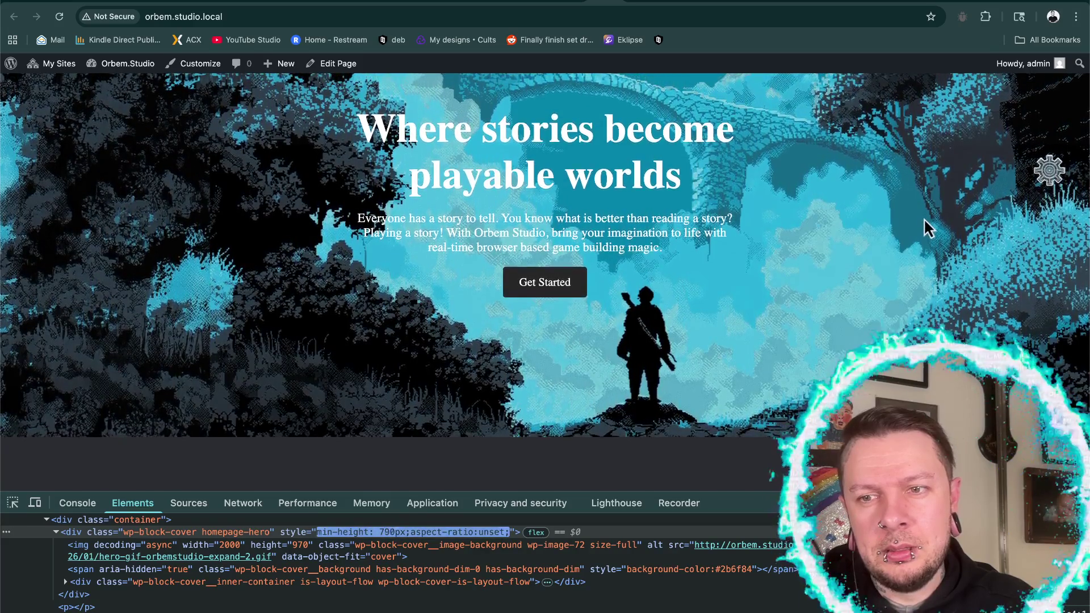
# - Enter 200px height and 114px width once more and apply
pyautogui.scroll(-3, 924, 227)
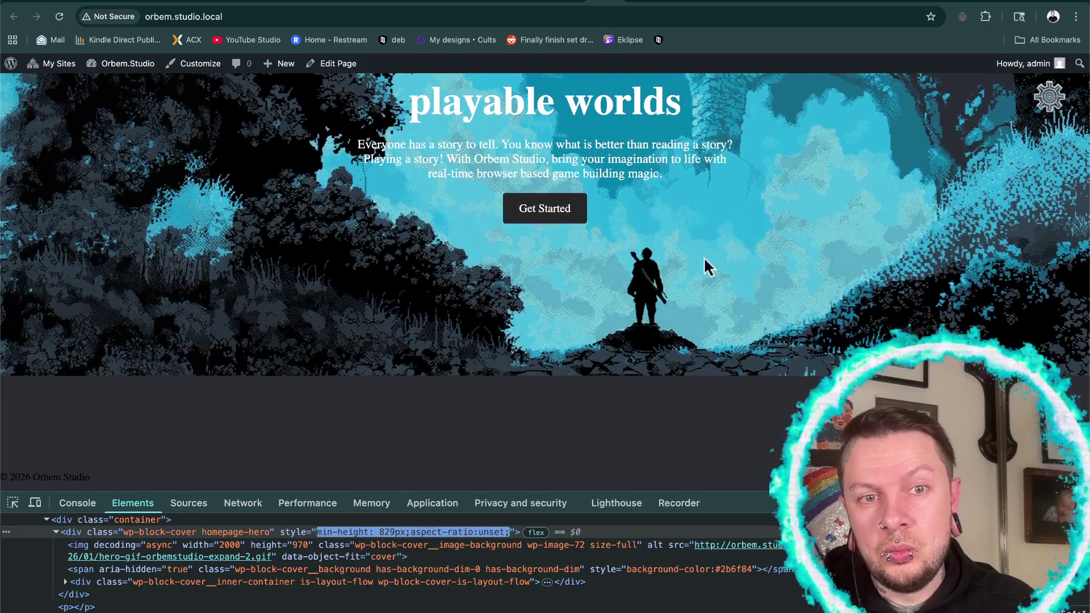
pyautogui.click(1050, 99)
pyautogui.doubleClick(815, 187)
pyautogui.press('BackSpace')
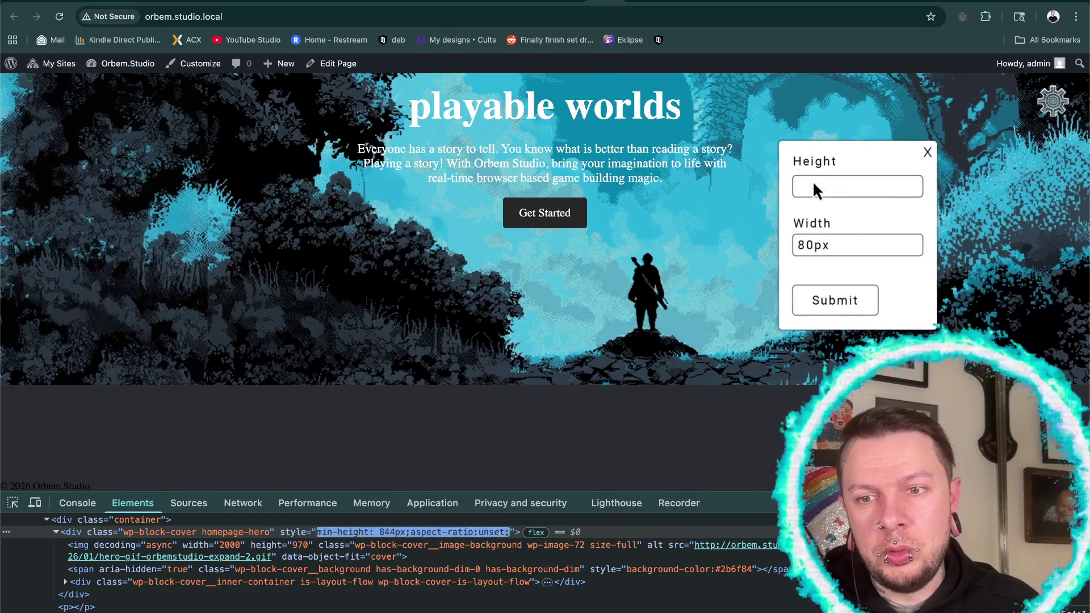
pyautogui.write('200px')
pyautogui.doubleClick(810, 243)
pyautogui.press('BackSpace')
pyautogui.write('114px')
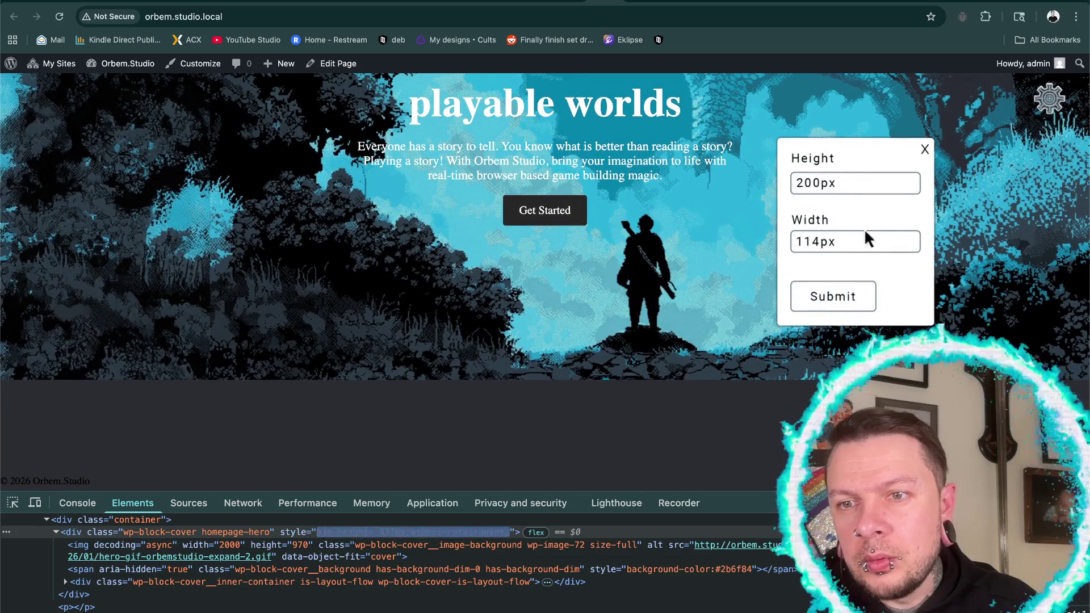
pyautogui.click(925, 149)
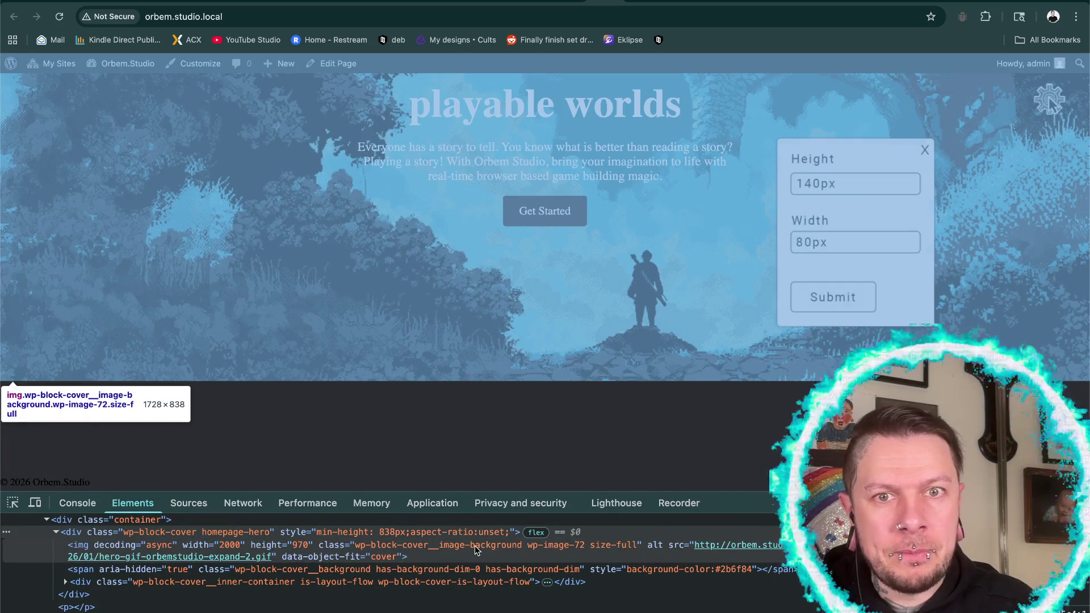
# - Open the site's height and width settings panel, review it, and close it
pyautogui.scroll(2, 476, 548)
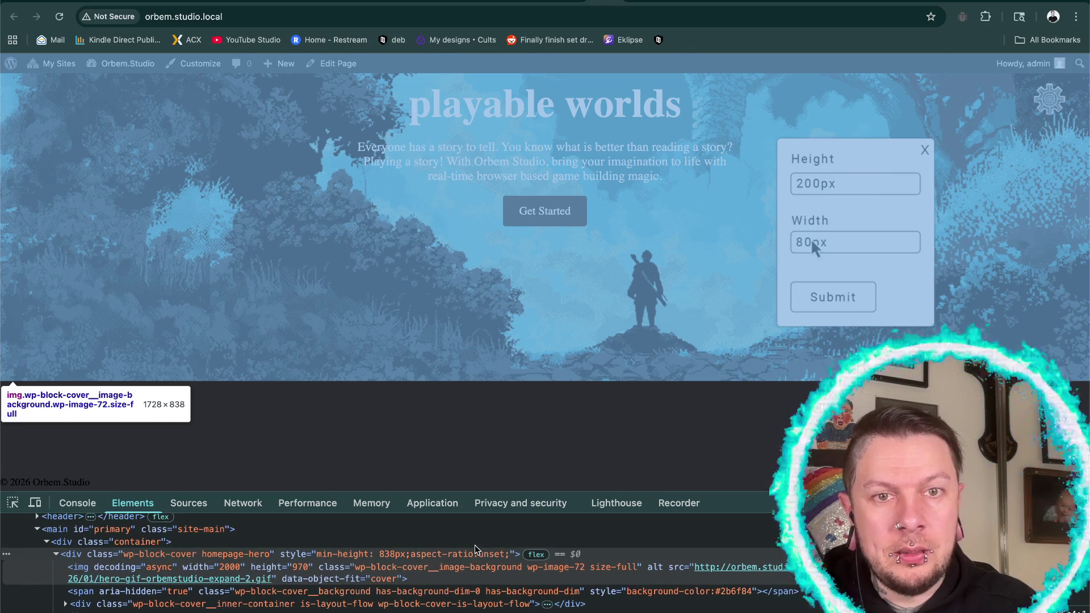
pyautogui.scroll(5, 462, 375)
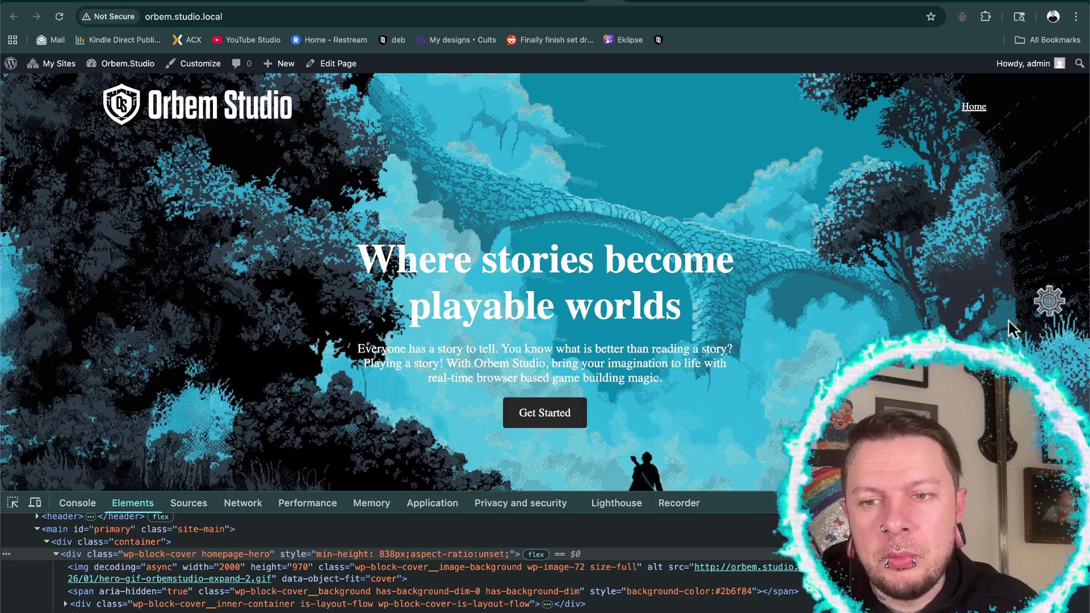
pyautogui.click(1049, 301)
pyautogui.scroll(-3, 815, 246)
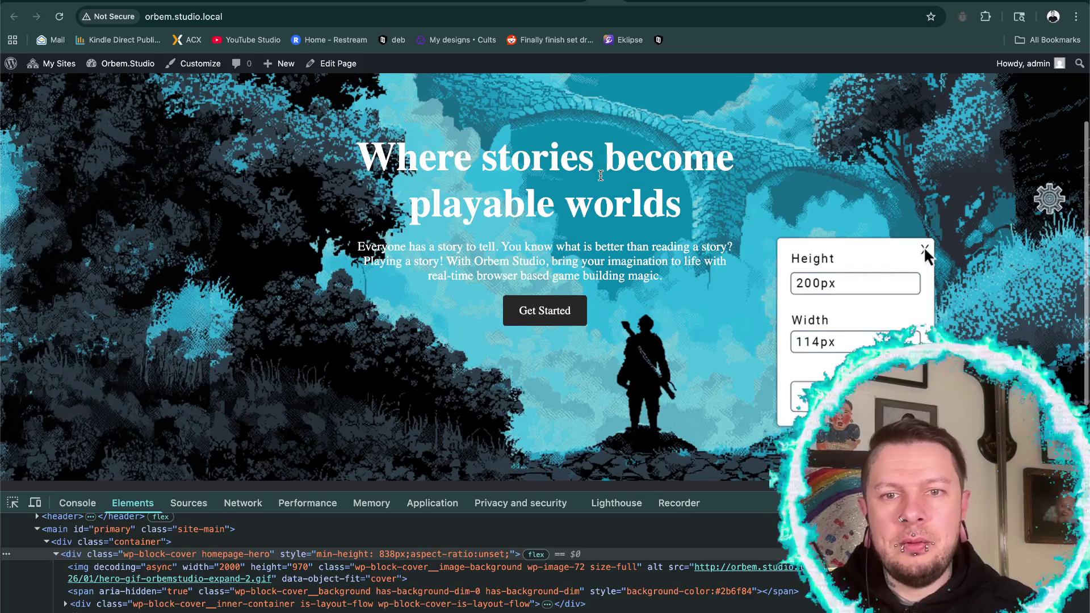
pyautogui.click(924, 249)
pyautogui.scroll(3, 924, 288)
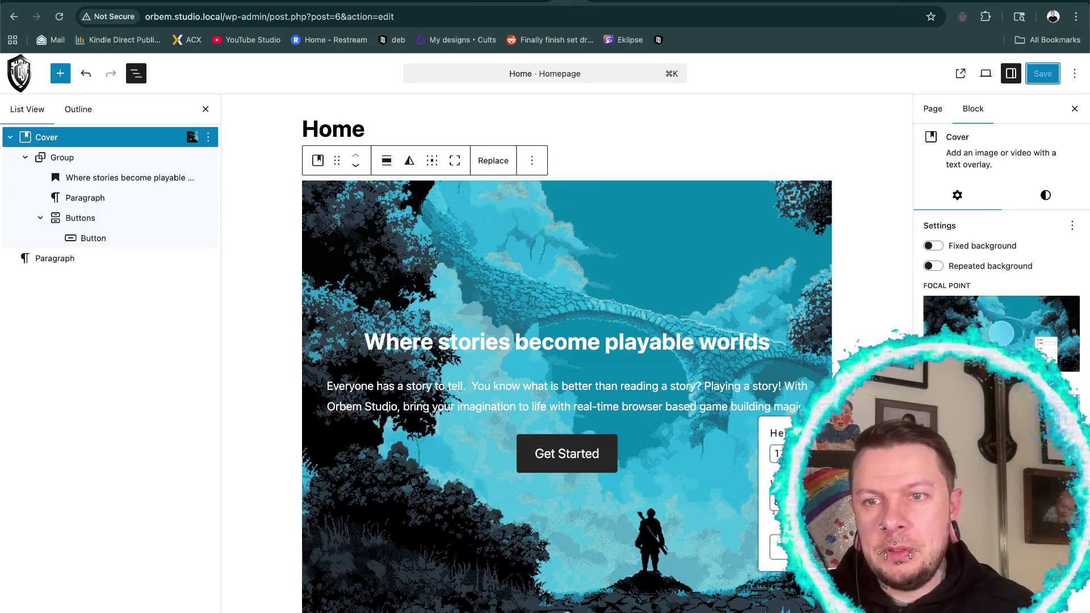
# - Show the cover block's Styles settings, save the Home page, then return to the front-end tab
pyautogui.click(1044, 195)
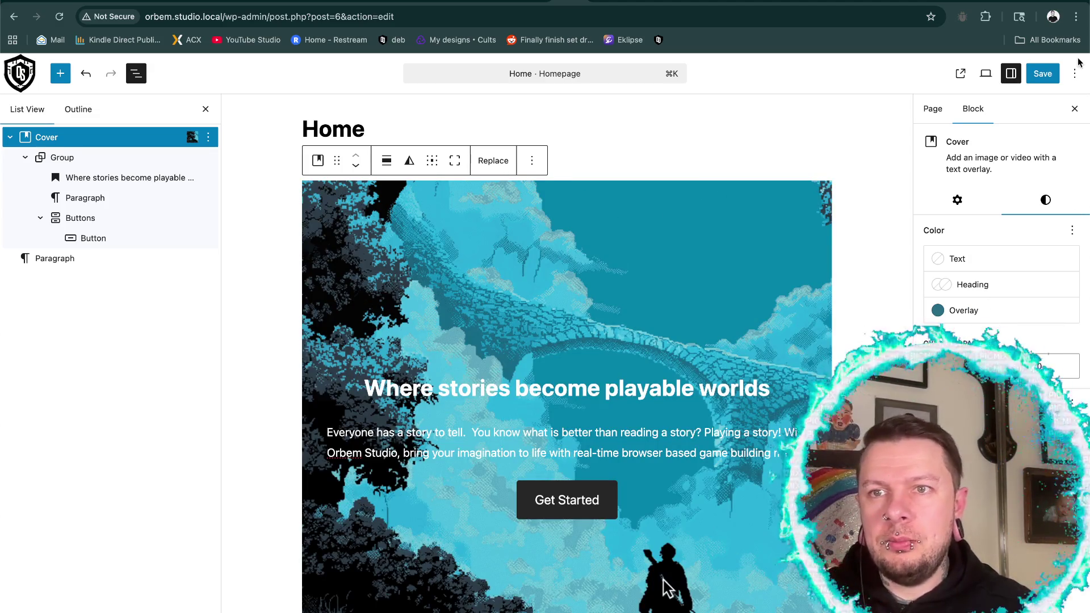
pyautogui.click(1043, 78)
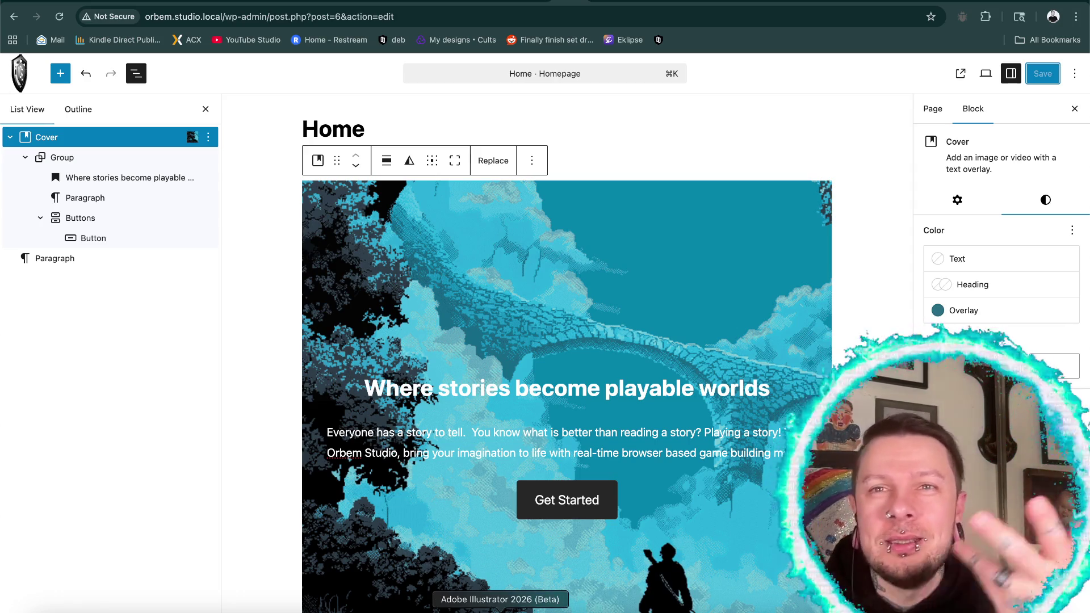
pyautogui.click(409, 610)
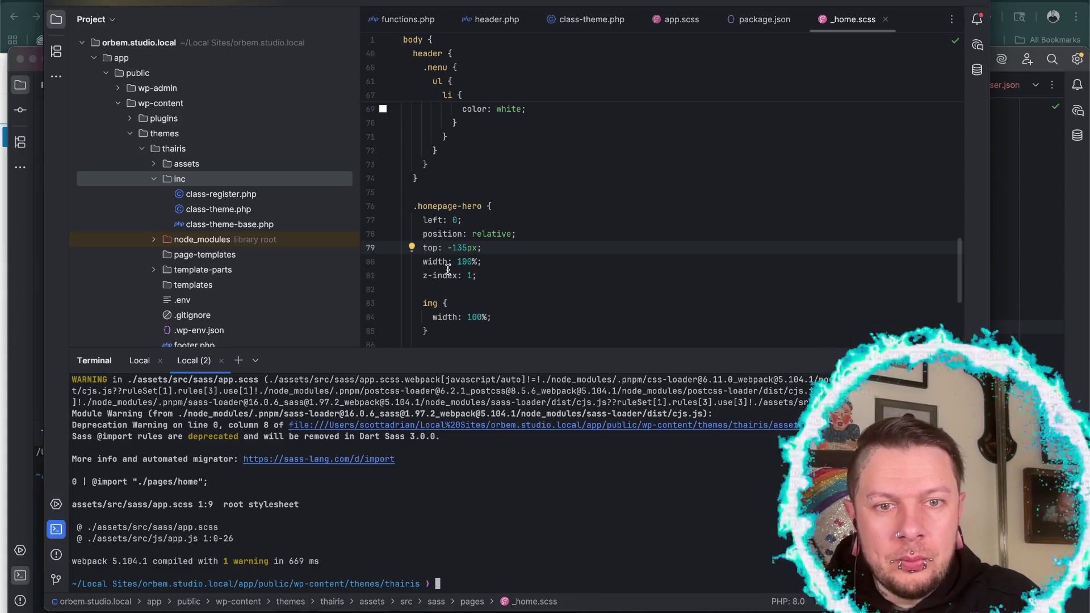
pyautogui.click(786, 610)
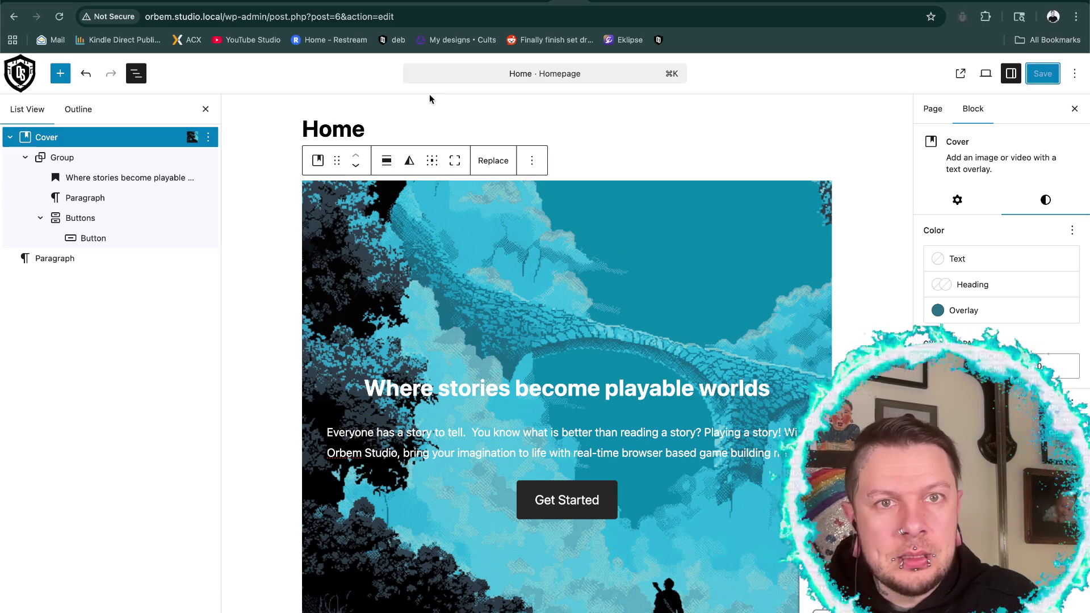
pyautogui.click(84, 10)
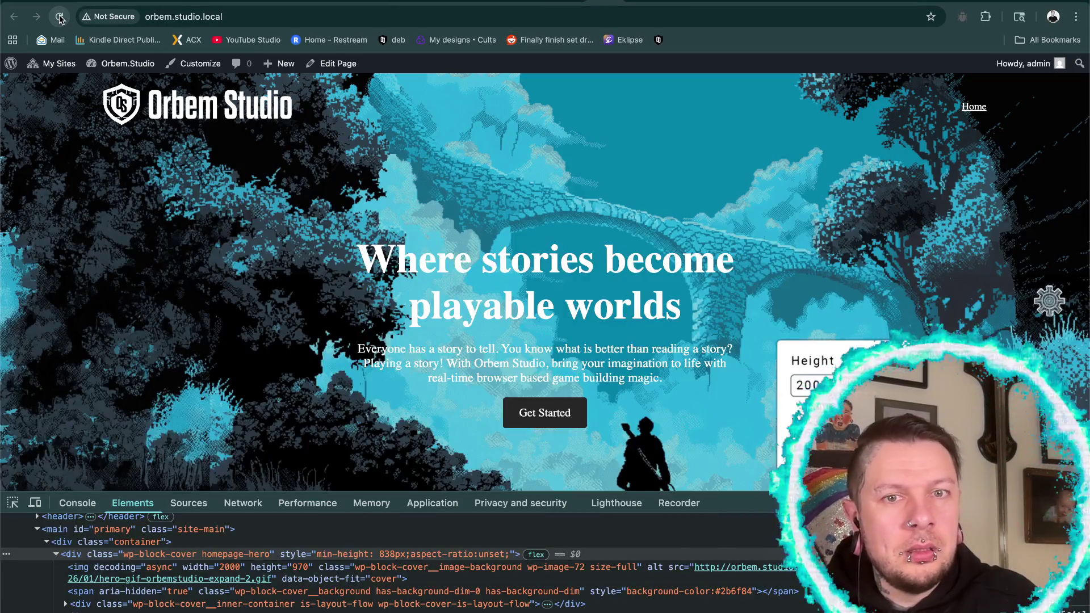
# - Reload the front page with the developer tools hidden
pyautogui.click(1049, 304)
pyautogui.press('super+alt+i')
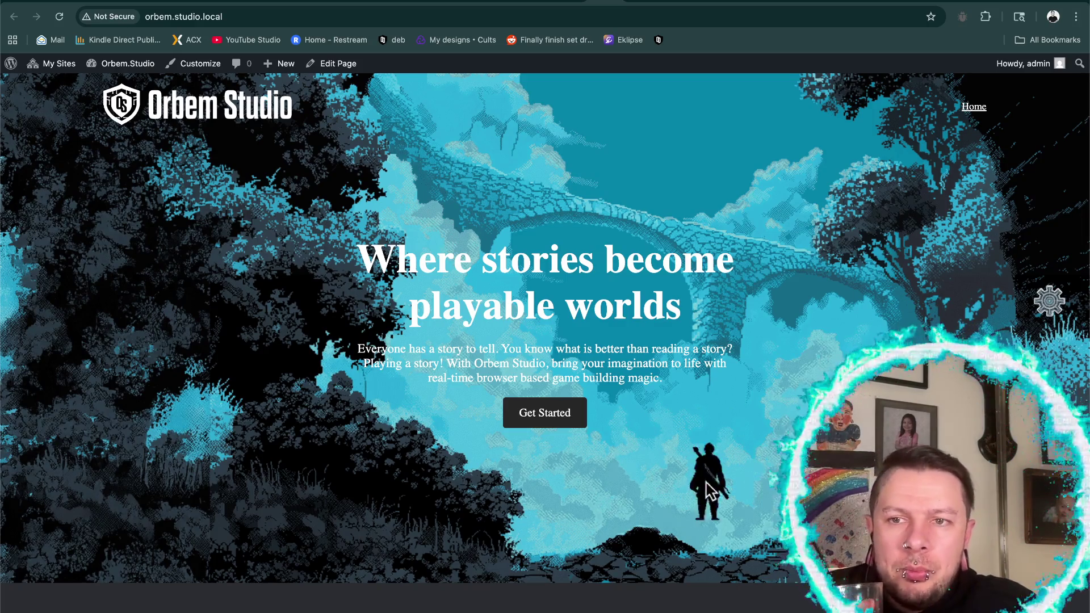
pyautogui.moveTo(1047, 306)
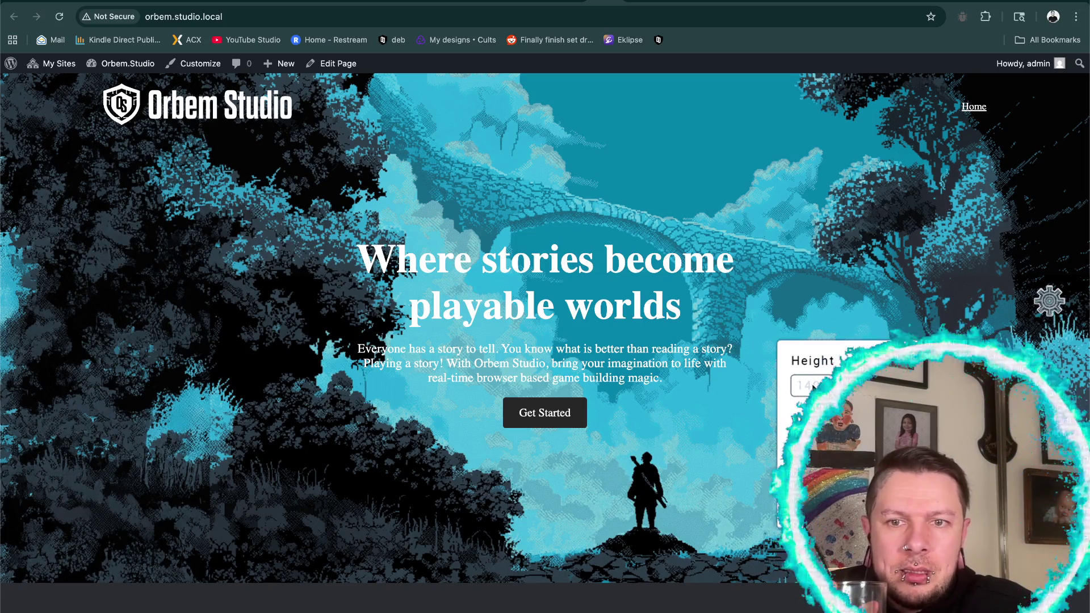
pyautogui.write('200')
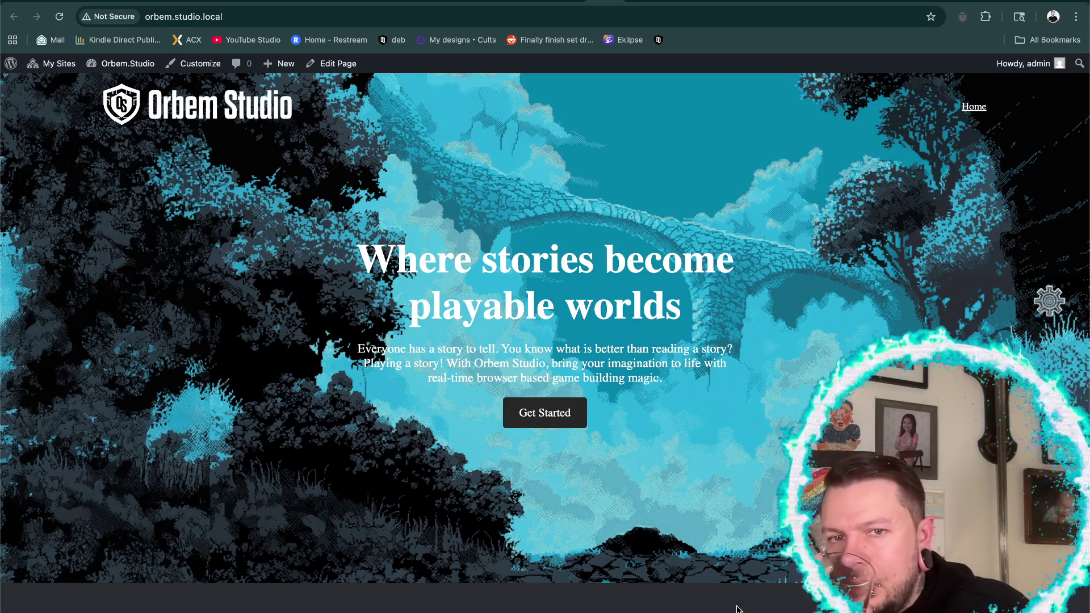
# - Set the hero character's Height to 200 in the gear settings panel
pyautogui.click(1049, 304)
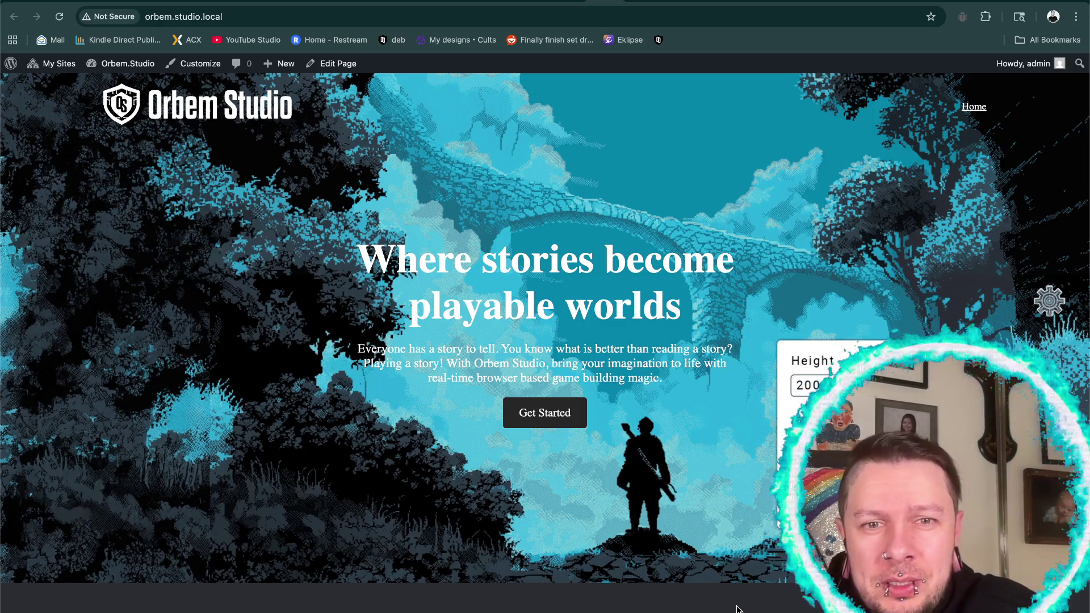
pyautogui.click(737, 609)
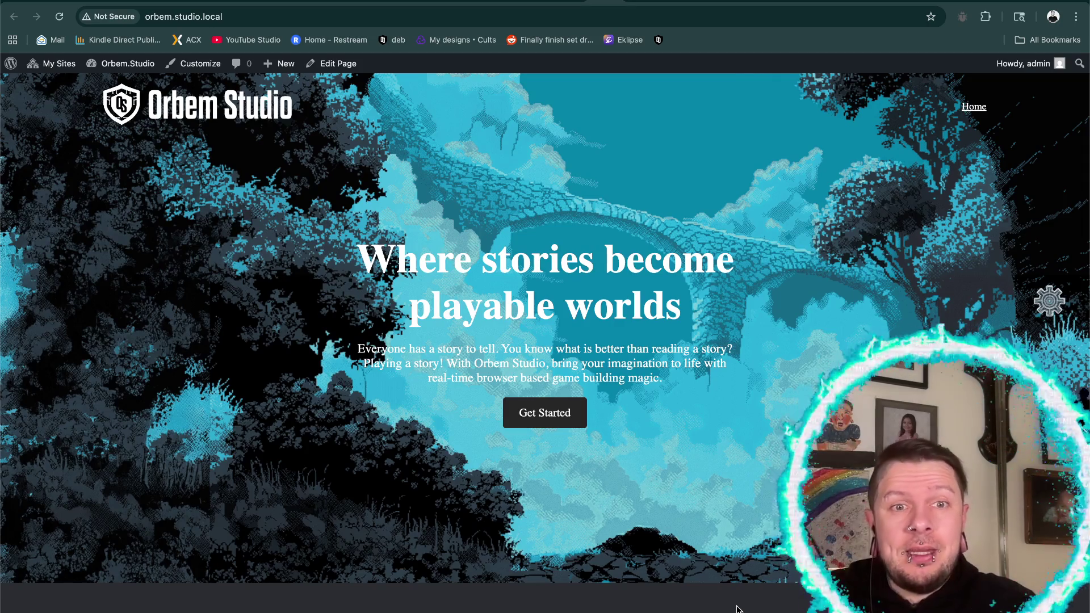
pyautogui.click(1049, 305)
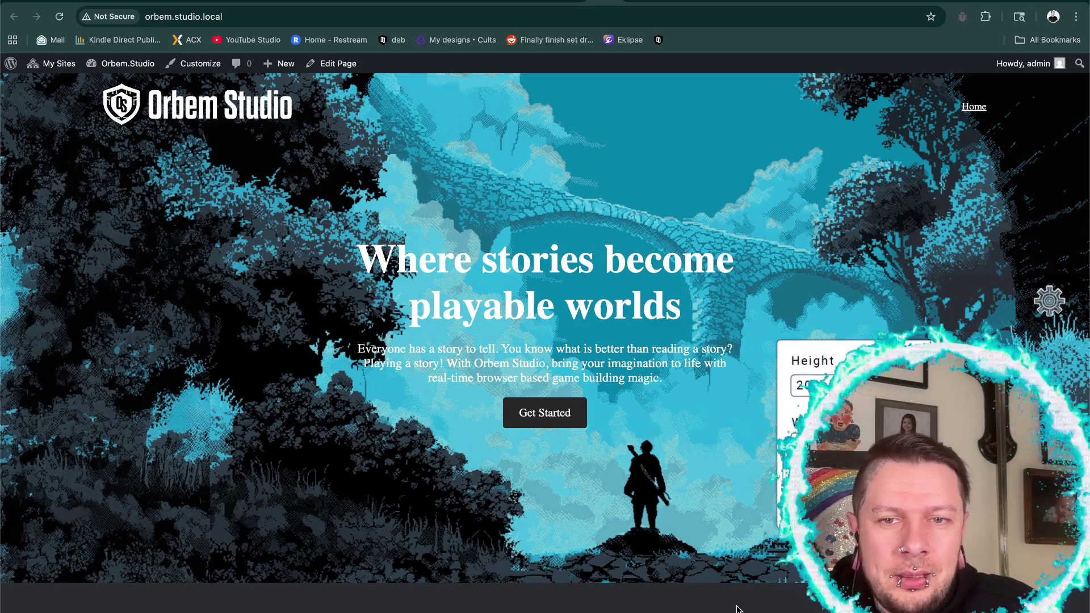
pyautogui.click(737, 609)
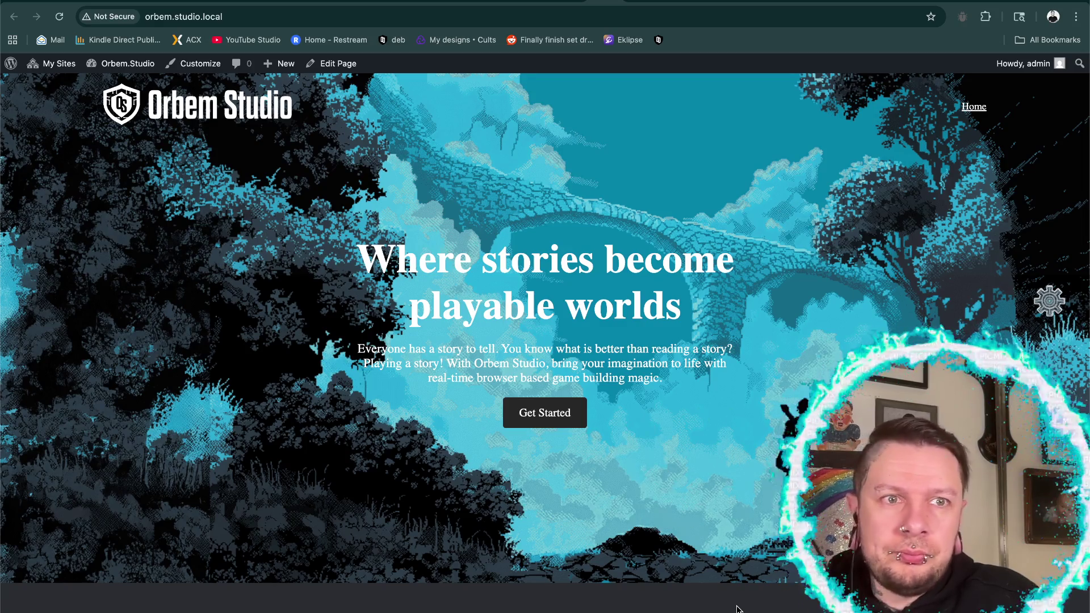
pyautogui.click(1048, 303)
pyautogui.write('200')
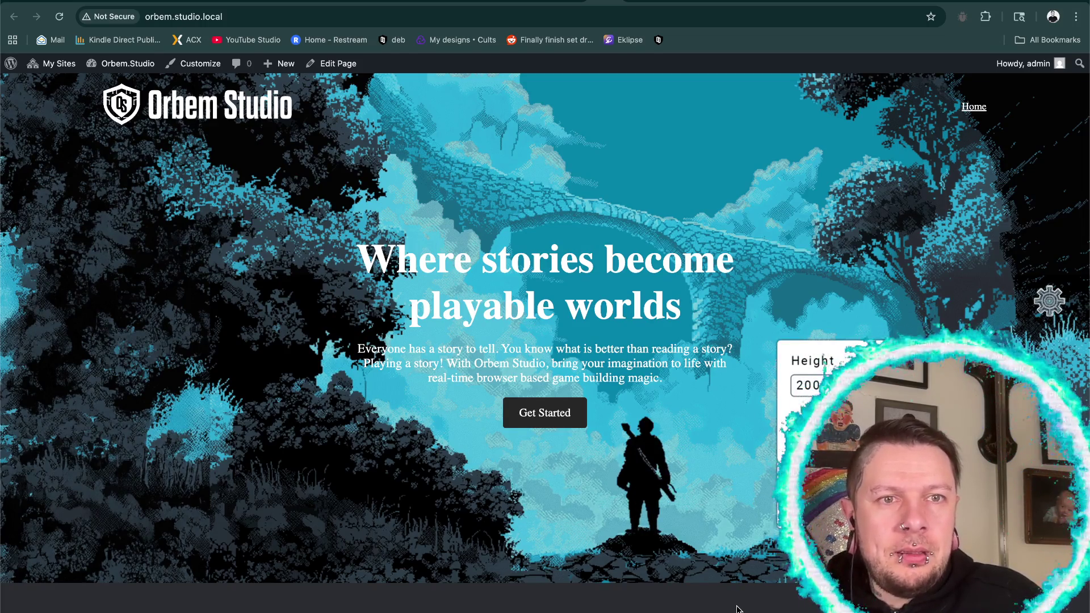
pyautogui.press('Return')
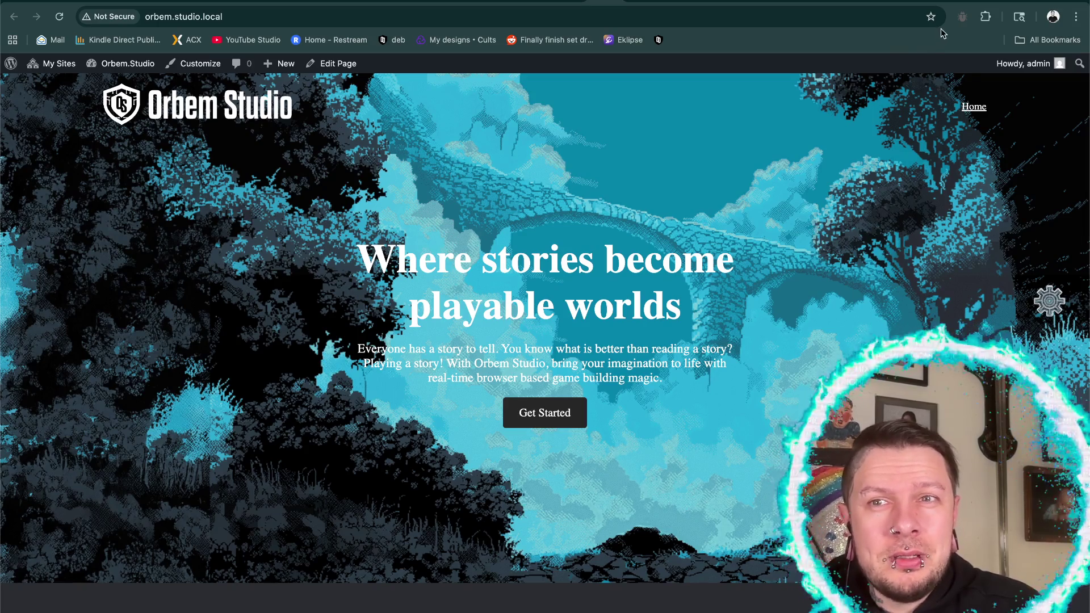
pyautogui.press('super+t')
# - Search Google for 'list of free websafe fonts' and open the W3Schools CSS Web Safe Fonts result
pyautogui.click(747, 11)
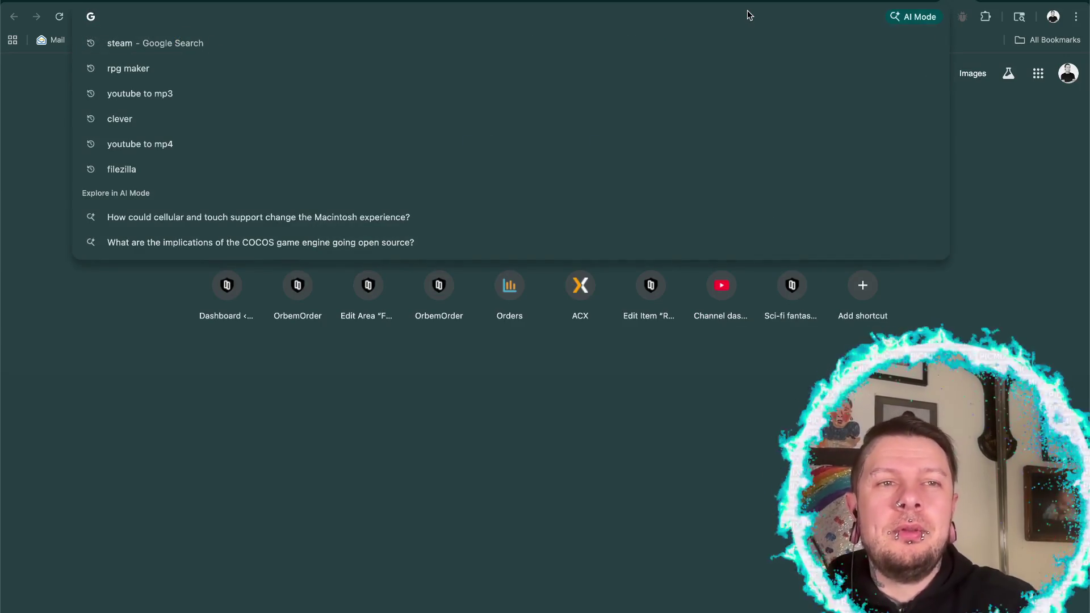
pyautogui.write('list of free')
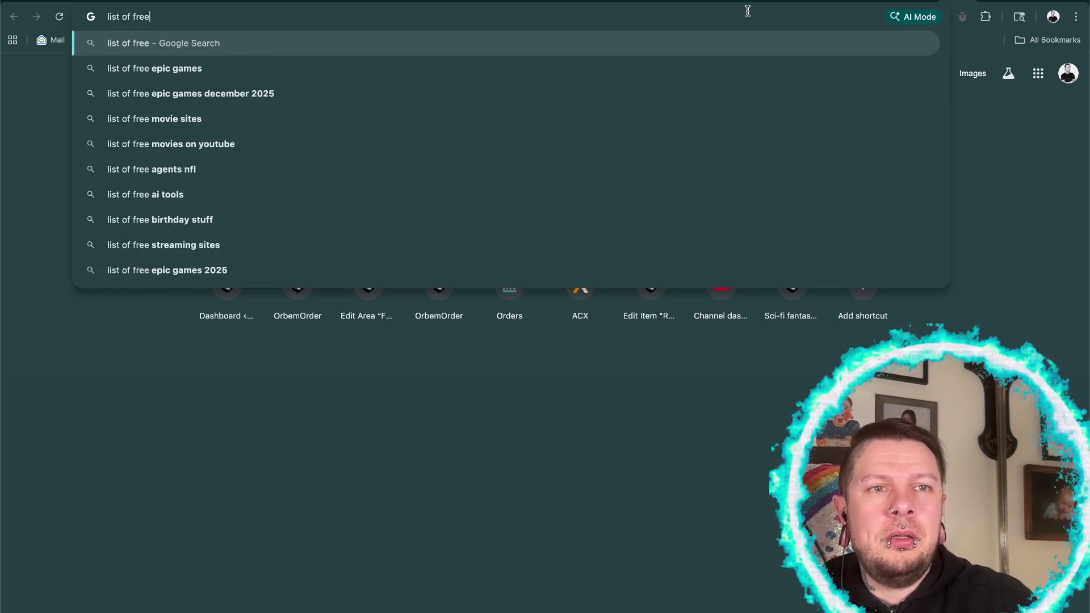
pyautogui.write(' websafe fonts')
pyautogui.press('Return')
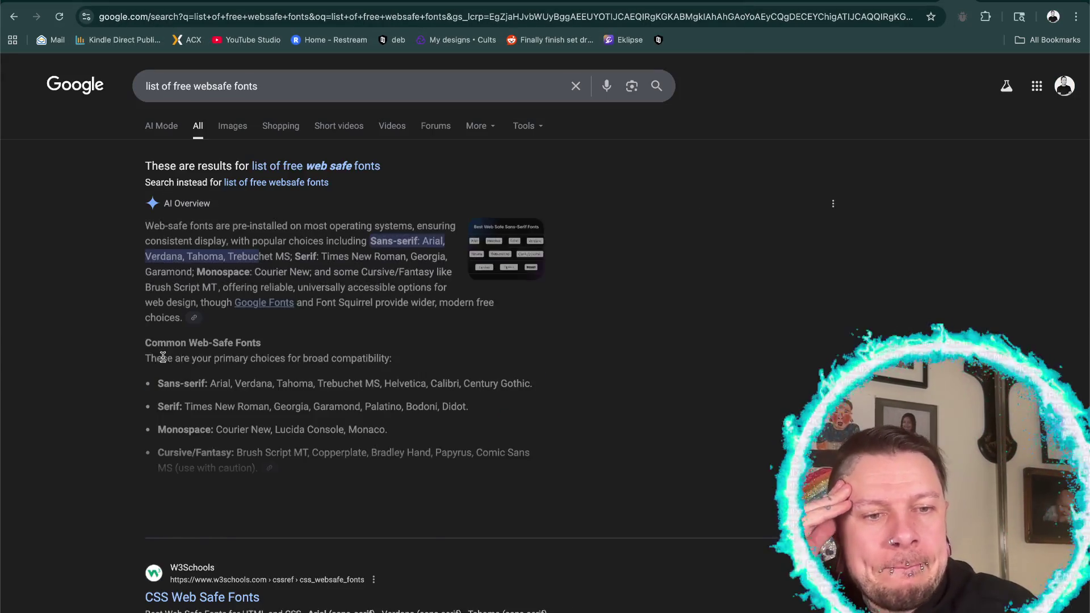
pyautogui.scroll(-4, 97, 369)
pyautogui.click(188, 440)
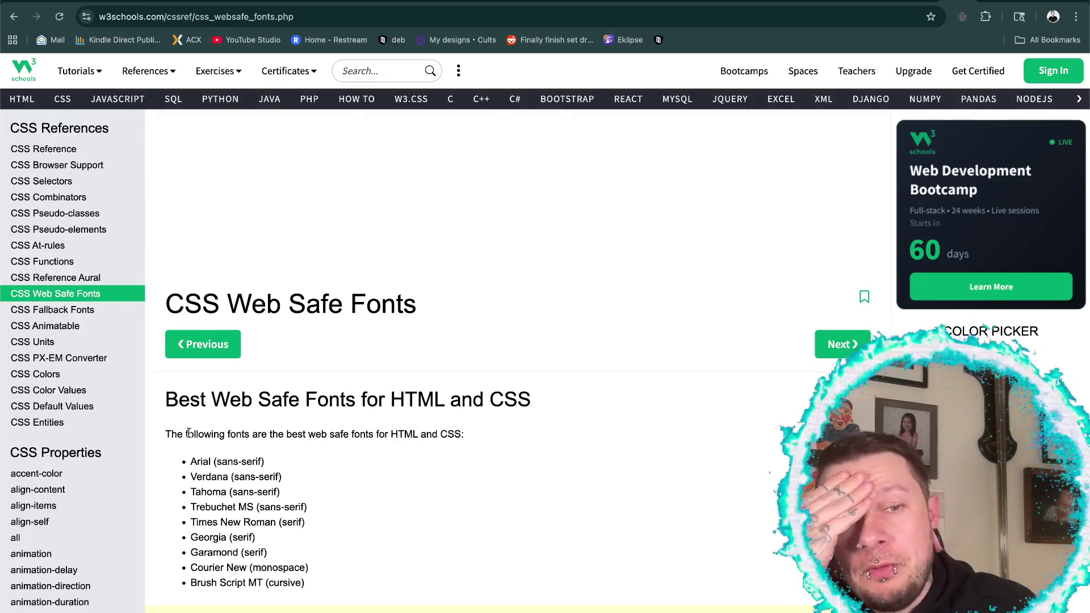
# - Find Trebuchet MS in the web-safe font list and open its Try it Yourself example
pyautogui.scroll(-4, 389, 460)
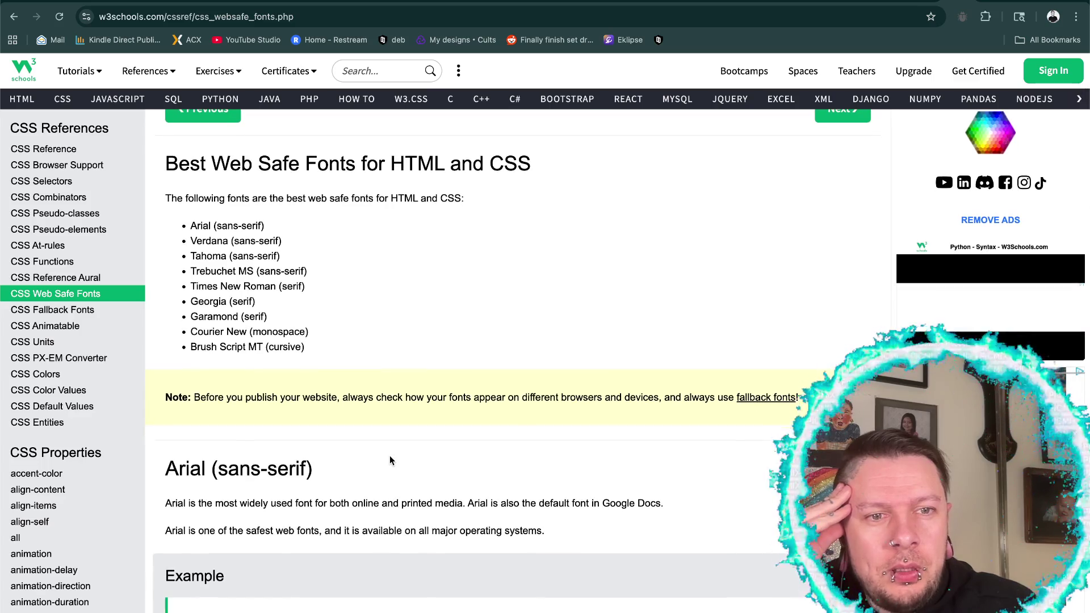
pyautogui.scroll(-2, 389, 460)
pyautogui.scroll(-4, 389, 459)
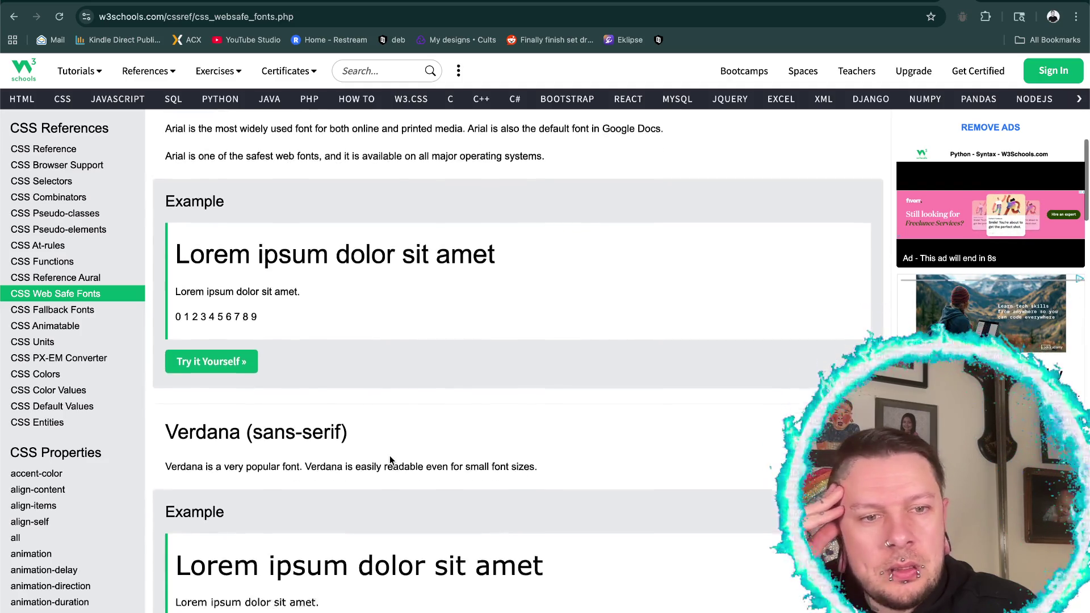
pyautogui.scroll(-3, 390, 457)
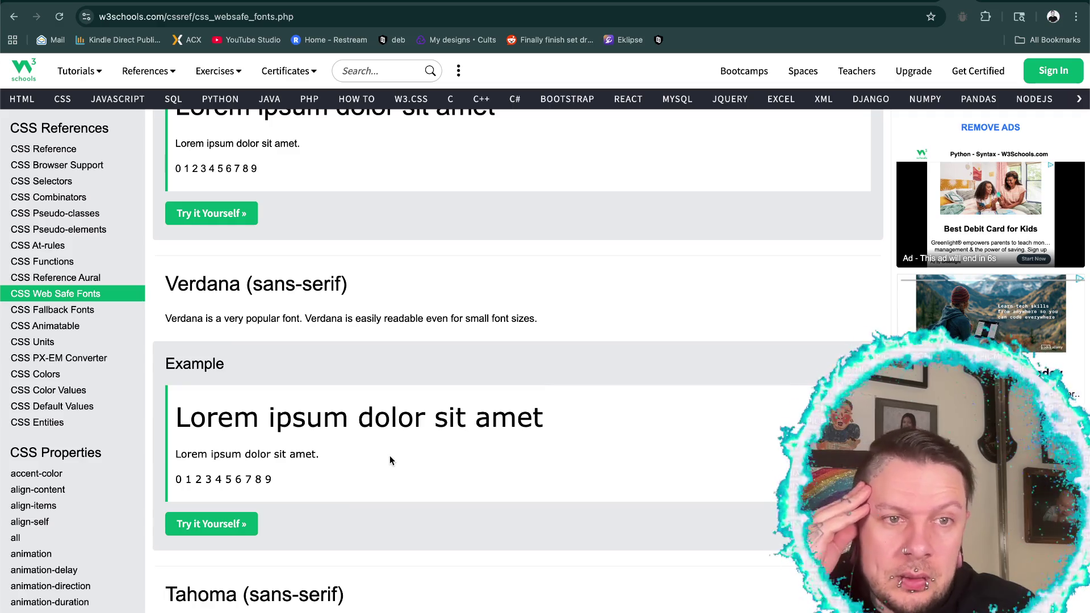
pyautogui.scroll(-1, 389, 458)
pyautogui.scroll(-2, 390, 457)
pyautogui.scroll(-1, 390, 457)
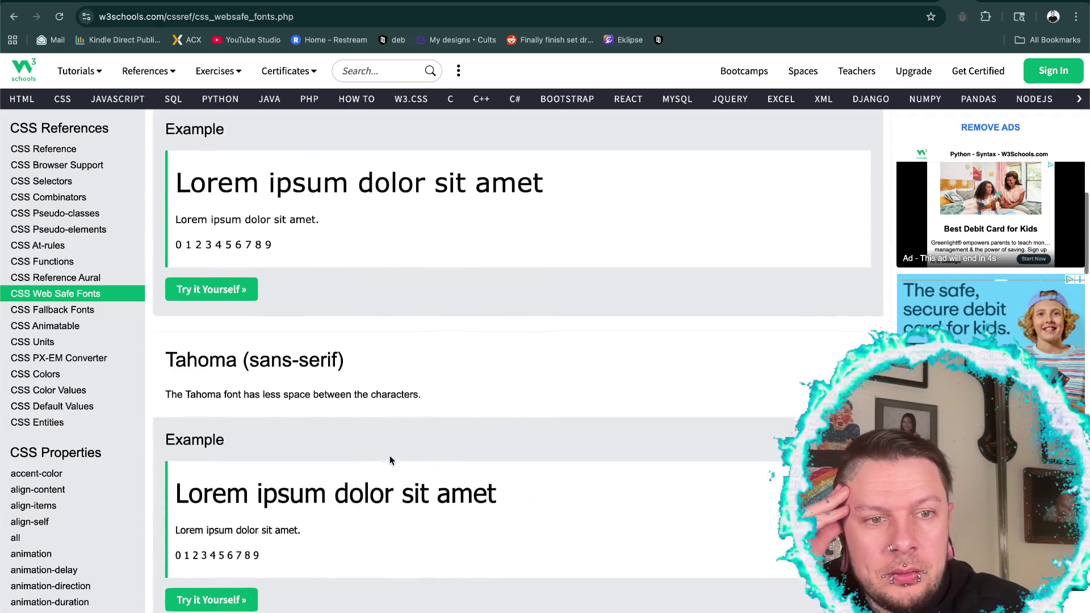
pyautogui.scroll(-1, 390, 460)
pyautogui.scroll(-3, 389, 460)
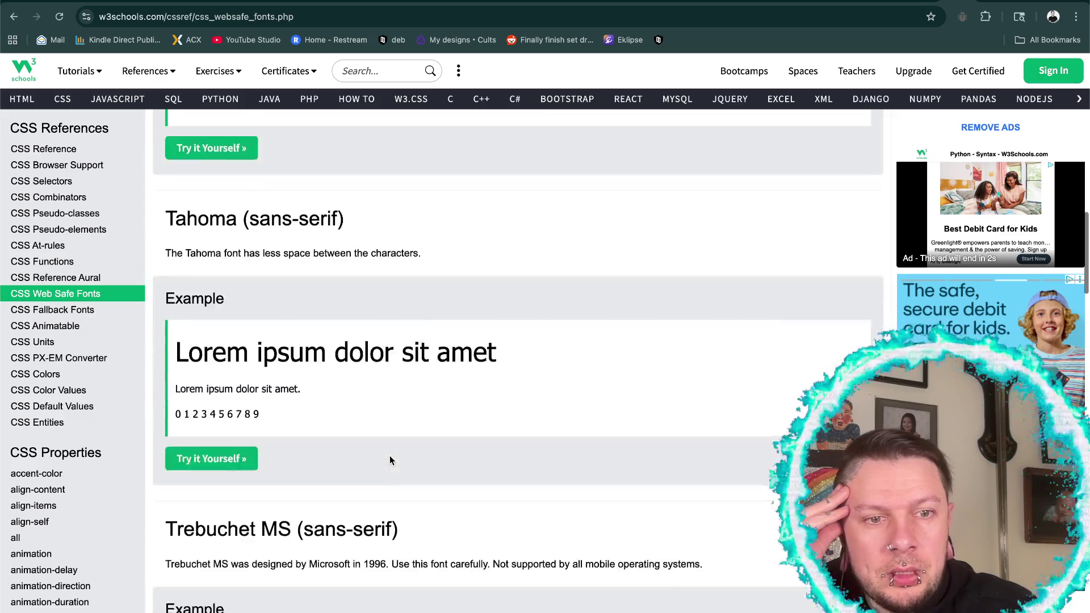
pyautogui.scroll(-2, 390, 459)
pyautogui.scroll(-1, 389, 460)
pyautogui.scroll(4, 389, 460)
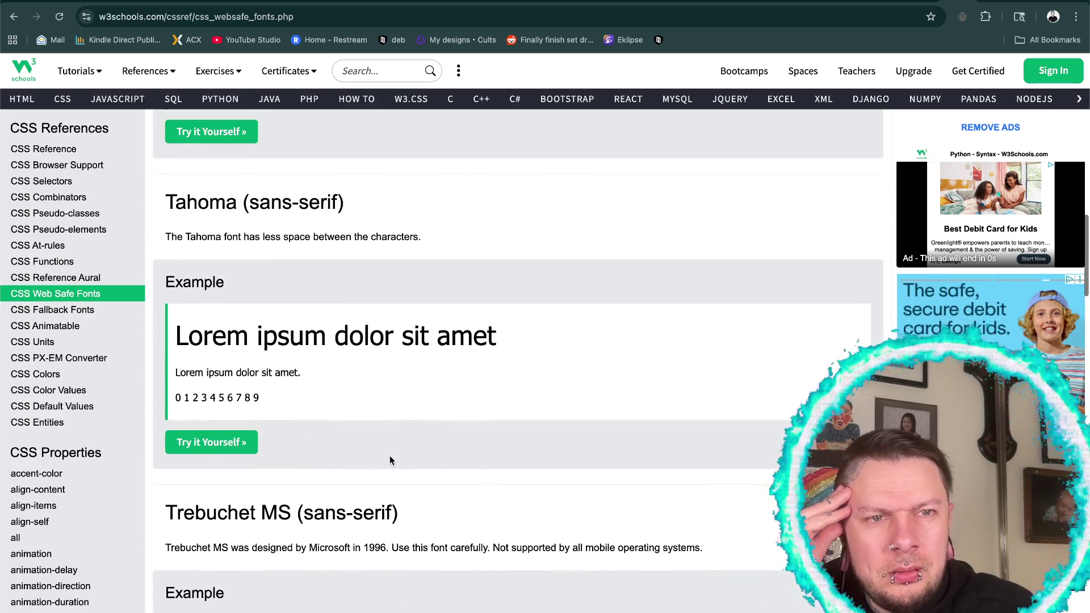
pyautogui.scroll(-1, 390, 459)
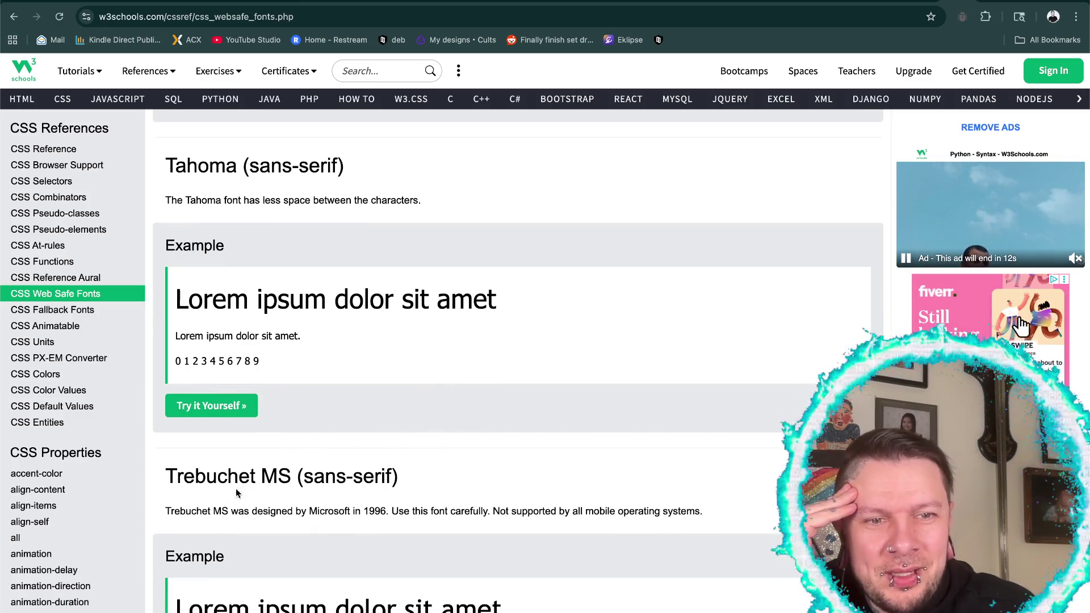
pyautogui.scroll(-1, 293, 606)
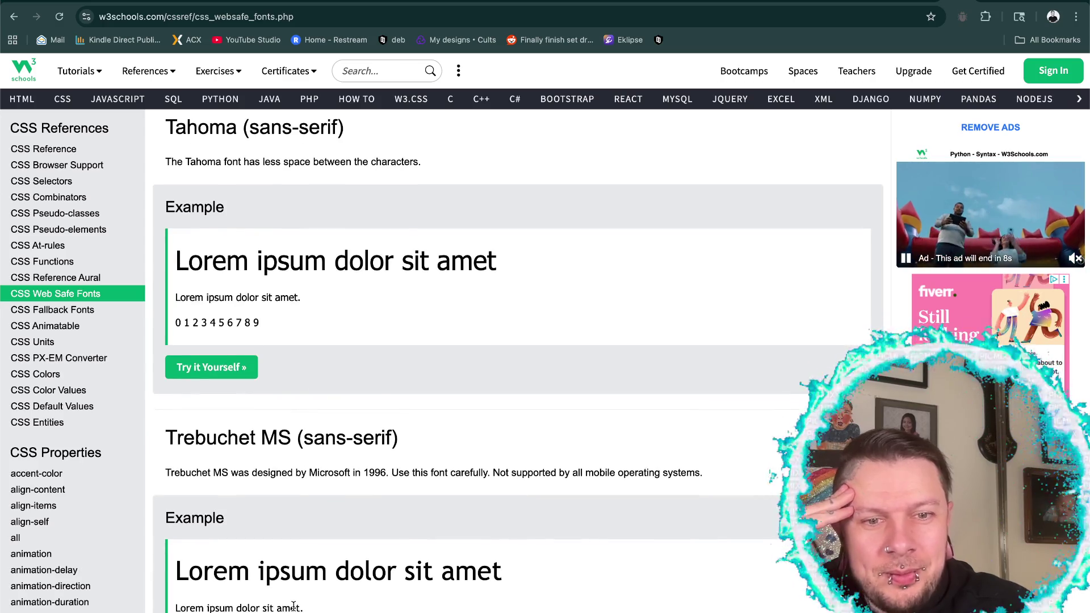
pyautogui.scroll(-3, 293, 606)
pyautogui.scroll(10, 293, 606)
pyautogui.scroll(2, 294, 607)
pyautogui.scroll(2, 295, 609)
pyautogui.scroll(4, 293, 608)
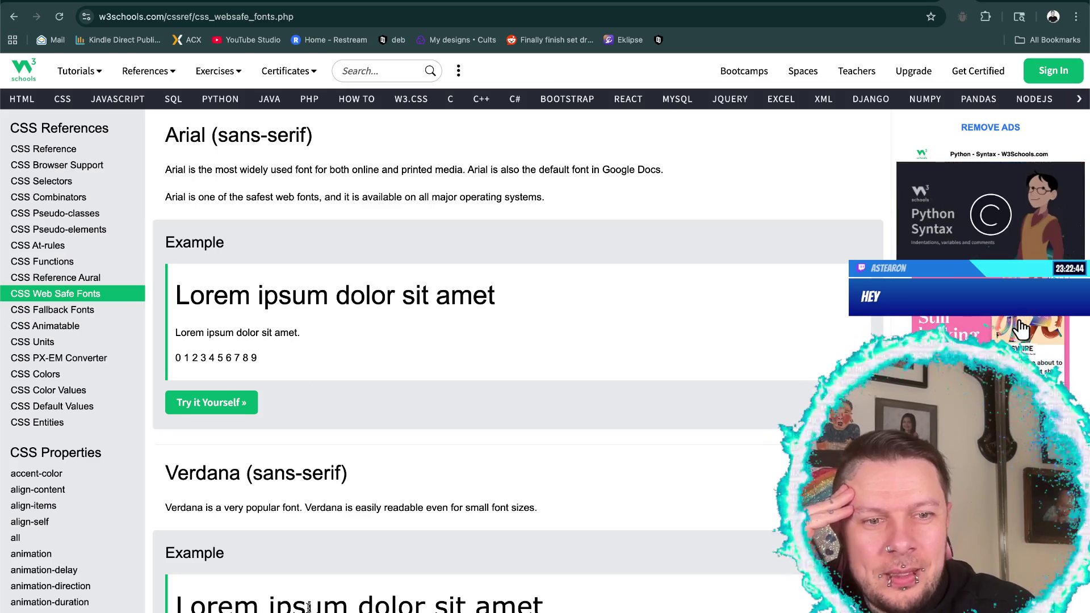
pyautogui.scroll(-10, 308, 607)
pyautogui.scroll(-2, 309, 611)
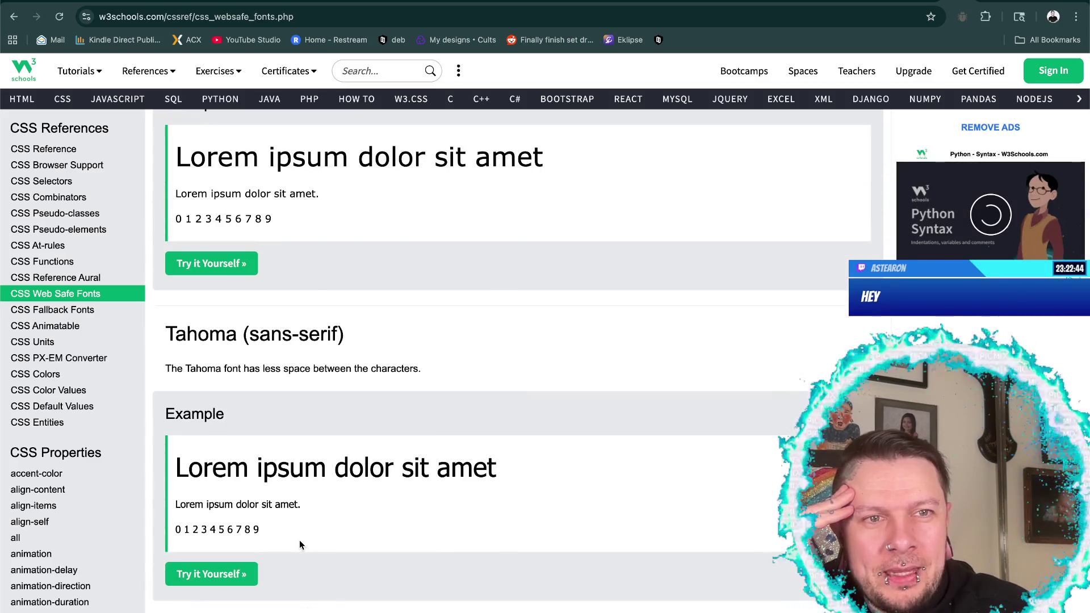
pyautogui.scroll(-3, 314, 530)
pyautogui.scroll(-5, 315, 530)
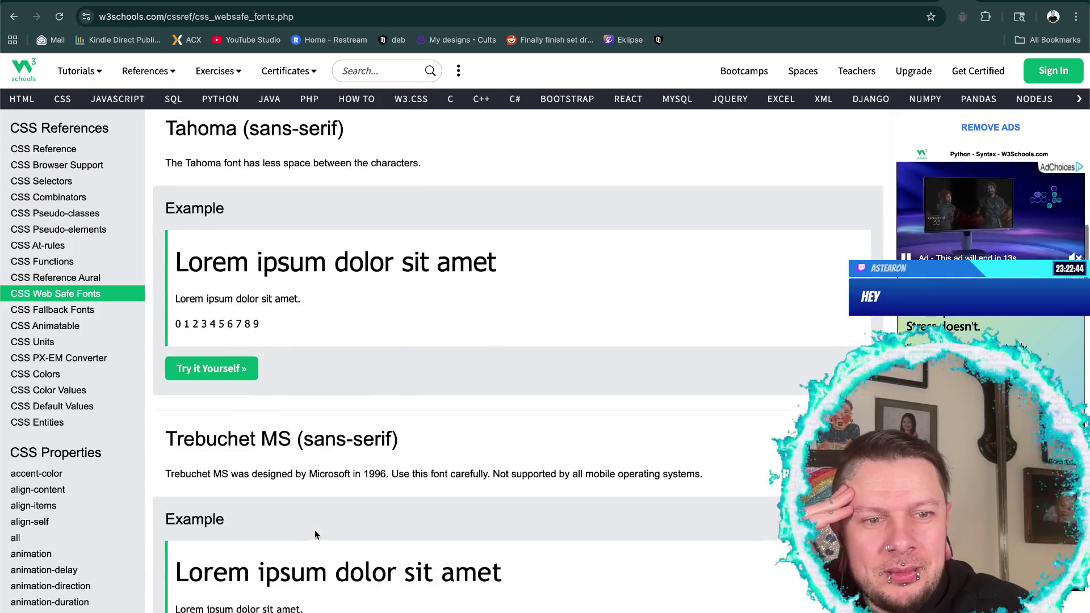
pyautogui.scroll(-3, 314, 530)
pyautogui.scroll(3, 315, 530)
pyautogui.scroll(2, 314, 530)
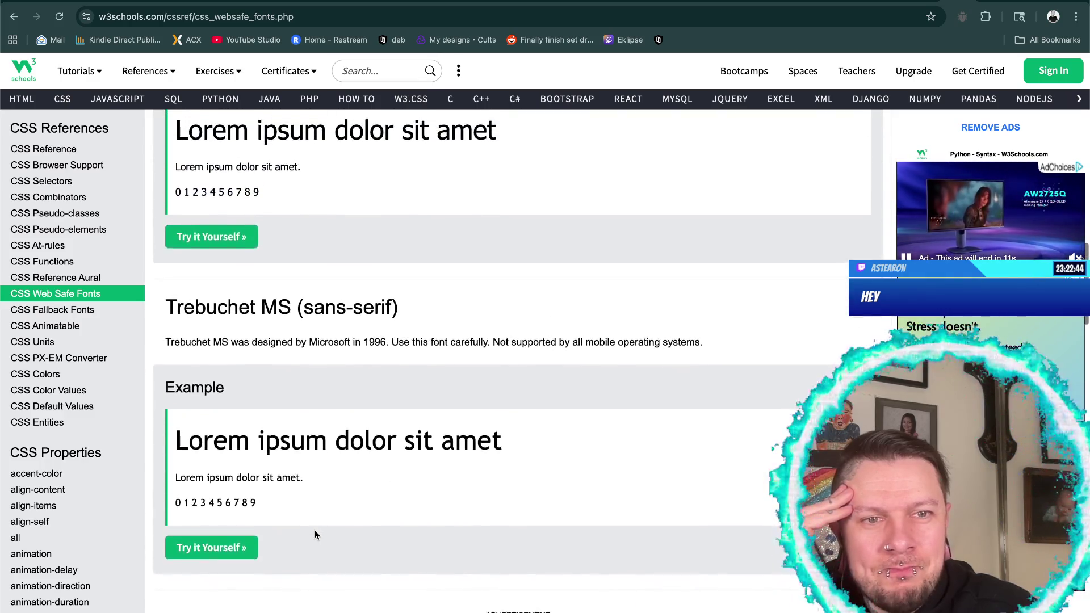
pyautogui.scroll(2, 314, 529)
pyautogui.scroll(1, 315, 534)
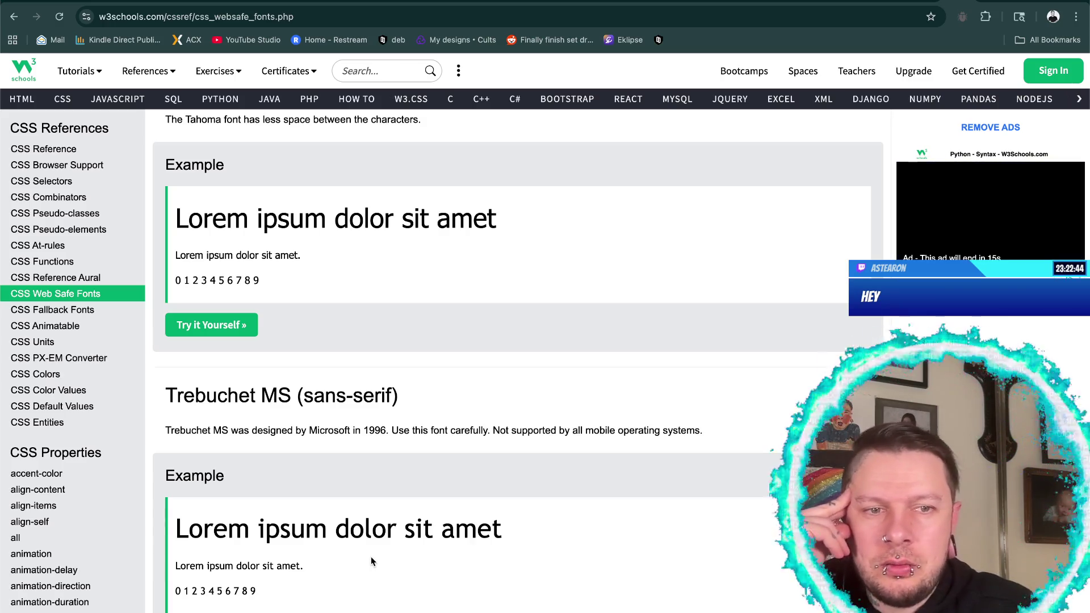
pyautogui.scroll(-3, 408, 508)
pyautogui.click(192, 556)
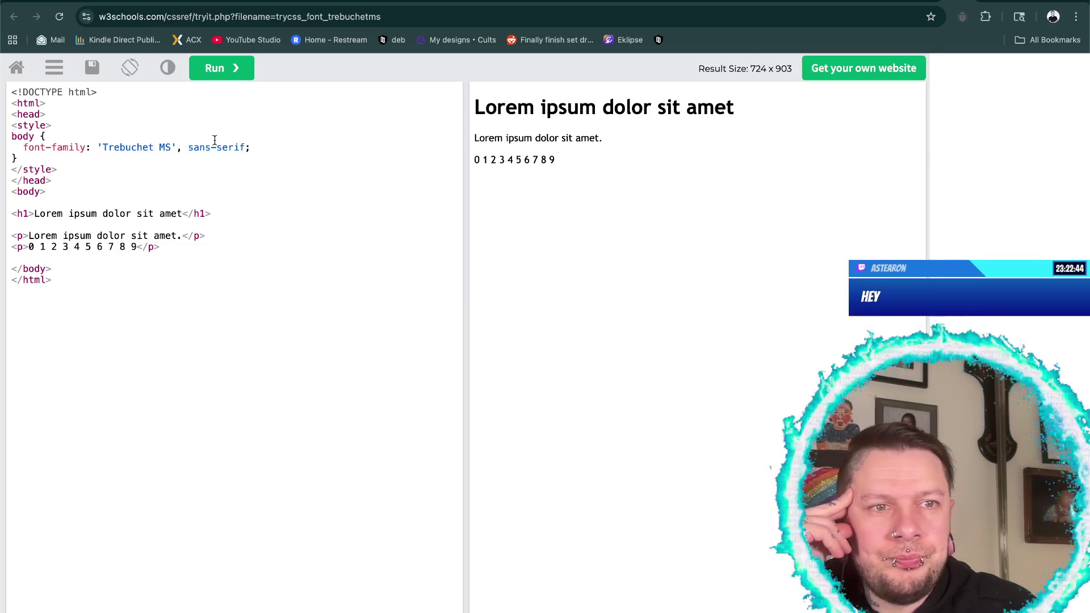
# - Select the Trebuchet MS font-family value, then go back to _home.scss in PhpStorm
pyautogui.moveTo(97, 148); pyautogui.dragTo(242, 149)
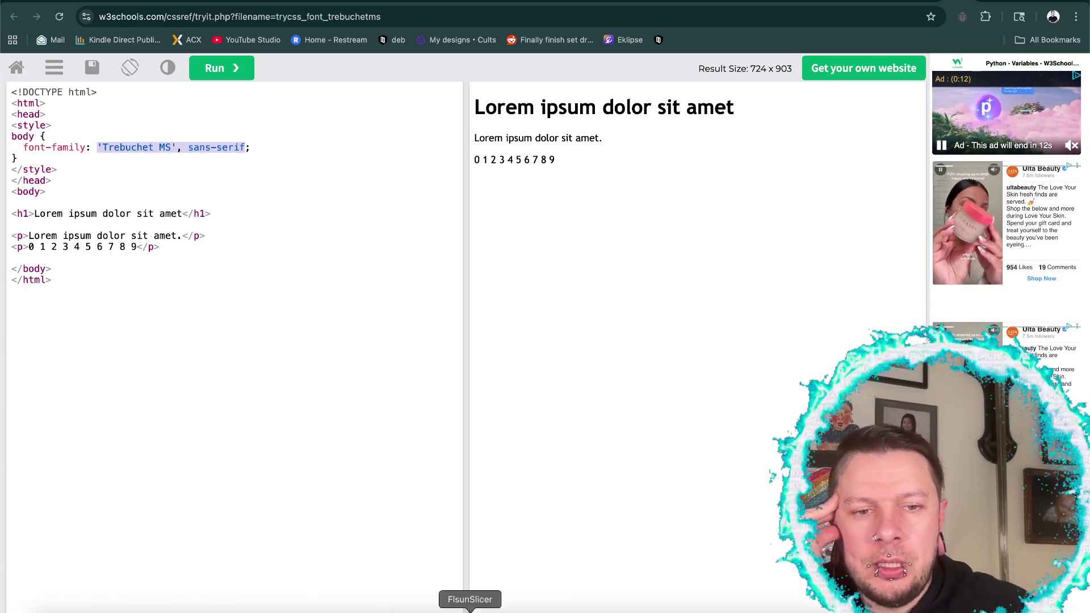
pyautogui.click(408, 610)
pyautogui.scroll(10, 426, 255)
pyautogui.scroll(3, 476, 136)
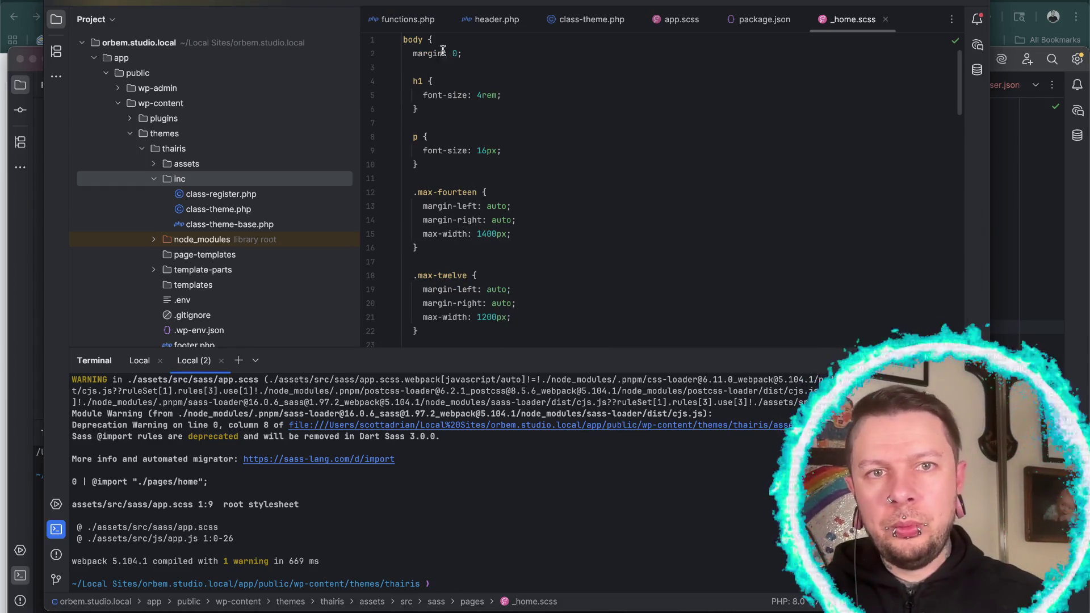
# - Wrap the _home.scss rules in an html { } block
pyautogui.click(403, 39)
pyautogui.press('Return')
pyautogui.press('Up')
pyautogui.write('html {')
pyautogui.press('Delete')
pyautogui.press('super+End')
pyautogui.press('Return')
pyautogui.write('}')
pyautogui.scroll(10, 429, 182)
pyautogui.scroll(5, 430, 183)
# - Set the html block's font-family to 'Trebuchet MS', sans-serif, replacing Nunito
pyautogui.click(435, 45)
pyautogui.press('Return')
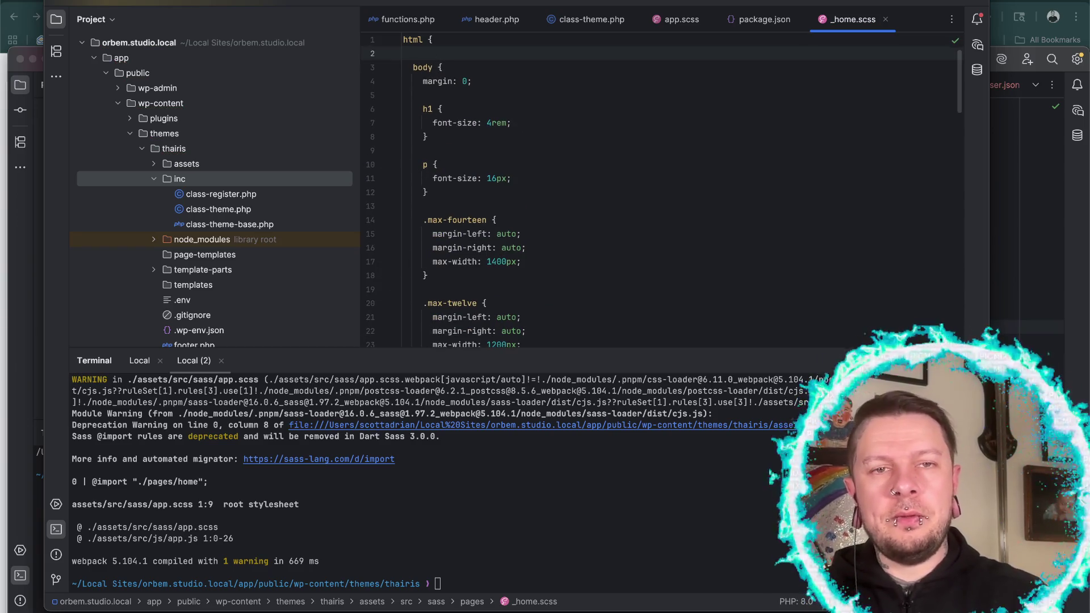
pyautogui.write('font-')
pyautogui.press('Tab')
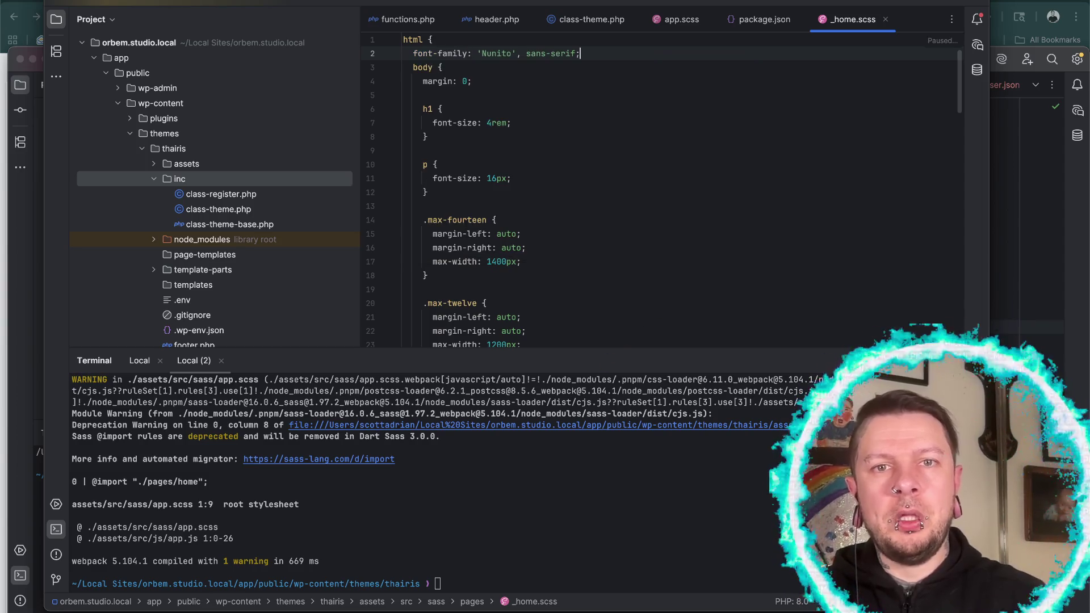
pyautogui.moveTo(479, 52); pyautogui.dragTo(584, 51)
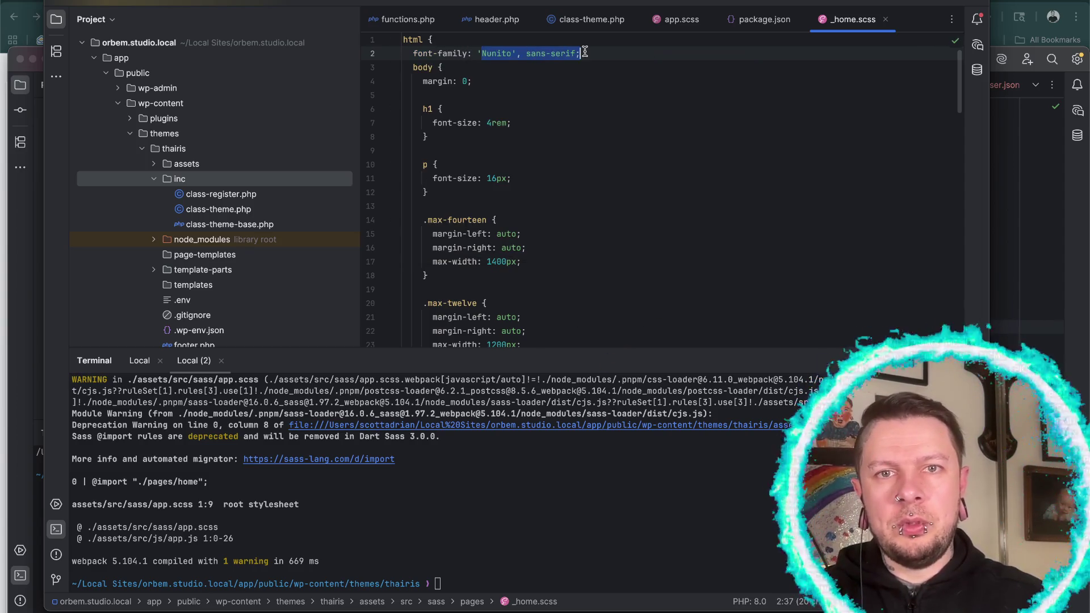
pyautogui.press('BackSpace')
pyautogui.press('Tab')
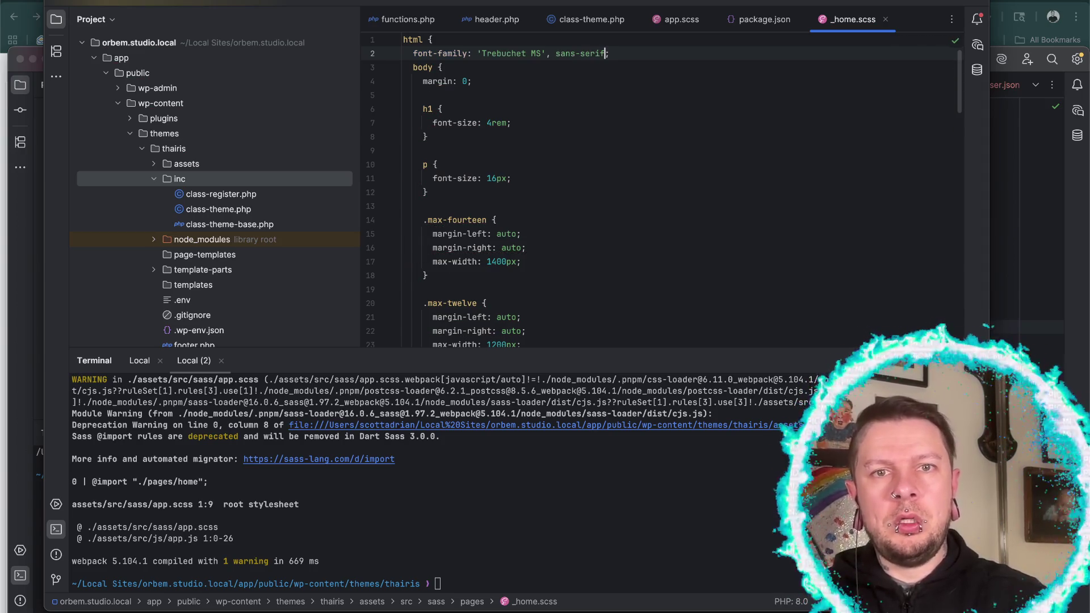
# - Run pnpm run build in the terminal to rebuild the theme
pyautogui.click(559, 577)
pyautogui.write('pnpm run build')
pyautogui.press('Return')
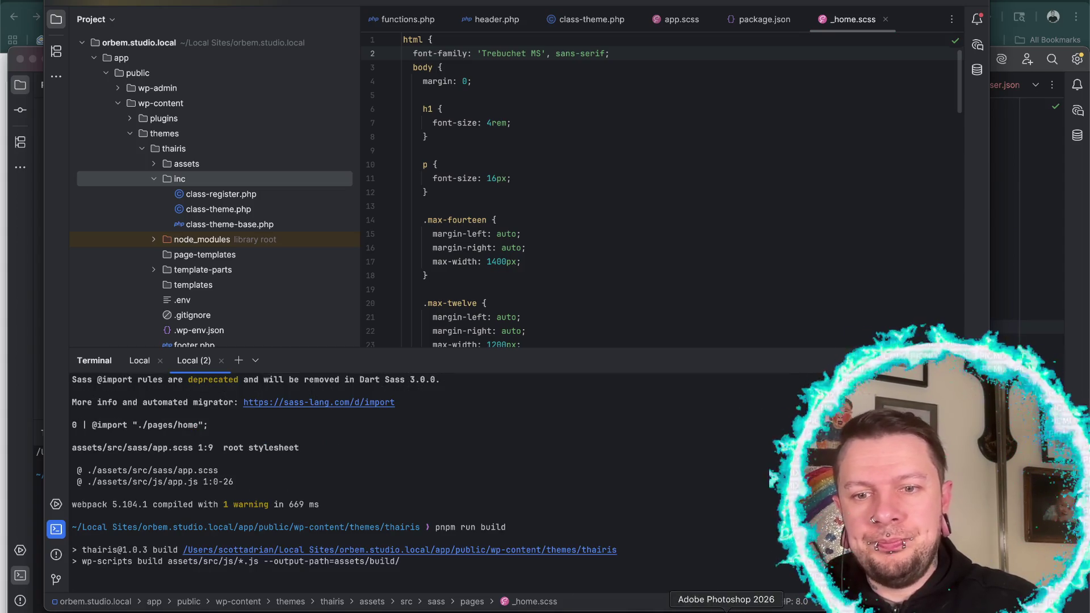
# - Return to Chrome's front-end homepage tab
pyautogui.click(786, 611)
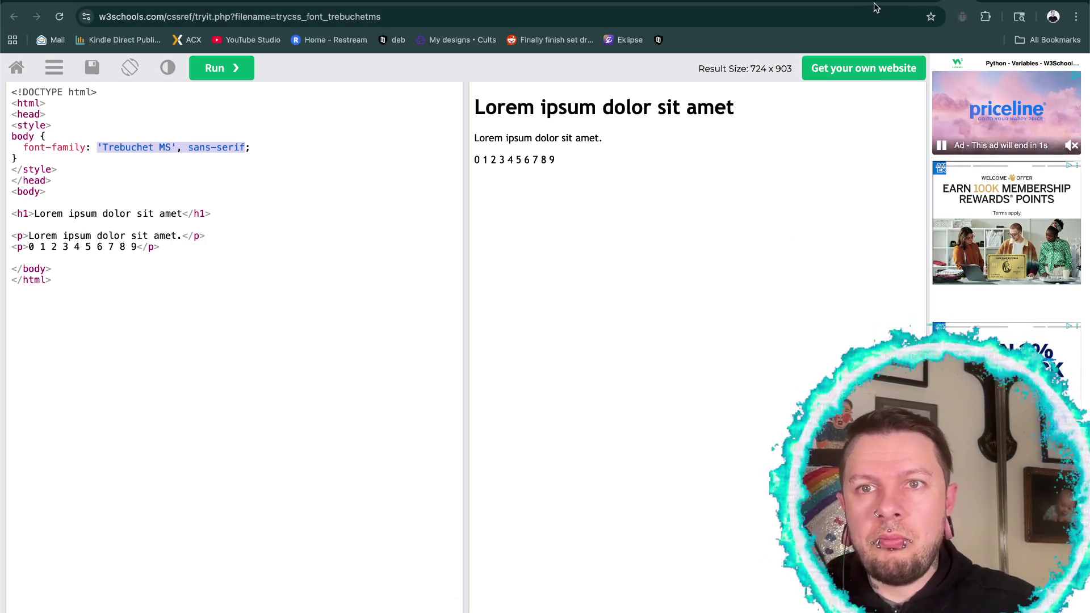
pyautogui.click(880, 5)
pyautogui.click(825, 2)
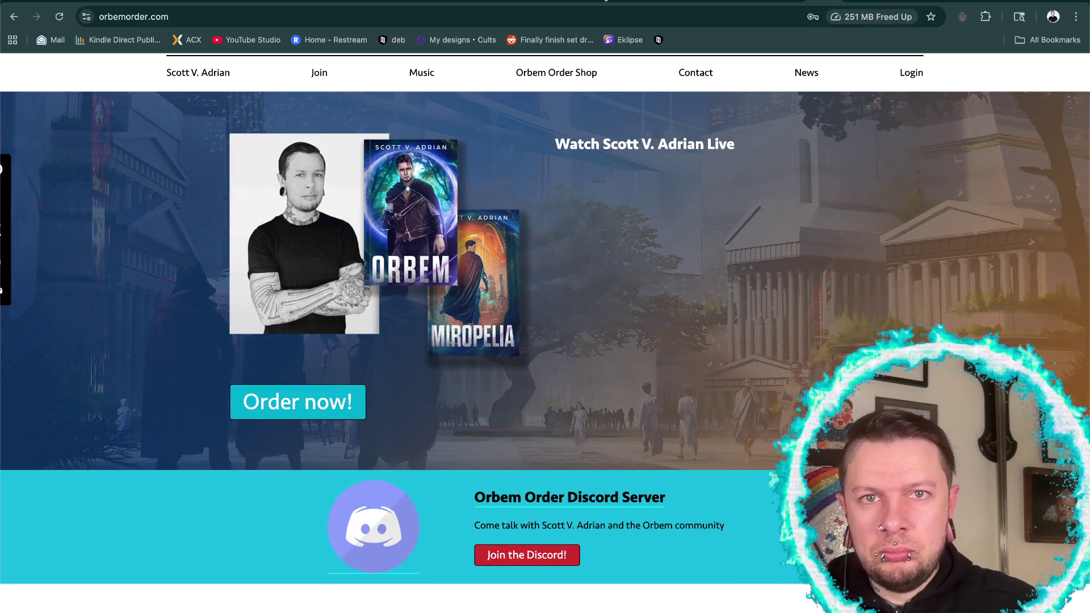
pyautogui.click(555, 1)
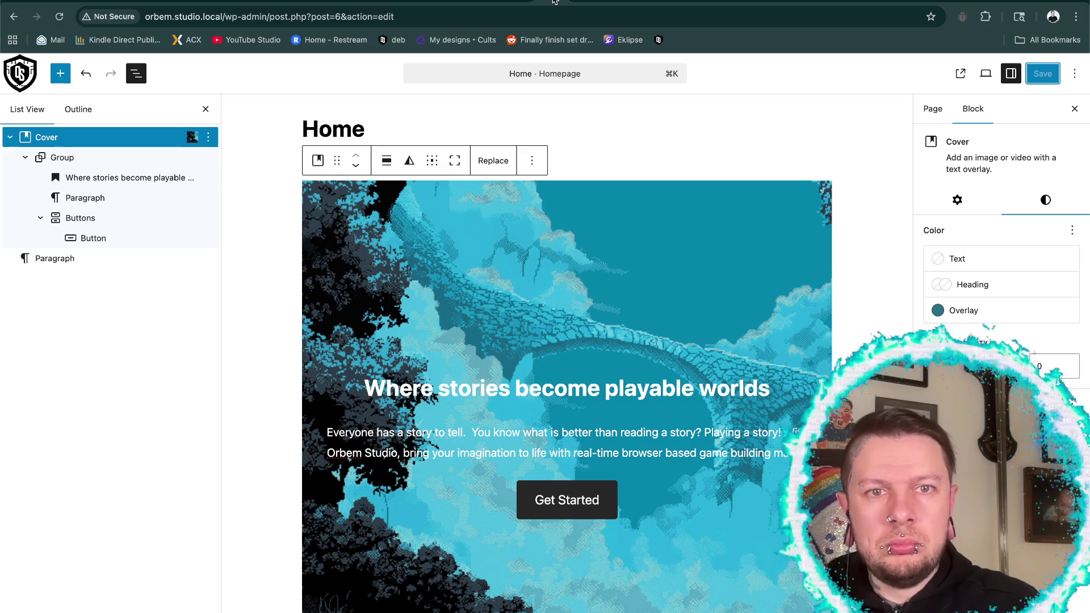
pyautogui.click(582, 2)
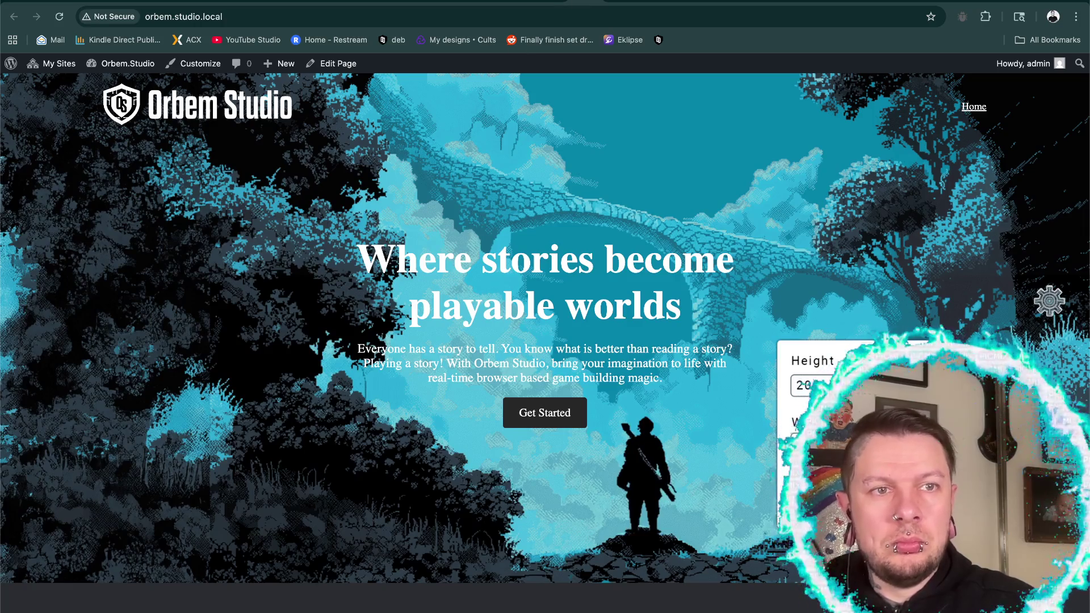
# - Reload the orbem.studio.local homepage to show the Trebuchet MS font
pyautogui.click(60, 19)
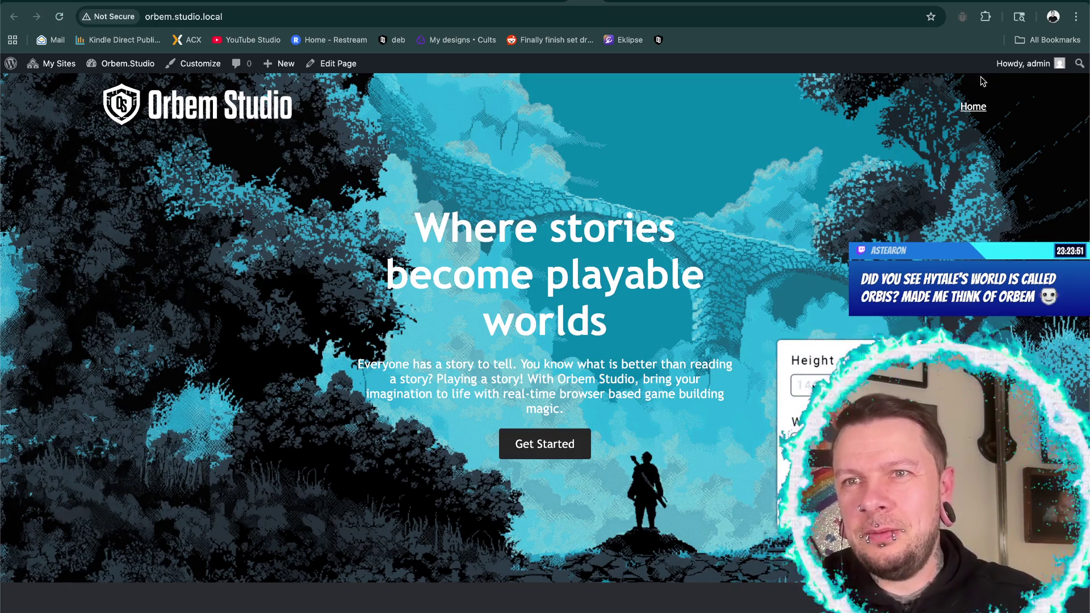
pyautogui.press('super+t')
# - Search Google for 'orbis origin language meaning'
pyautogui.write('orbis')
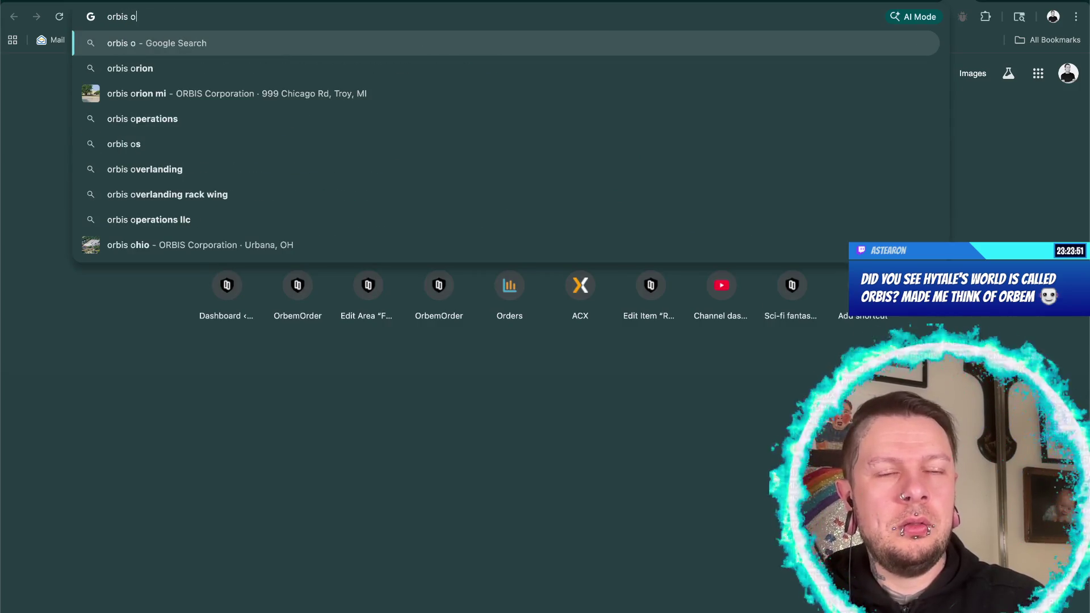
pyautogui.write('origin langu')
pyautogui.press('BackSpace')
pyautogui.press('BackSpace')
pyautogui.press('BackSpace')
pyautogui.write('ng')
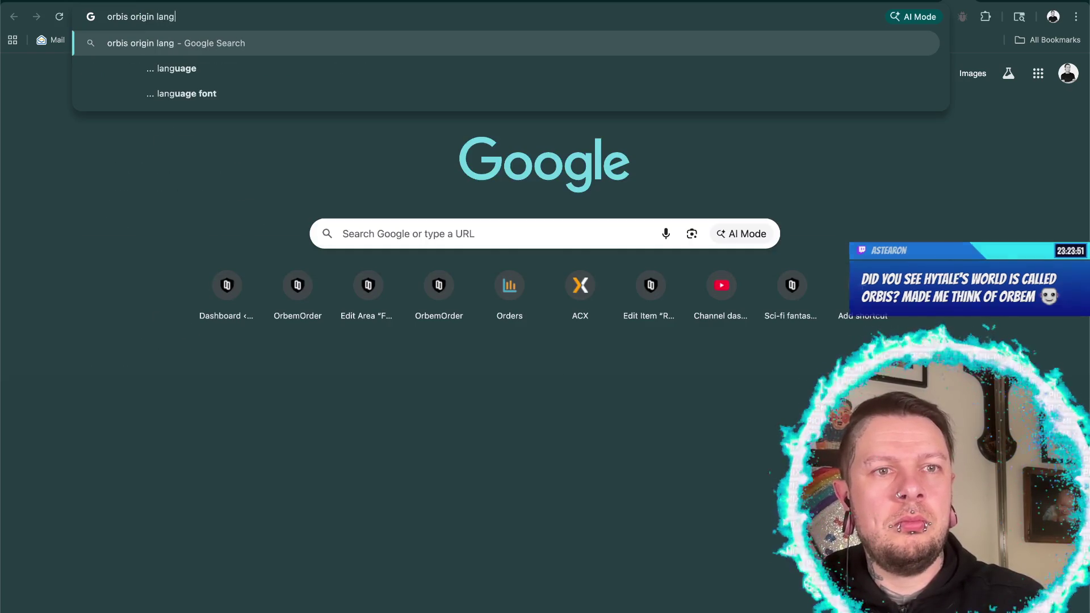
pyautogui.write('uage mean')
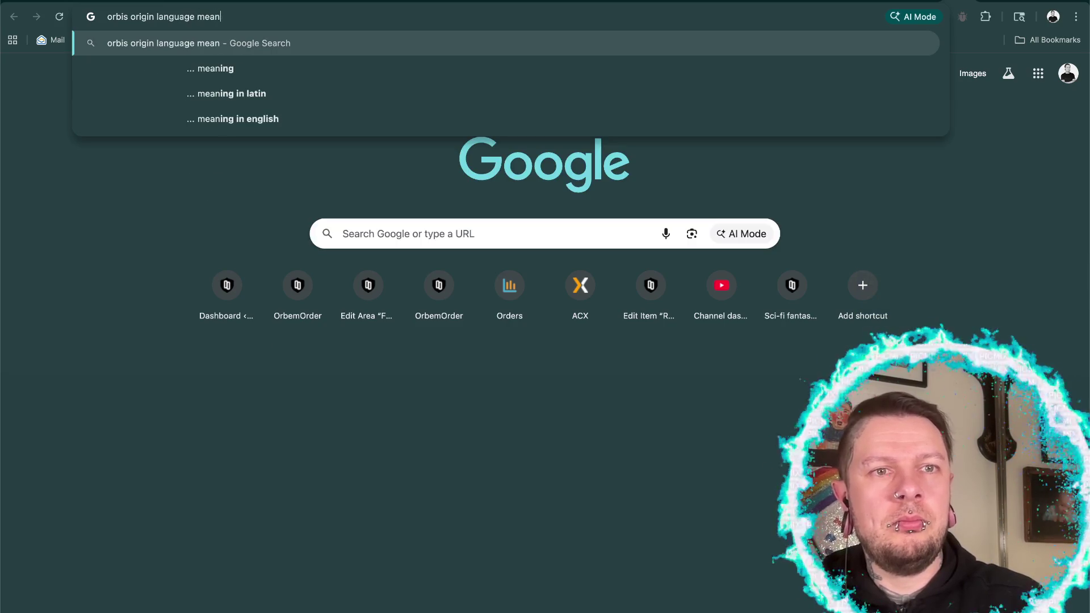
pyautogui.write('ing')
pyautogui.press('Return')
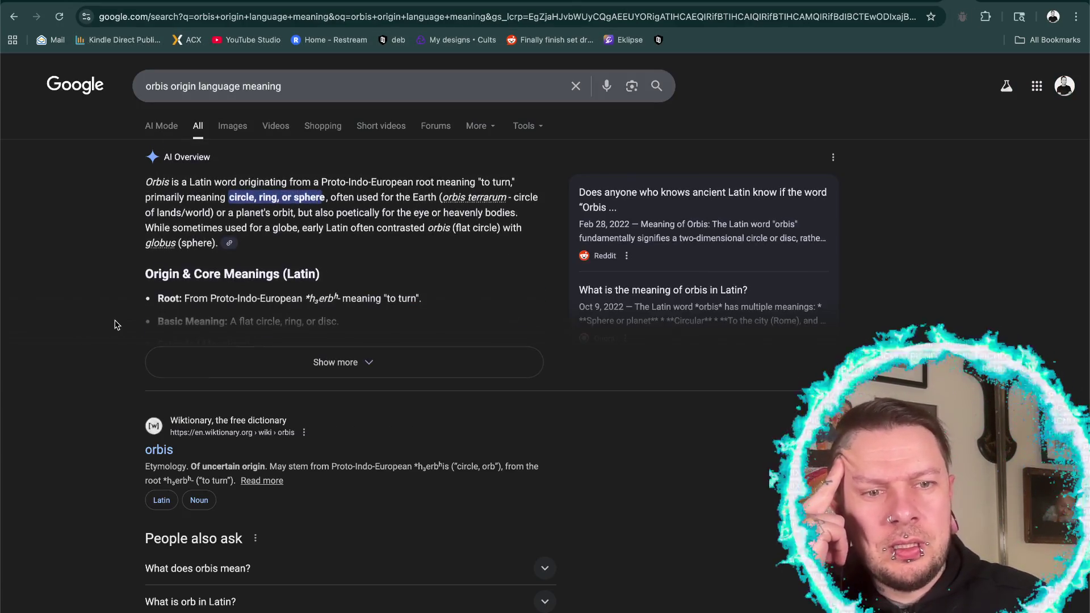
# - Expand and read the AI Overview explaining orbis as circle, ring or sphere
pyautogui.scroll(-3, 116, 324)
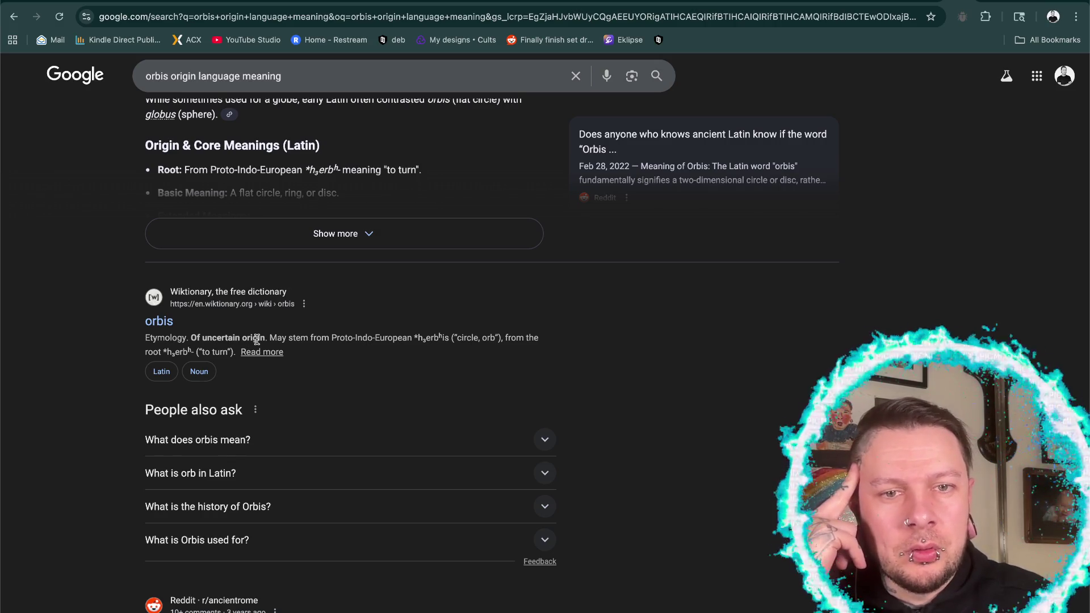
pyautogui.scroll(3, 257, 339)
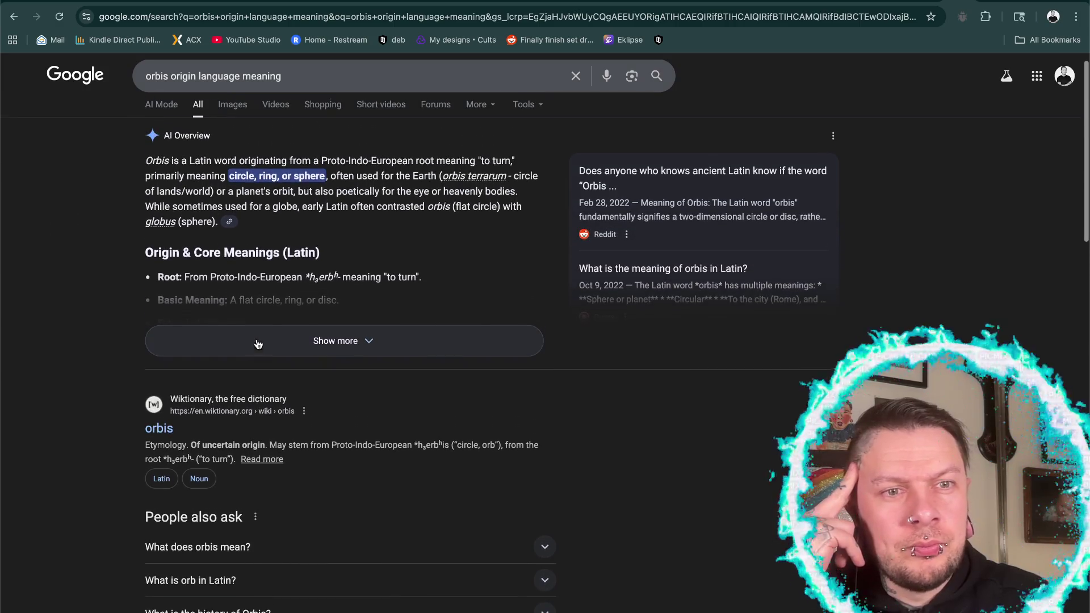
pyautogui.click(346, 339)
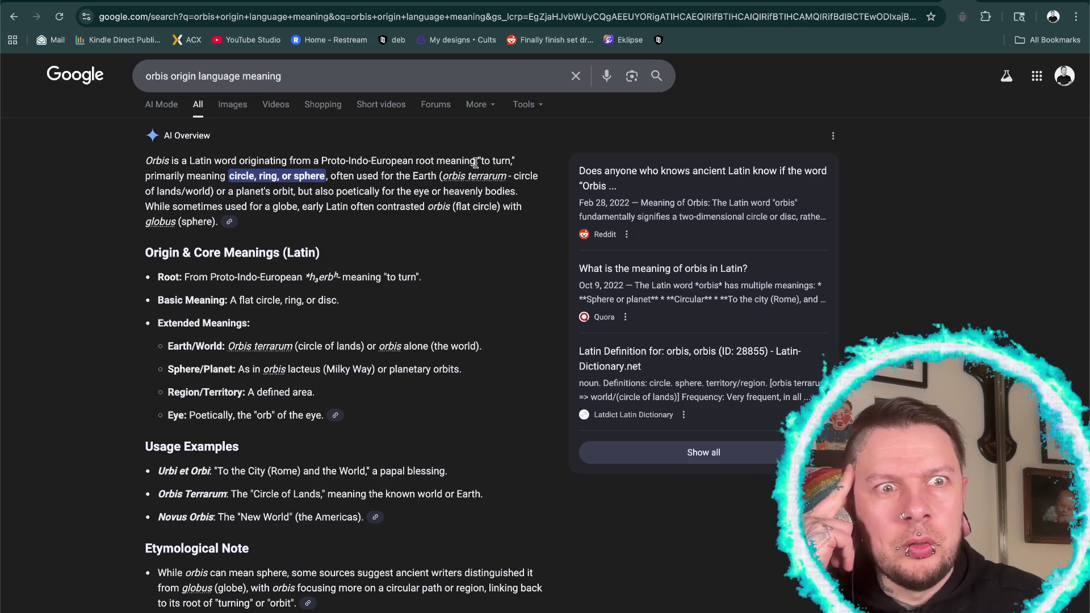
pyautogui.scroll(-5, 438, 212)
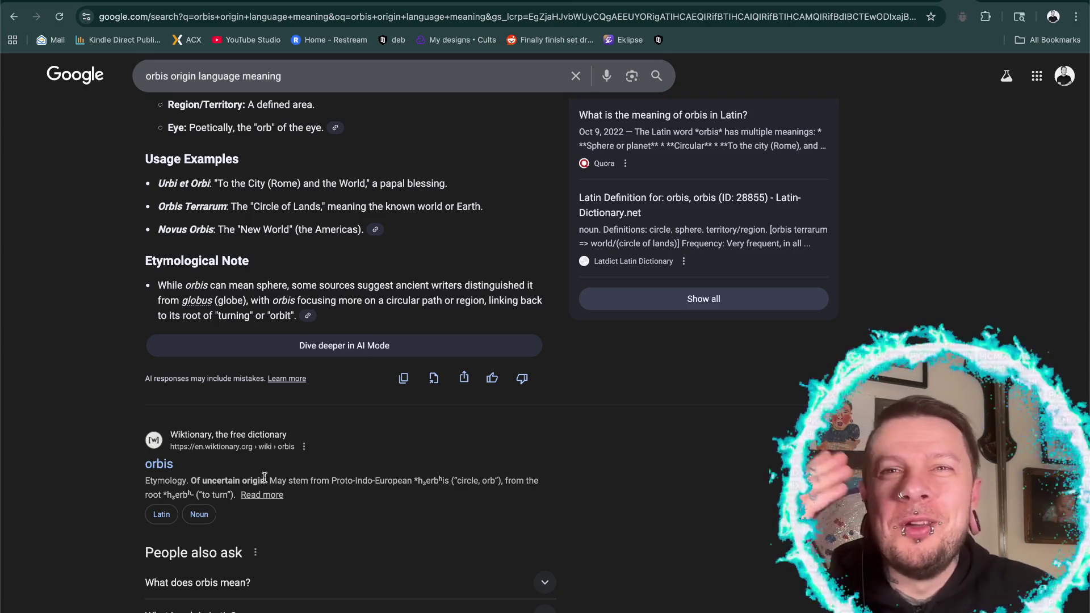
pyautogui.scroll(5, 264, 477)
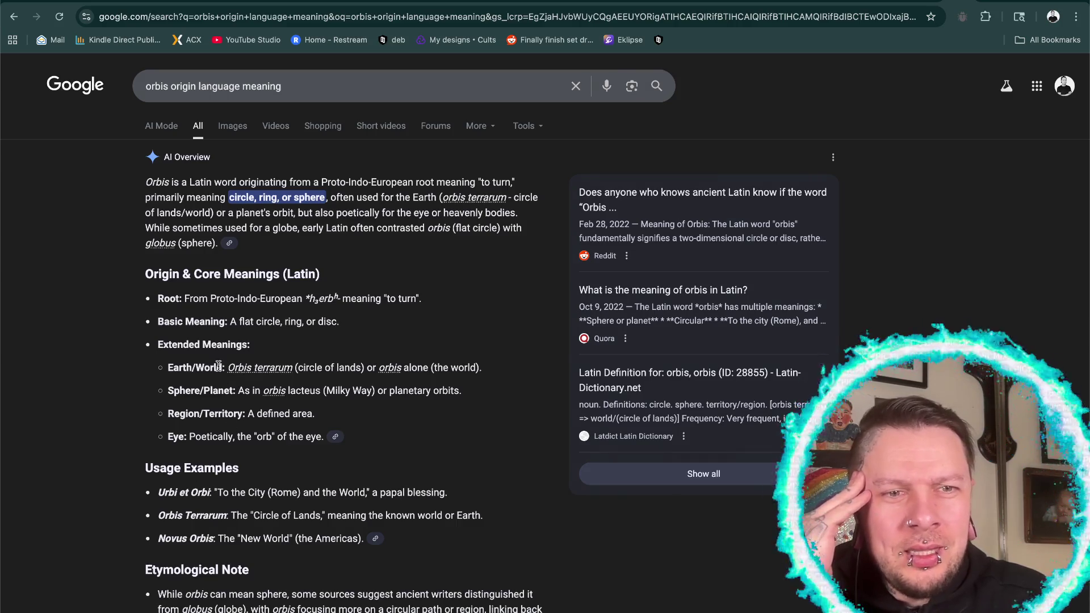
pyautogui.moveTo(219, 368); pyautogui.dragTo(224, 368)
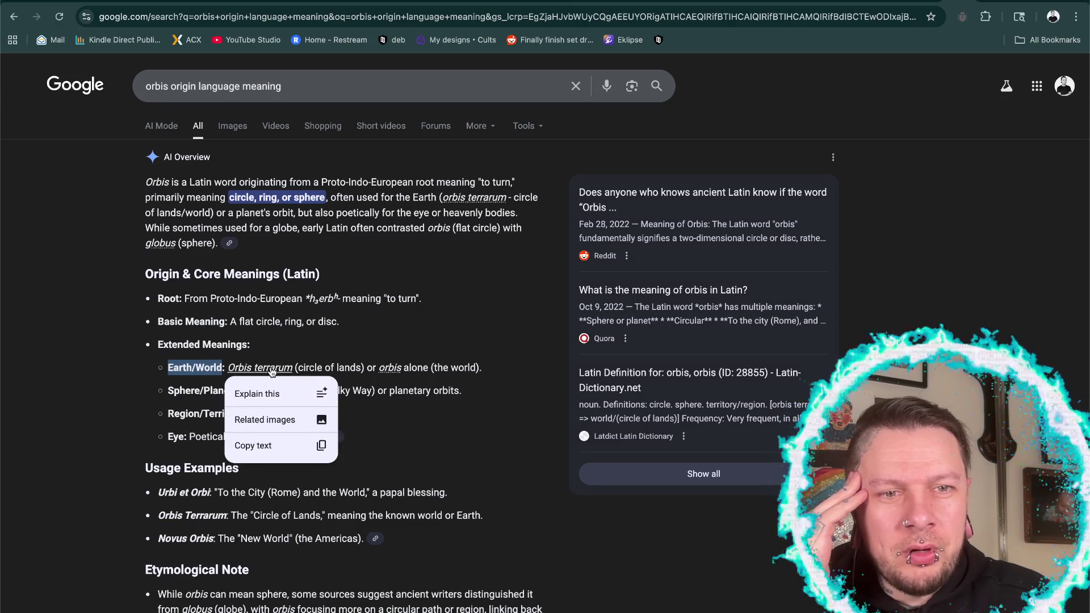
pyautogui.click(112, 338)
pyautogui.scroll(-1, 94, 376)
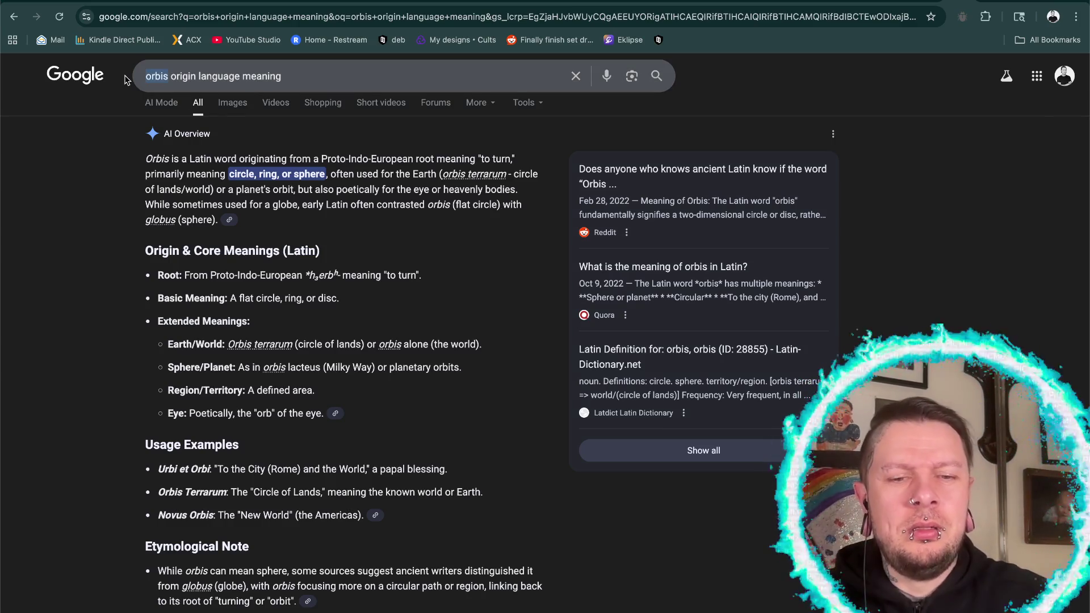
# - Search 'orbem origin language meaning', read the expanded AI Overview, then return to the Orbem Studio tab
pyautogui.write('orbem')
pyautogui.press('Return')
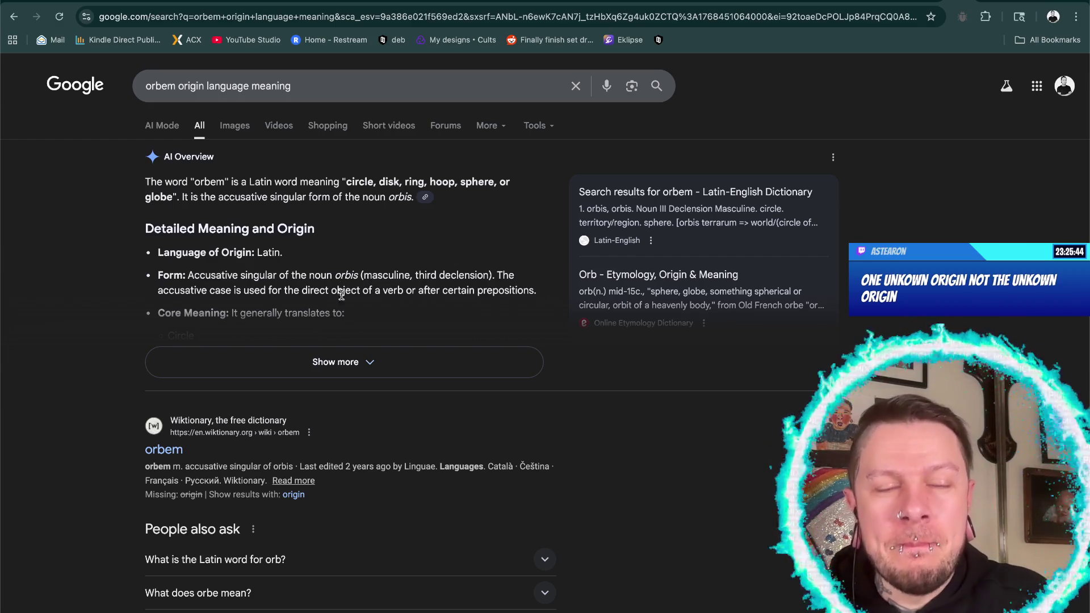
pyautogui.click(333, 367)
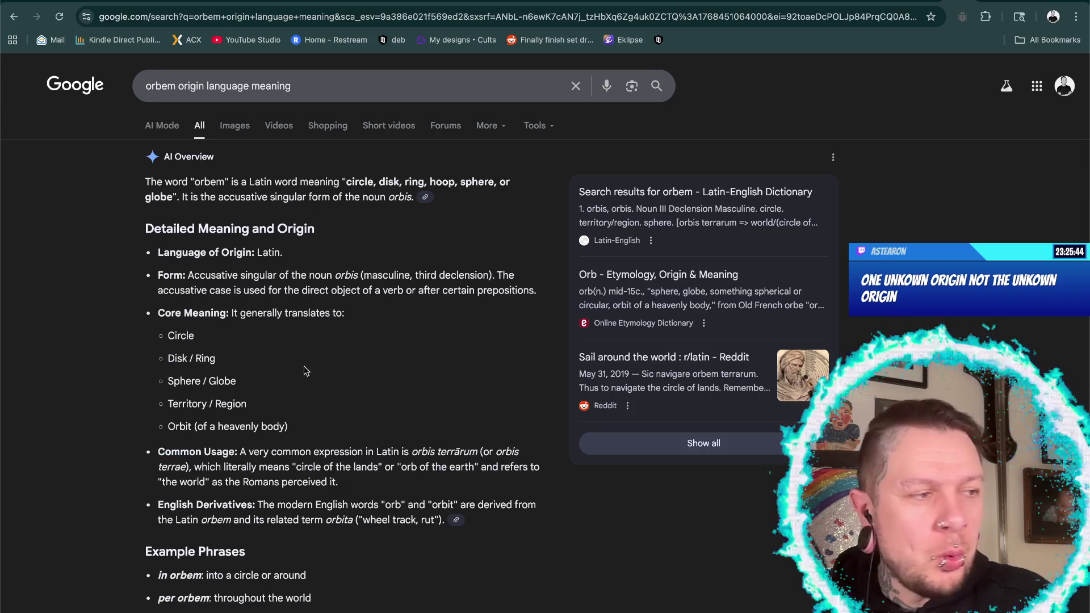
pyautogui.scroll(-2, 361, 367)
pyautogui.scroll(-3, 361, 368)
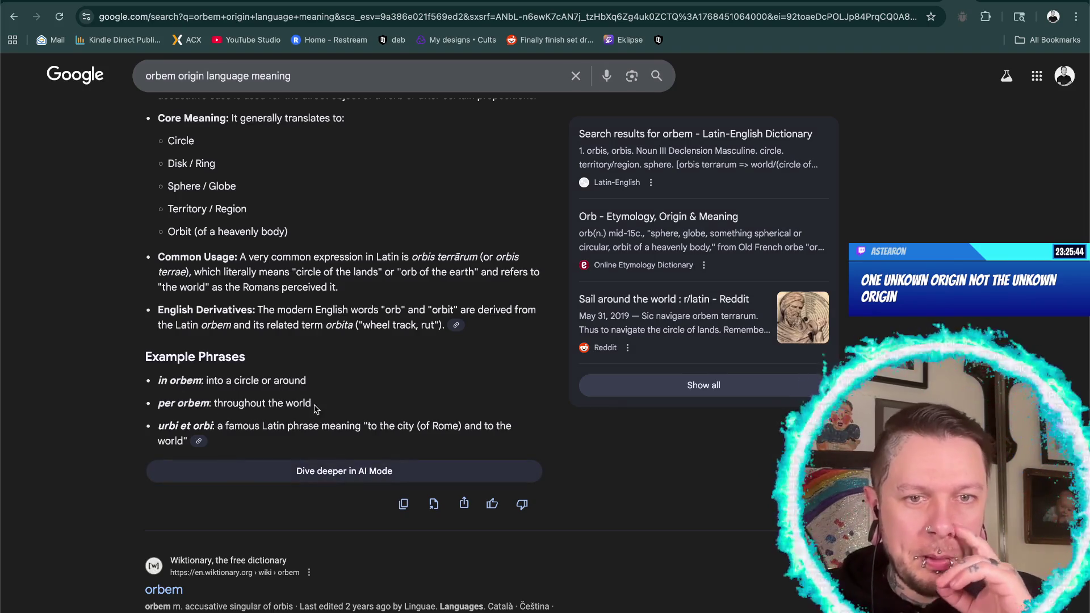
pyautogui.scroll(5, 315, 408)
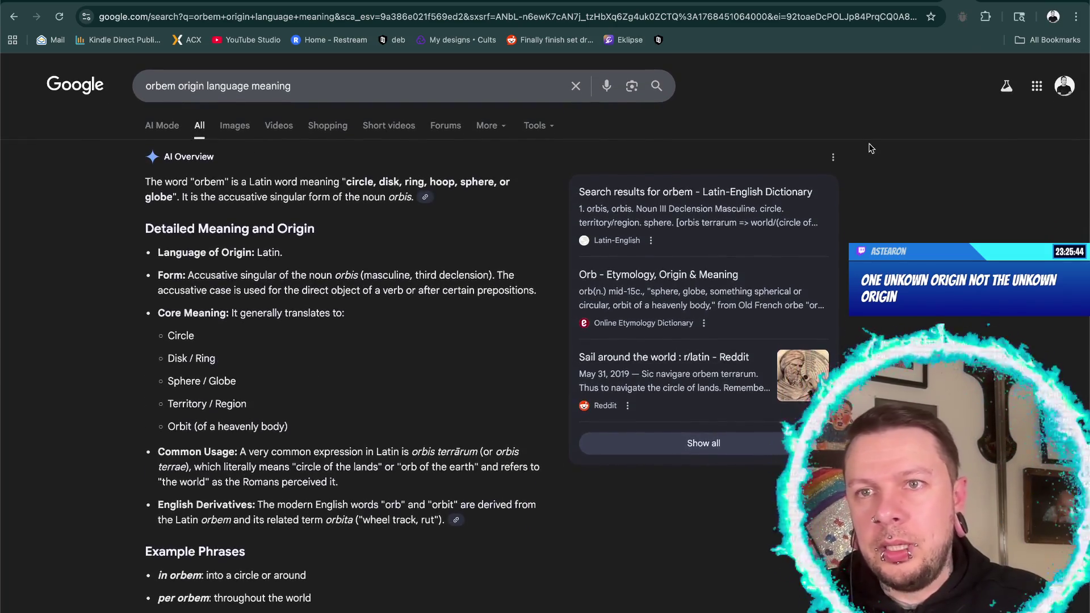
pyautogui.click(960, 3)
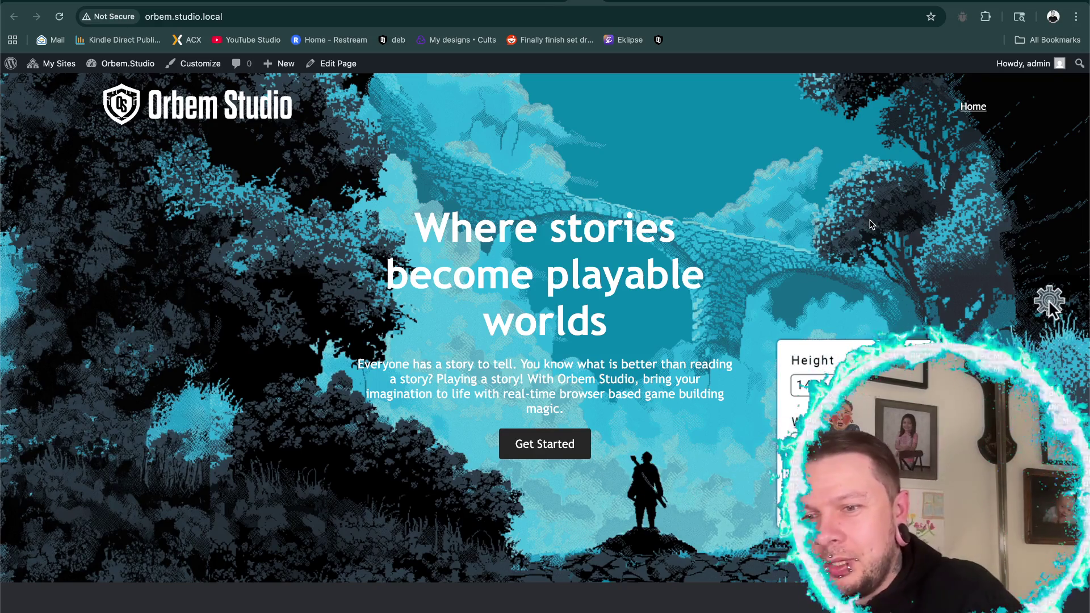
# - Enter 200 as the hero's Height and apply it
pyautogui.press('BackSpace')
pyautogui.press('BackSpace')
pyautogui.press('BackSpace')
pyautogui.write('200')
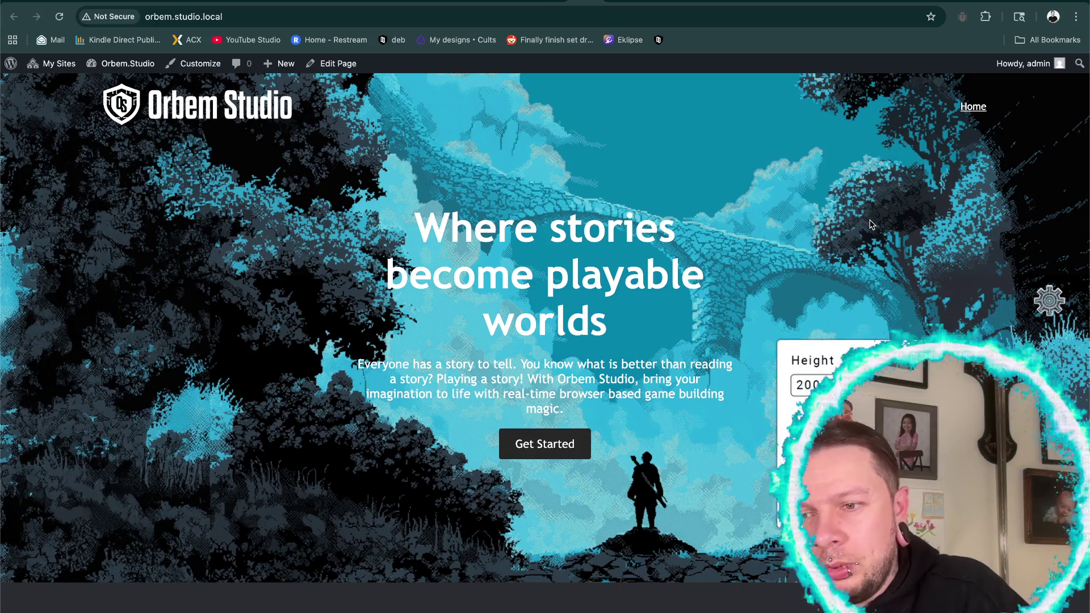
pyautogui.press('Return')
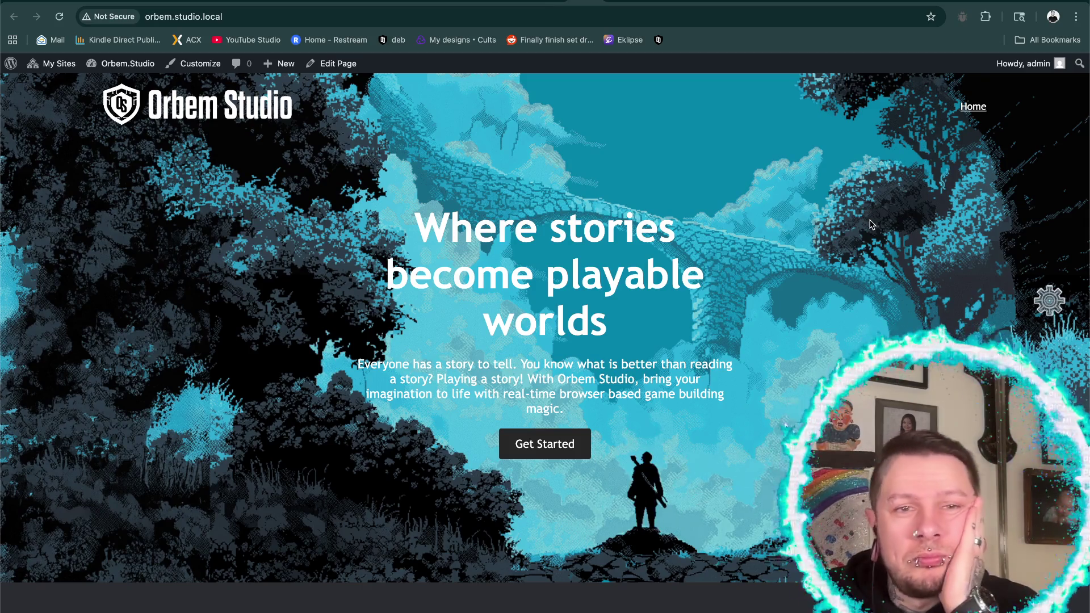
pyautogui.click(1048, 301)
pyautogui.write('200')
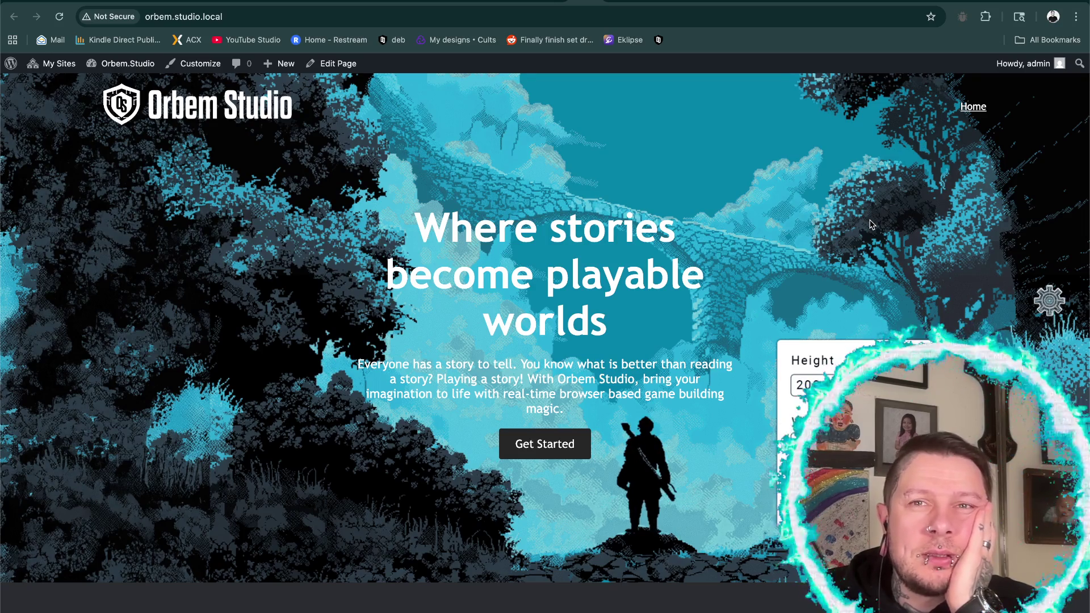
pyautogui.click(871, 224)
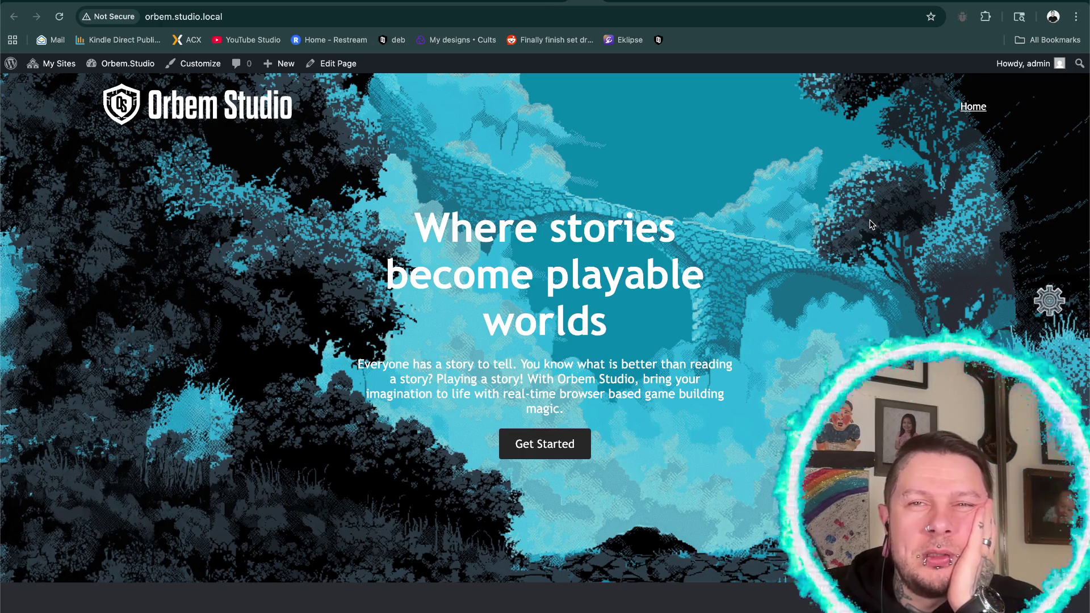
# - Reopen the size settings panel to confirm the Height stays at 200
pyautogui.click(1050, 307)
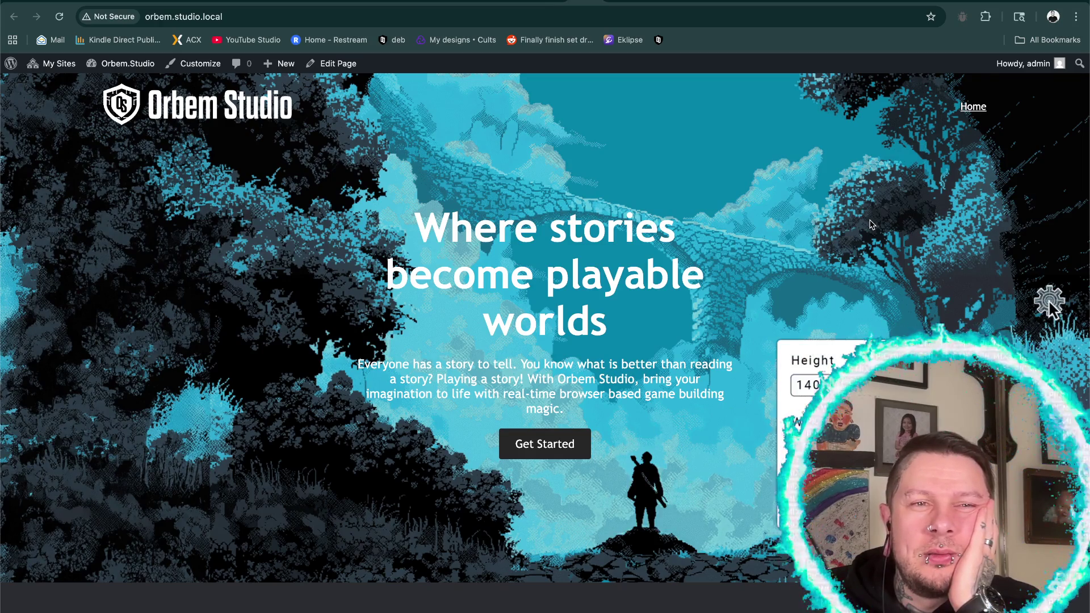
pyautogui.write('200')
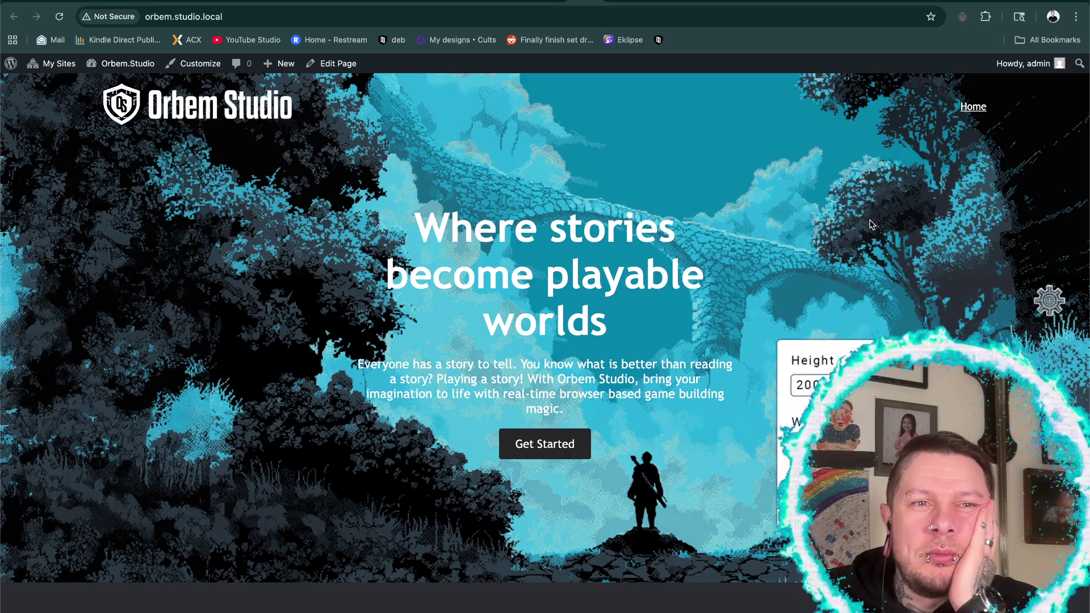
pyautogui.click(871, 224)
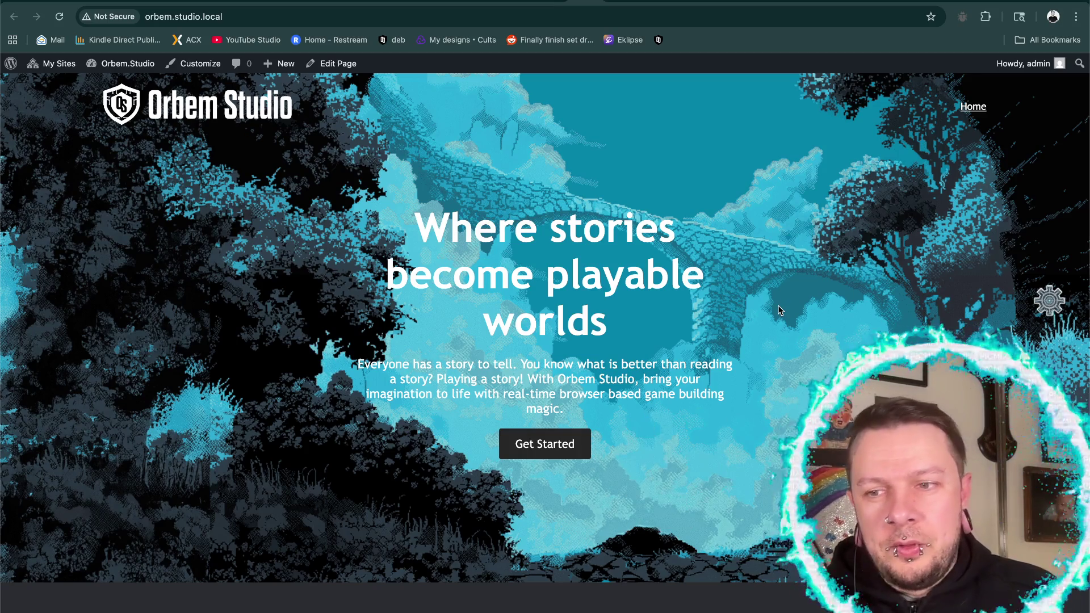
pyautogui.scroll(-2, 779, 309)
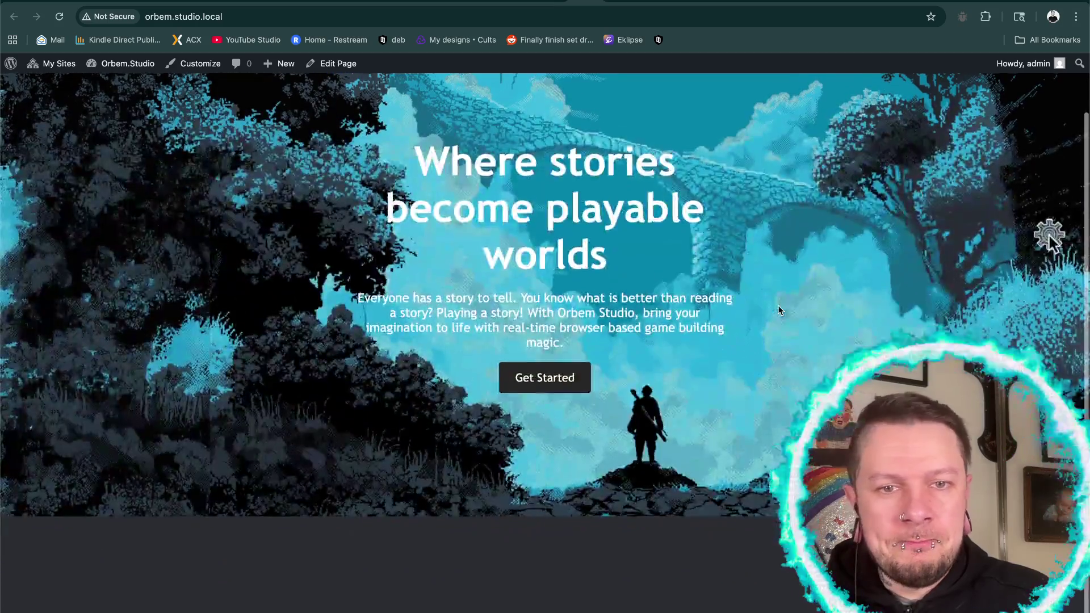
pyautogui.scroll(2, 755, 284)
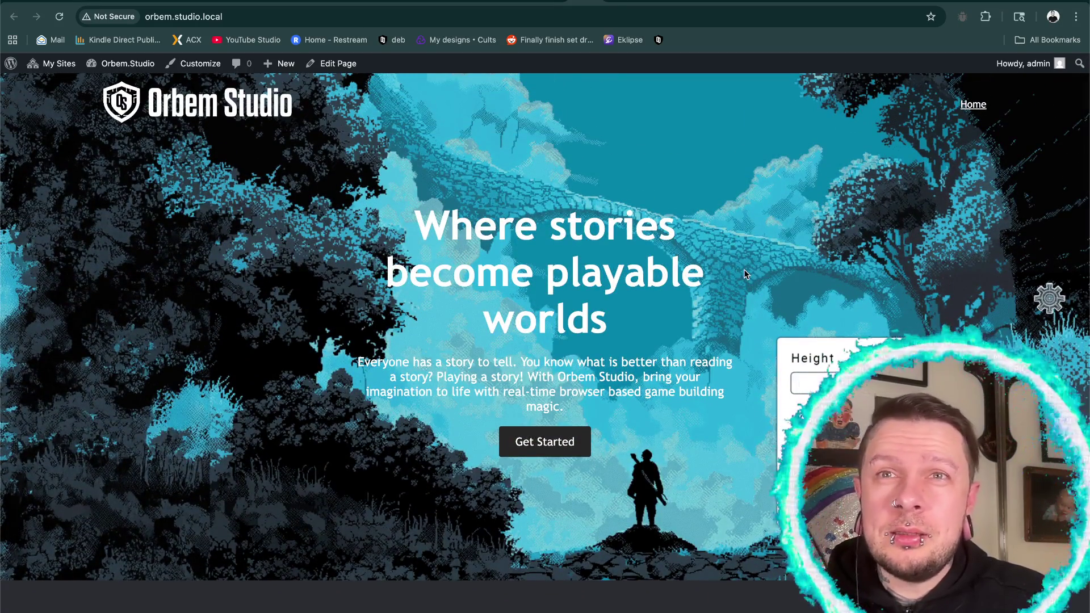
pyautogui.scroll(-1, 745, 271)
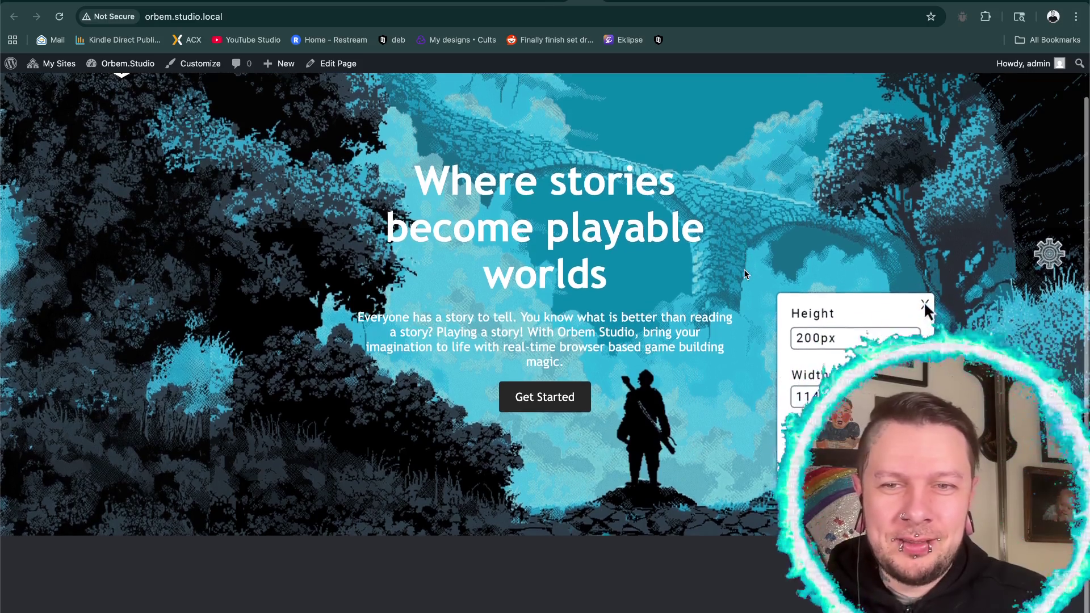
pyautogui.click(925, 306)
pyautogui.scroll(1, 744, 274)
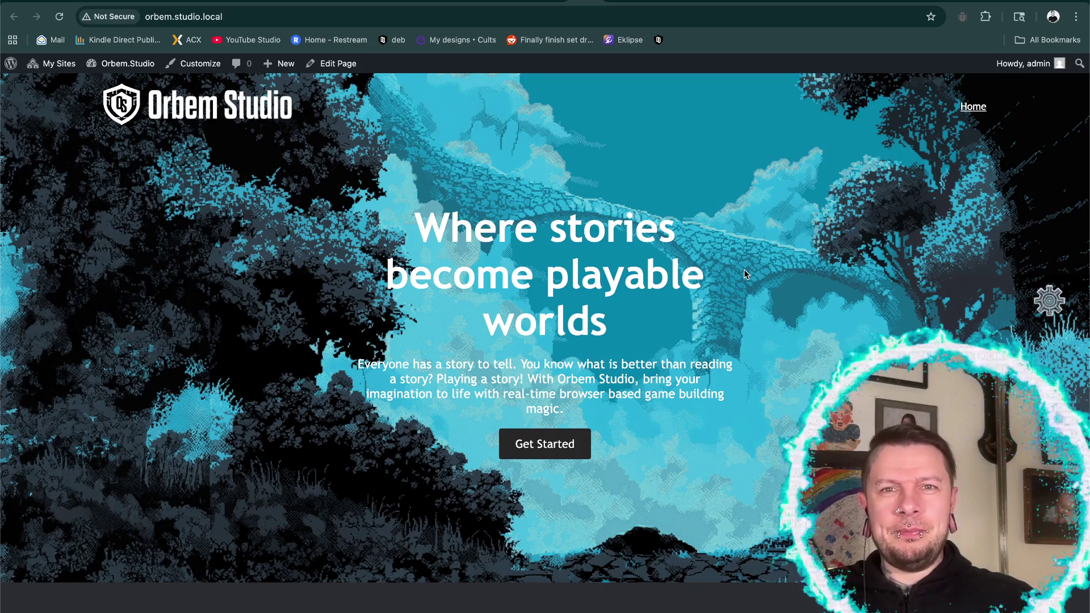
pyautogui.click(1048, 302)
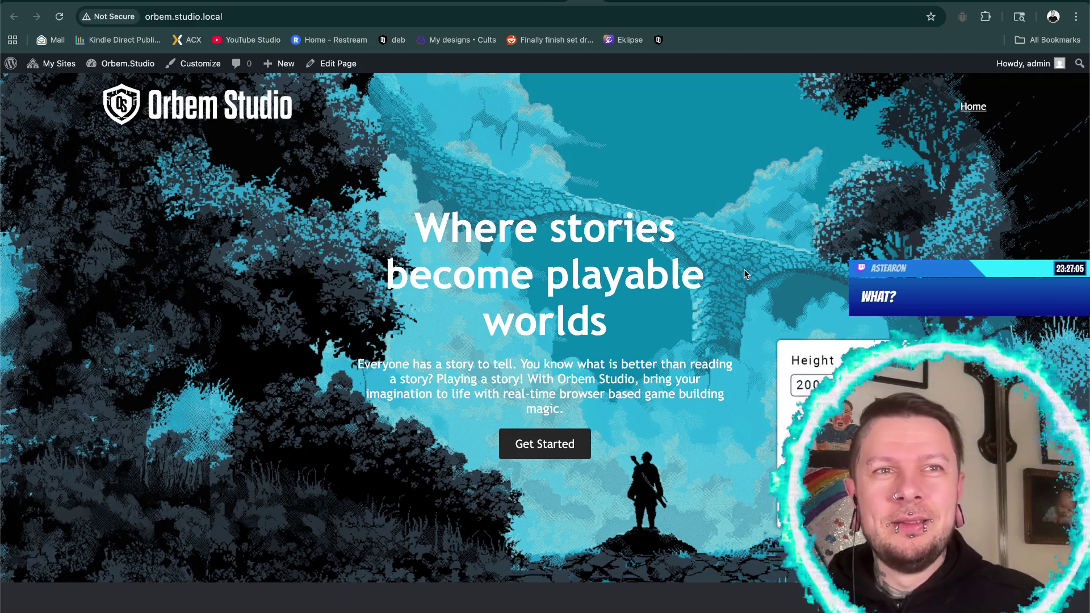
pyautogui.rightClick(897, 211)
# - Inspect the hero with DevTools docked right, and submit Height 200px, Width 114px
pyautogui.click(917, 349)
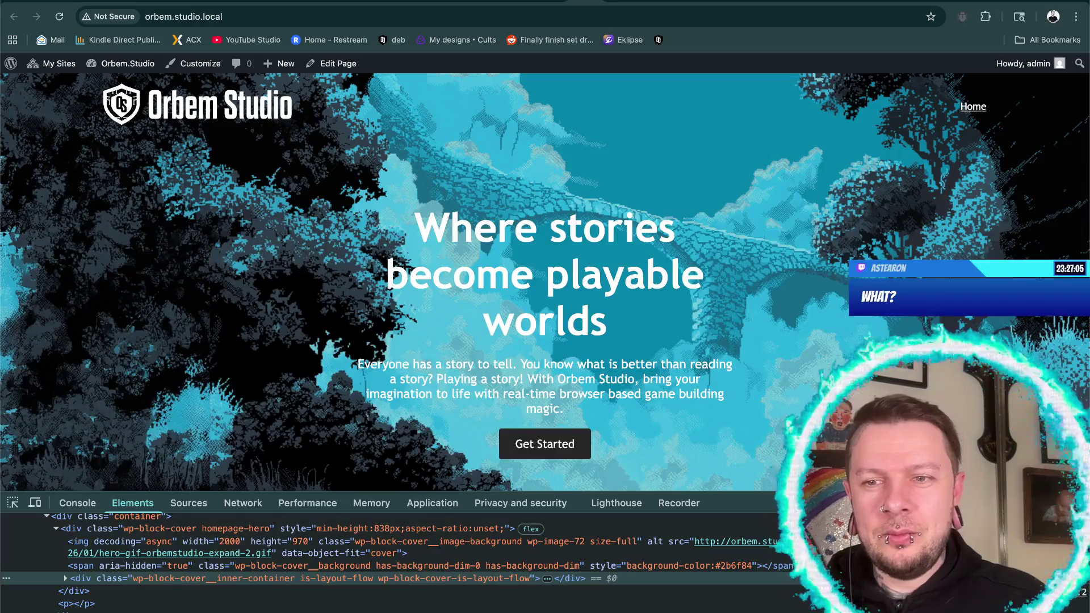
pyautogui.press('super+shift+d')
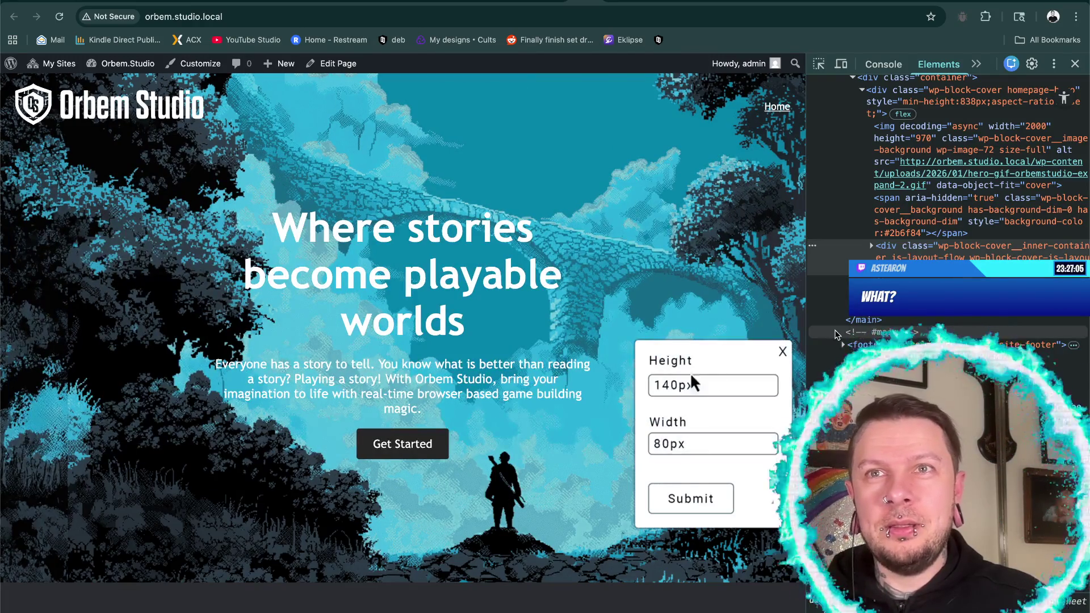
pyautogui.doubleClick(670, 386)
pyautogui.press('BackSpace')
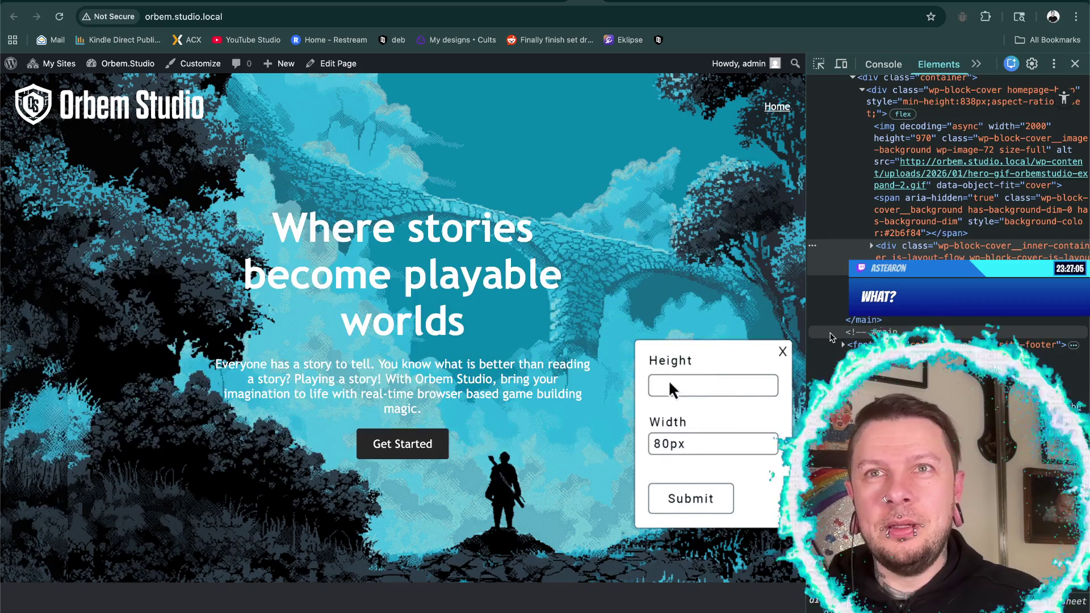
pyautogui.write('200px')
pyautogui.doubleClick(669, 443)
pyautogui.press('BackSpace')
pyautogui.write('114px')
pyautogui.click(685, 496)
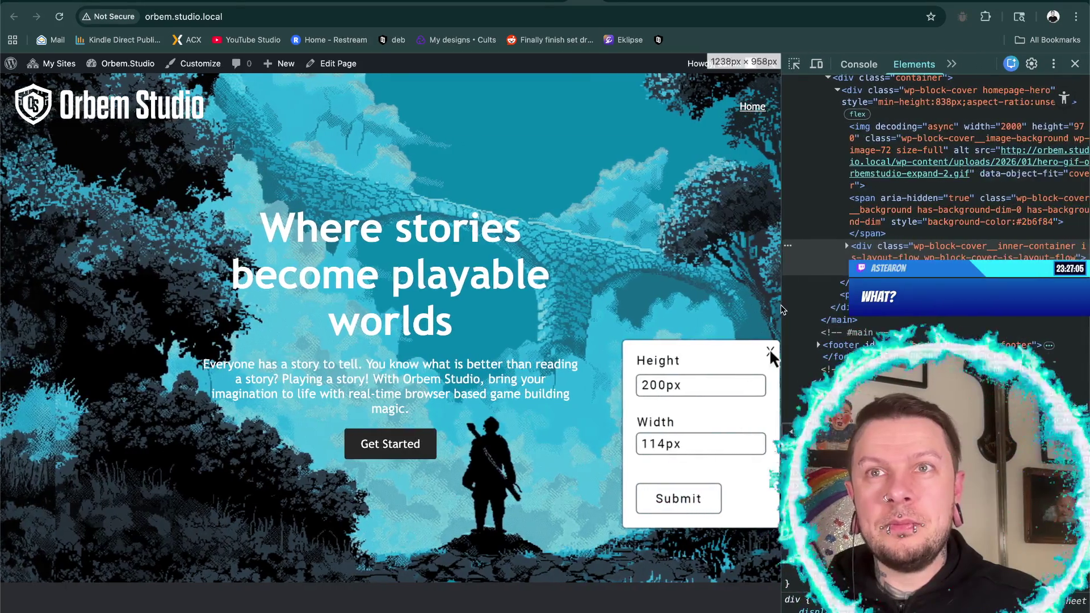
pyautogui.click(779, 351)
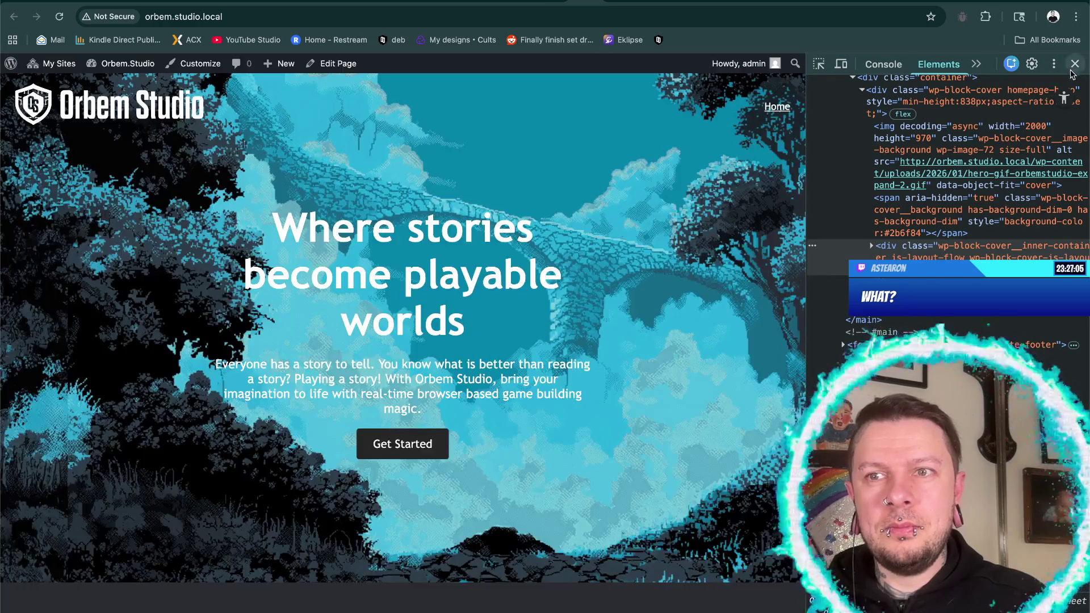
pyautogui.click(1074, 63)
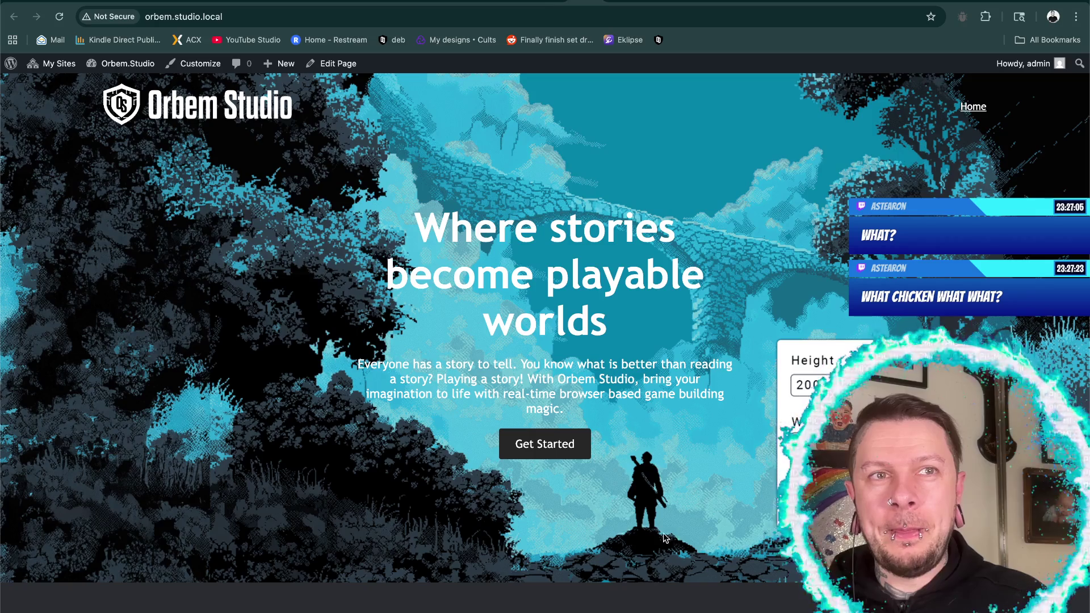
# - Go to orbem.com in a new browser tab
pyautogui.press('super+t')
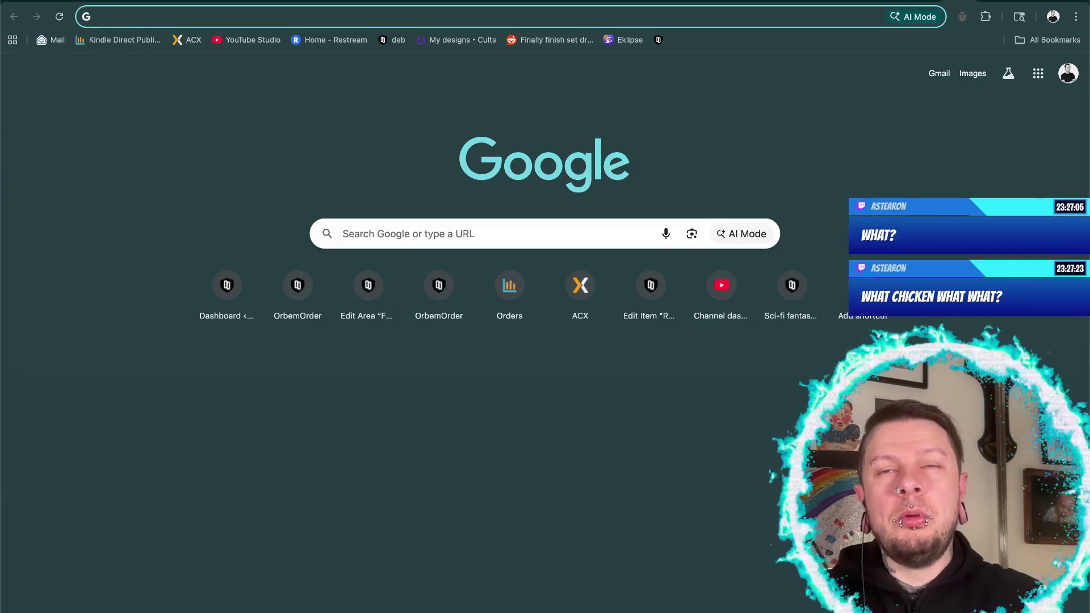
pyautogui.write('orbemorder')
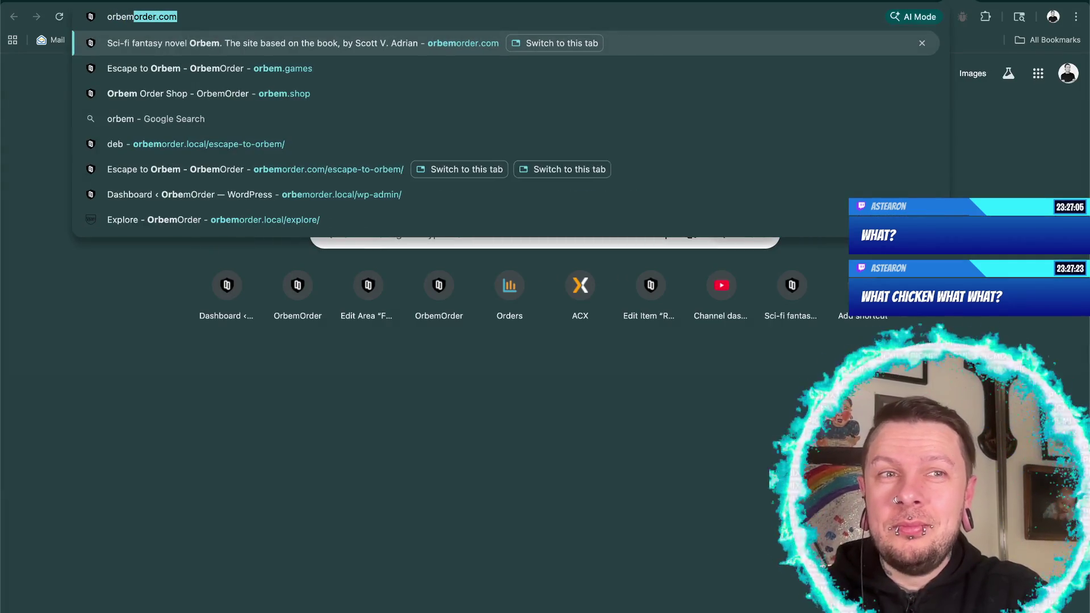
pyautogui.write('.com')
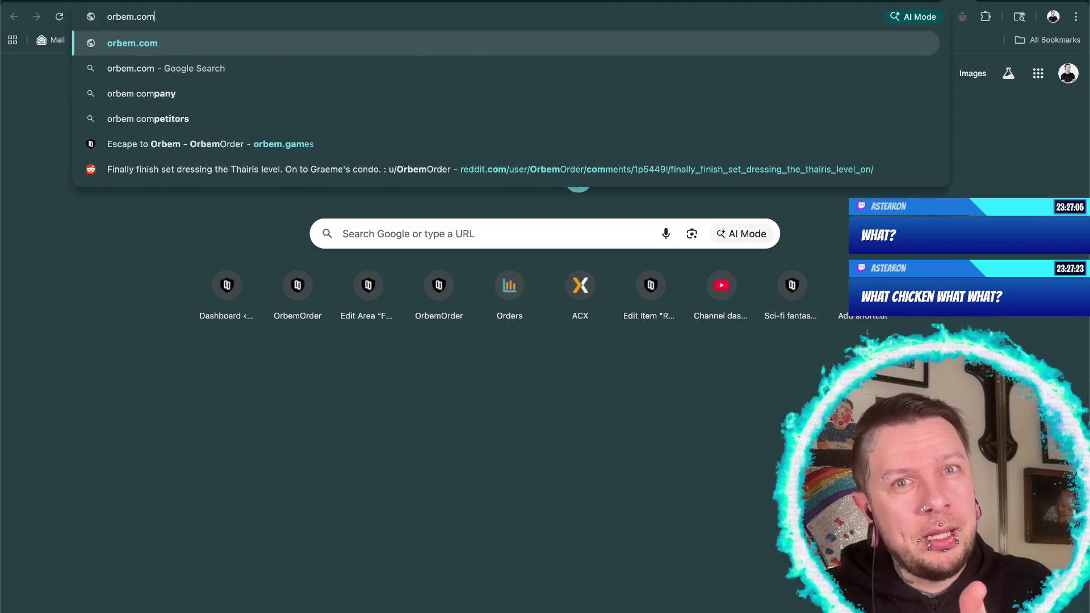
pyautogui.press('Return')
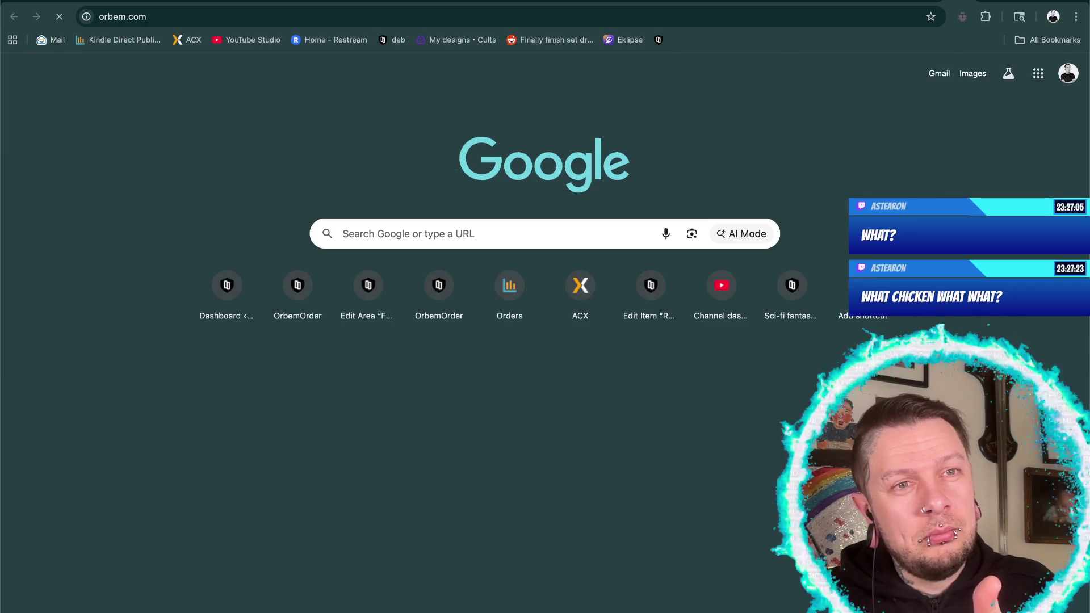
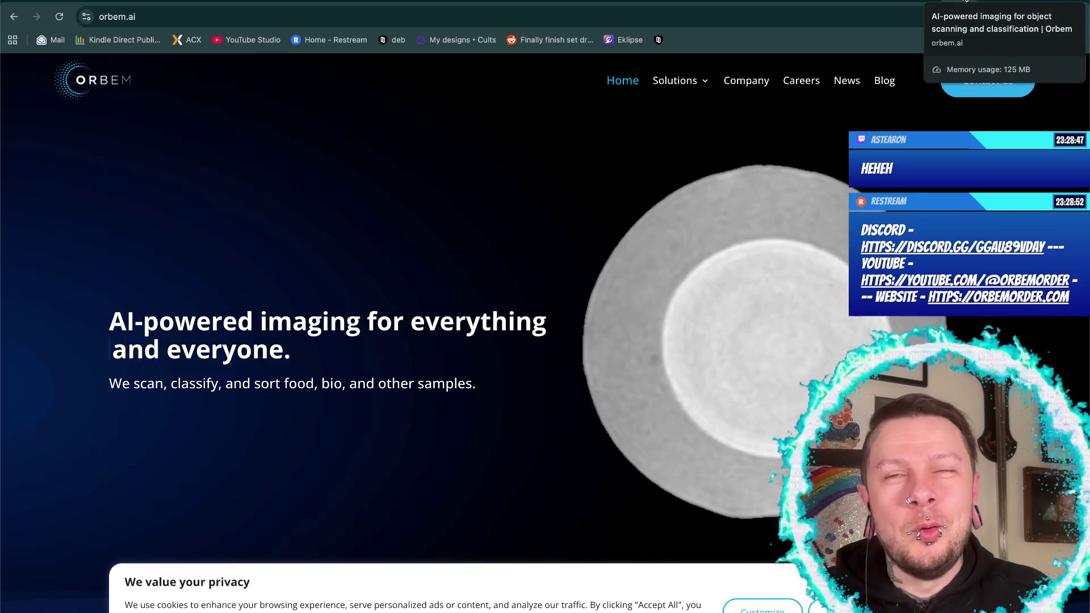
# - Check the Orbem Studio homepage tab, then move on to the W3Schools Trebuchet MS Tryit example
pyautogui.click(966, 1)
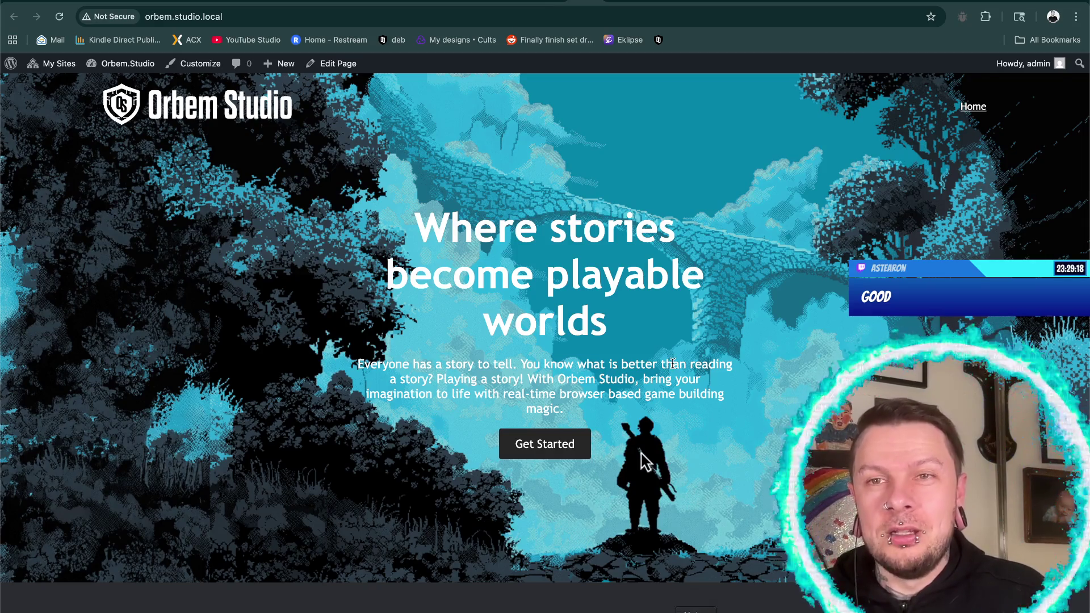
pyautogui.hotkey('ctrl', 'Tab')
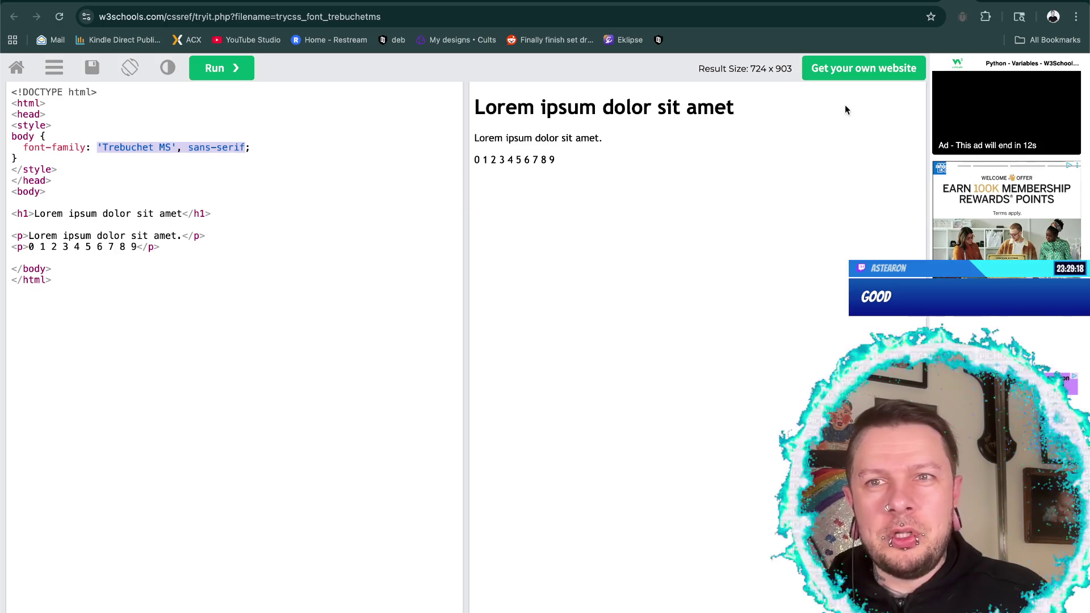
# - Compare the Tahoma, Verdana and Trebuchet MS samples on the web-safe fonts page, then return to _home.scss
pyautogui.hotkey('ctrl', 'Tab')
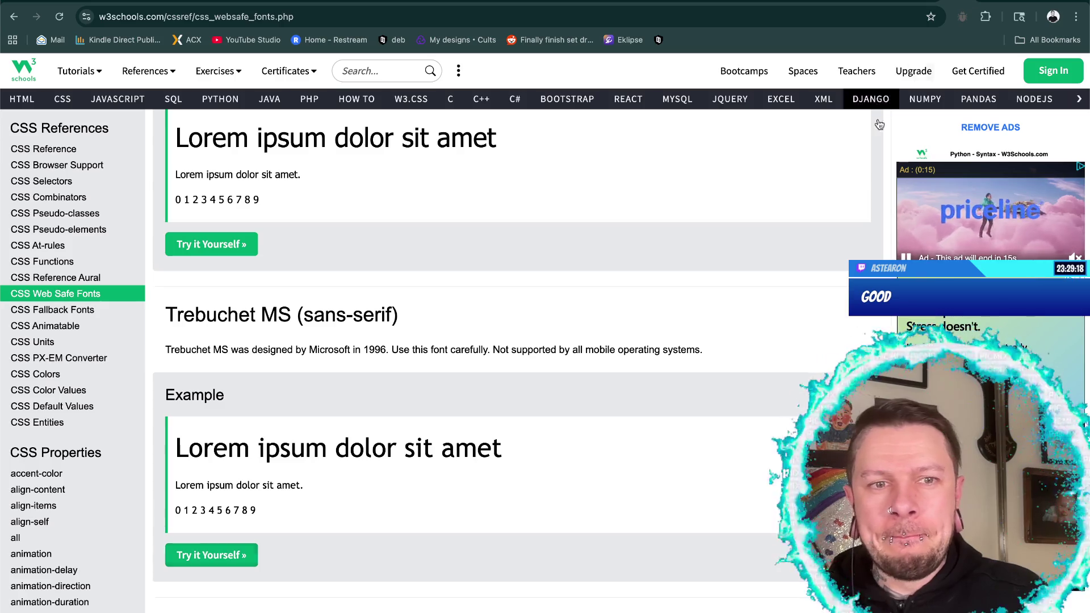
pyautogui.scroll(4, 636, 355)
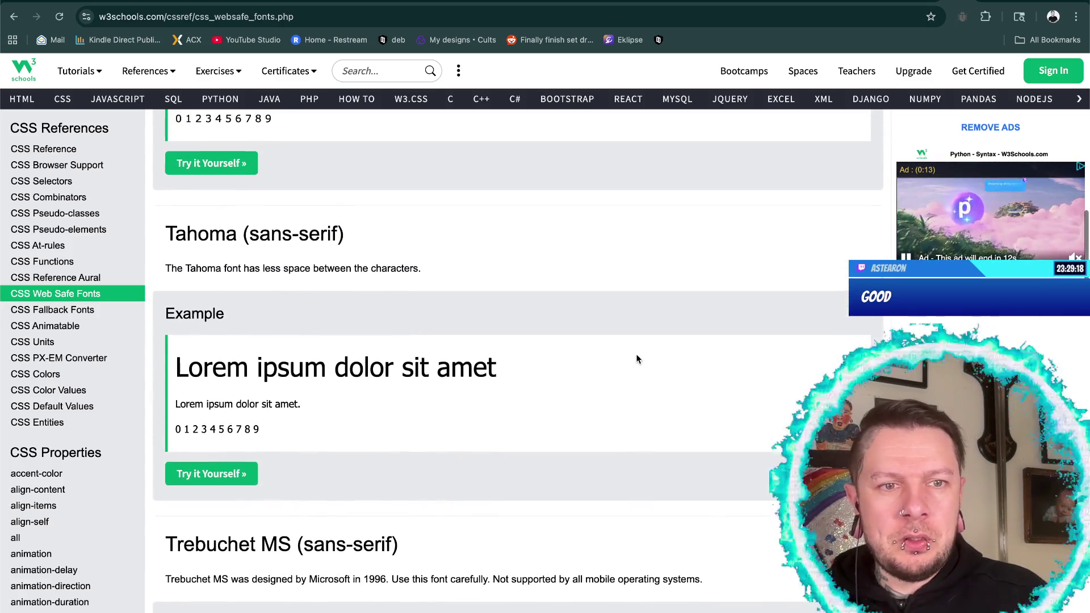
pyautogui.scroll(-2, 637, 358)
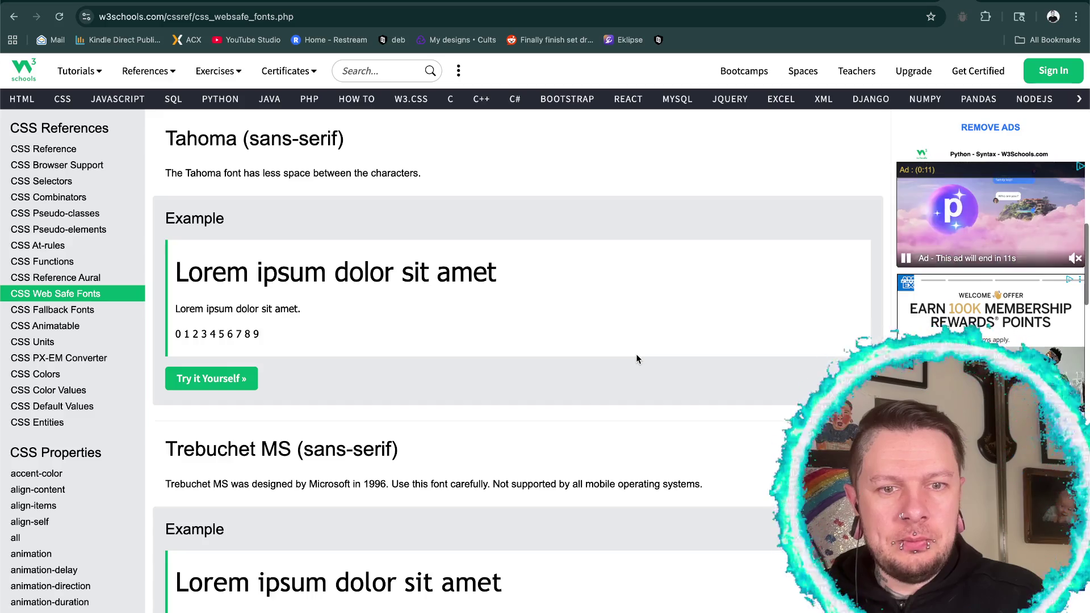
pyautogui.scroll(1, 635, 359)
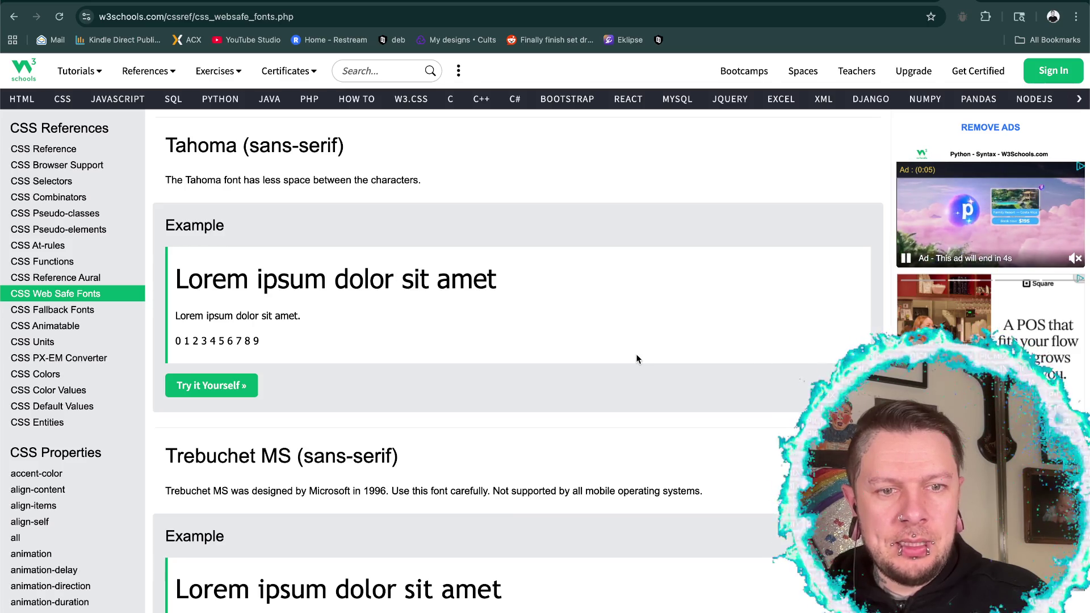
pyautogui.scroll(6, 636, 356)
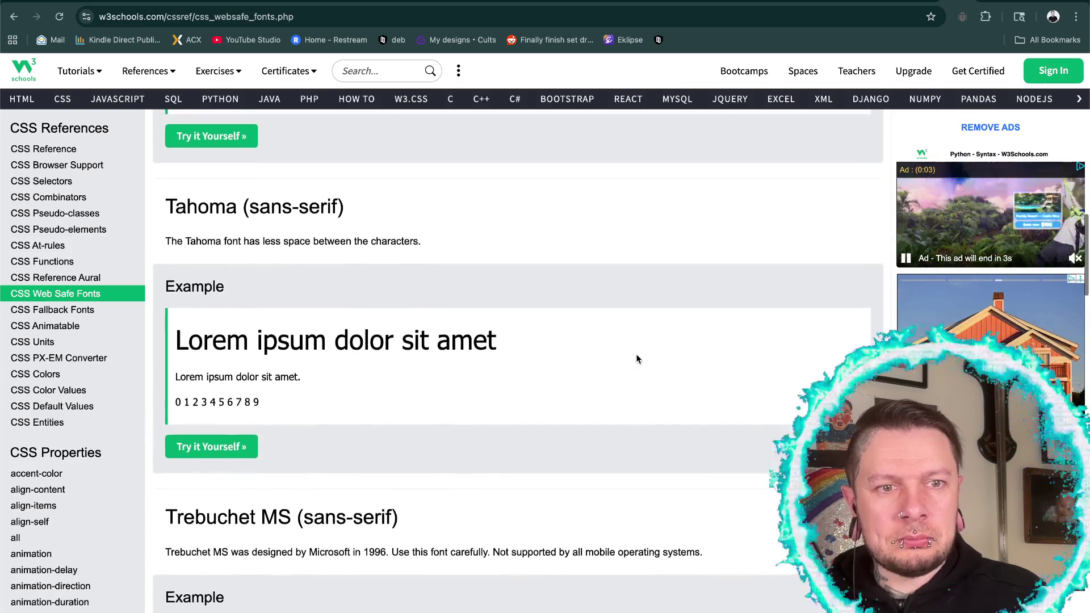
pyautogui.scroll(-5, 636, 356)
pyautogui.scroll(-4, 636, 358)
pyautogui.scroll(8, 636, 359)
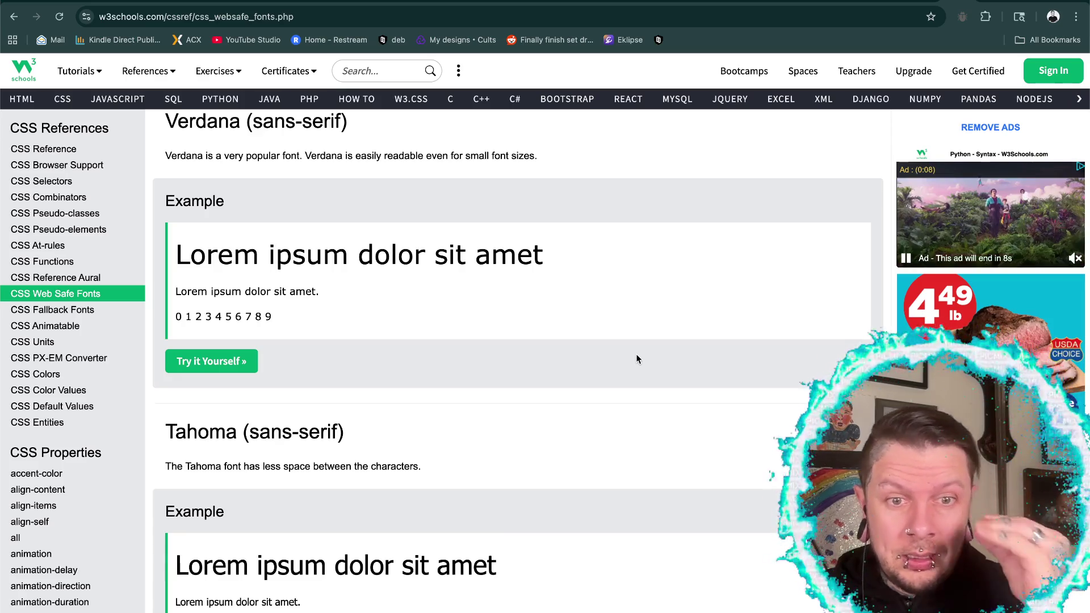
pyautogui.scroll(2, 637, 358)
pyautogui.scroll(2, 637, 358)
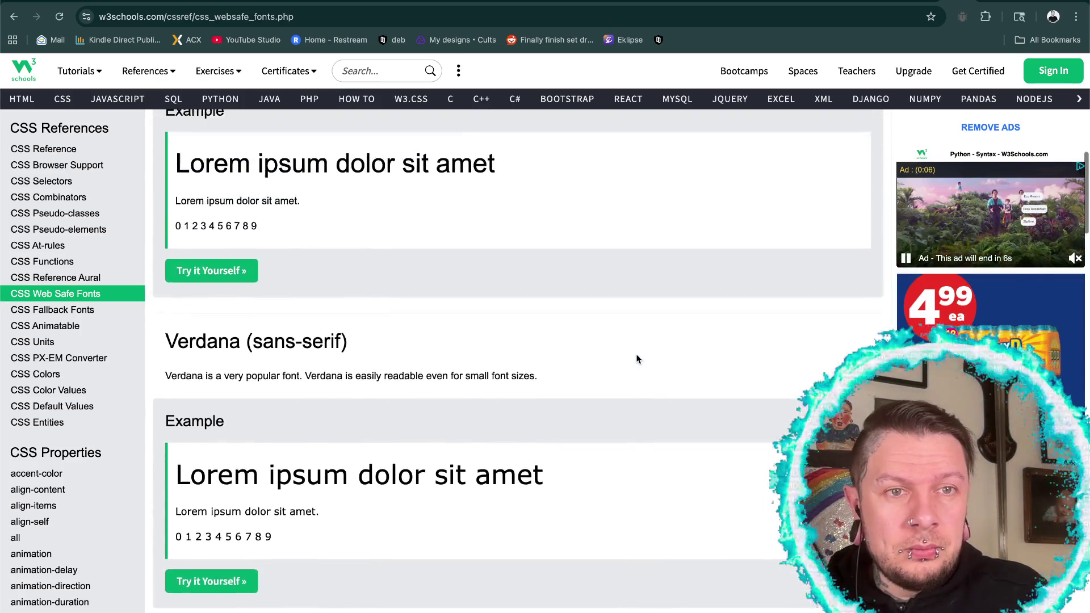
pyautogui.scroll(1, 637, 358)
pyautogui.scroll(2, 636, 359)
pyautogui.scroll(3, 636, 358)
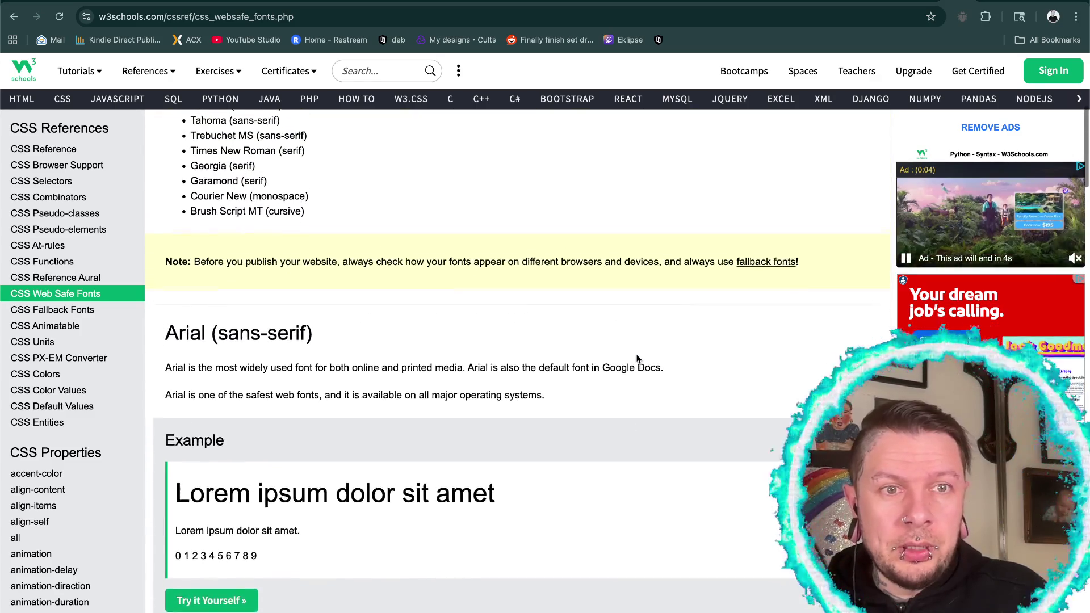
pyautogui.scroll(3, 636, 359)
pyautogui.scroll(1, 636, 358)
pyautogui.scroll(-3, 636, 359)
pyautogui.scroll(-7, 635, 359)
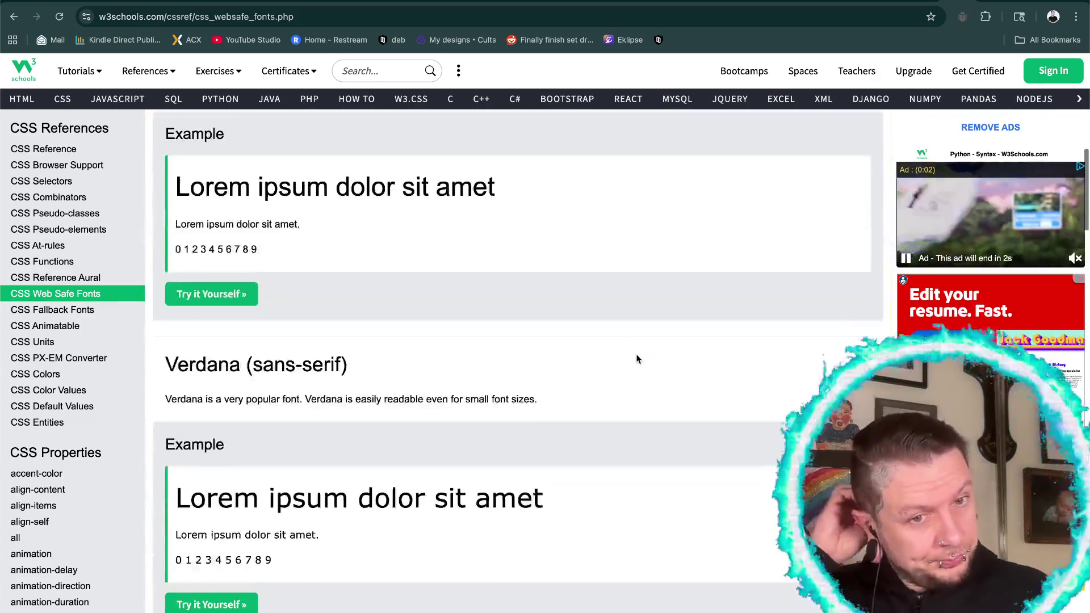
pyautogui.scroll(-3, 636, 359)
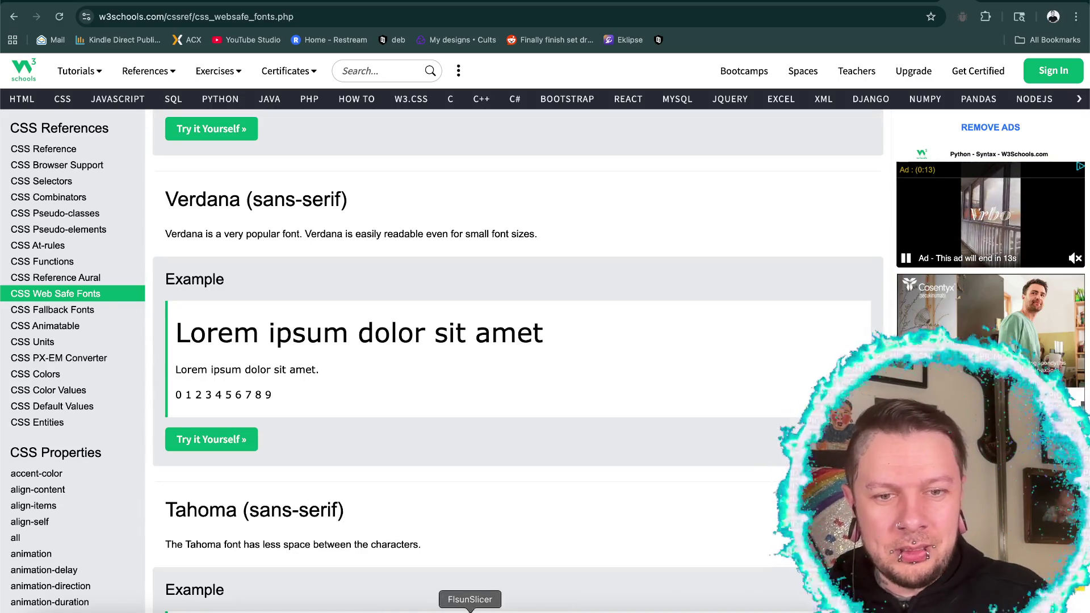
pyautogui.click(414, 604)
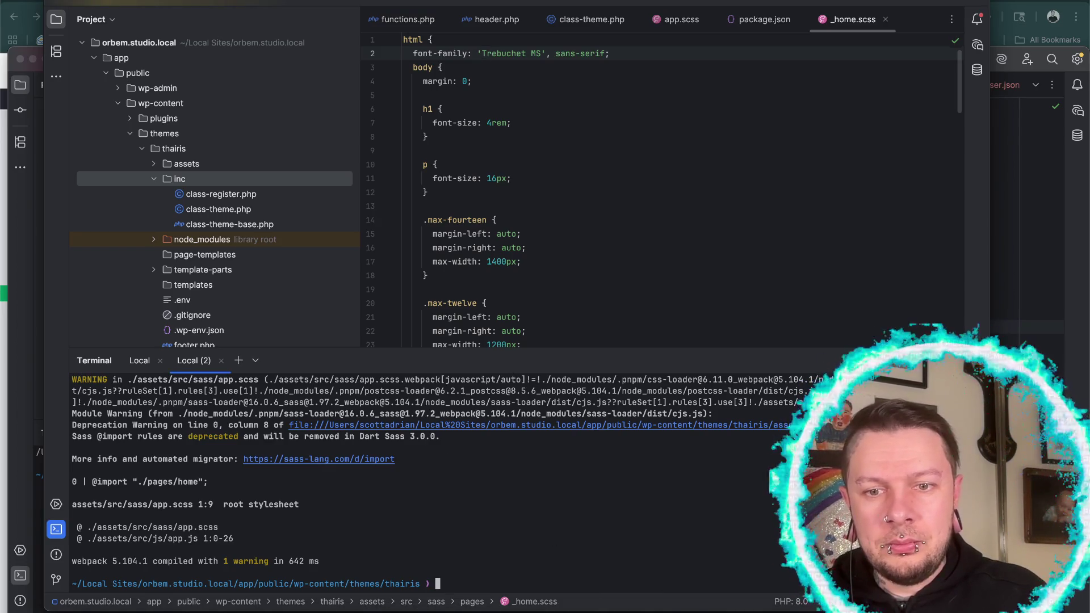
# - Copy 'Verdana' from the W3Schools Tryit and put it in place of 'Trebuchet MS' on line 2
pyautogui.click(786, 607)
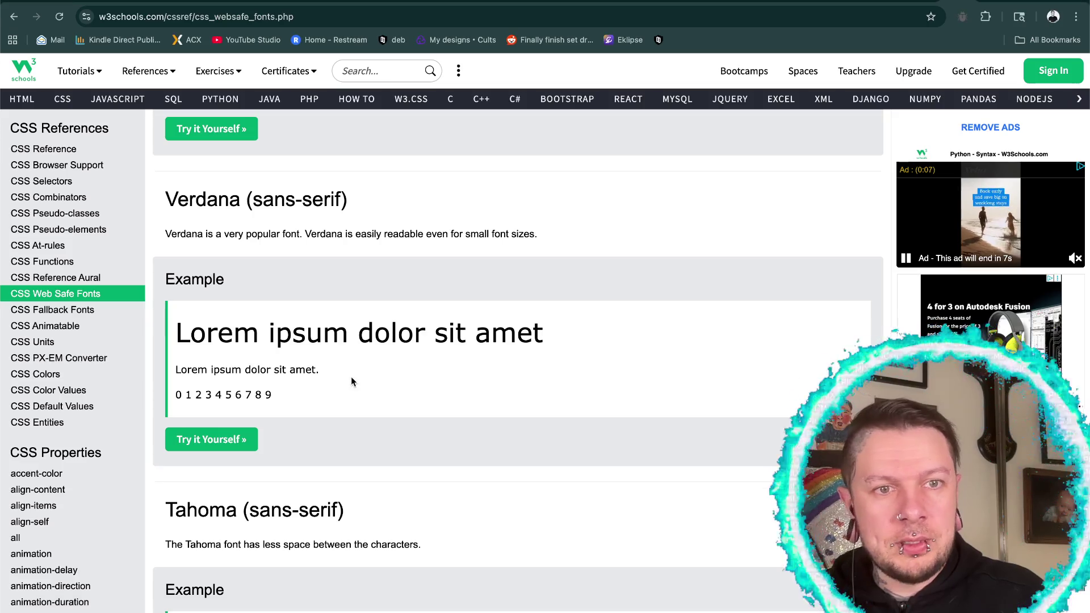
pyautogui.click(213, 441)
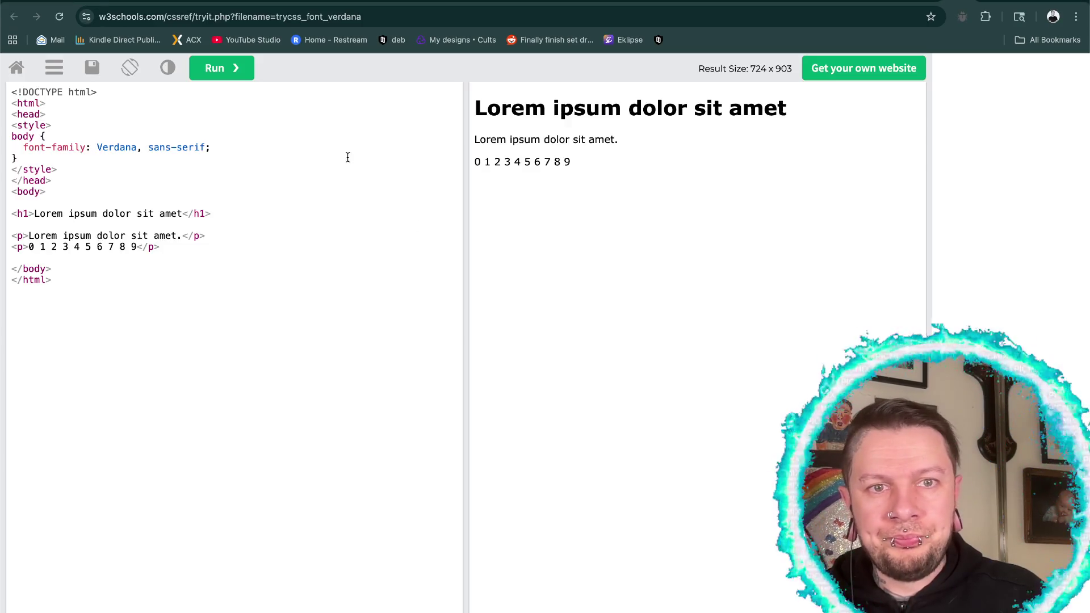
pyautogui.moveTo(97, 148); pyautogui.dragTo(130, 148)
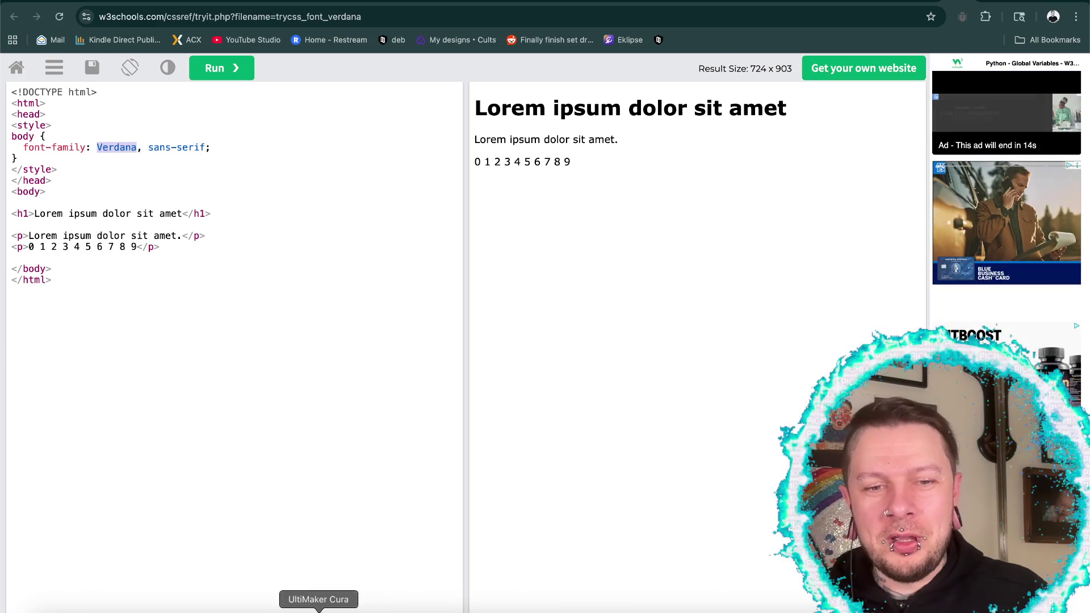
pyautogui.click(410, 610)
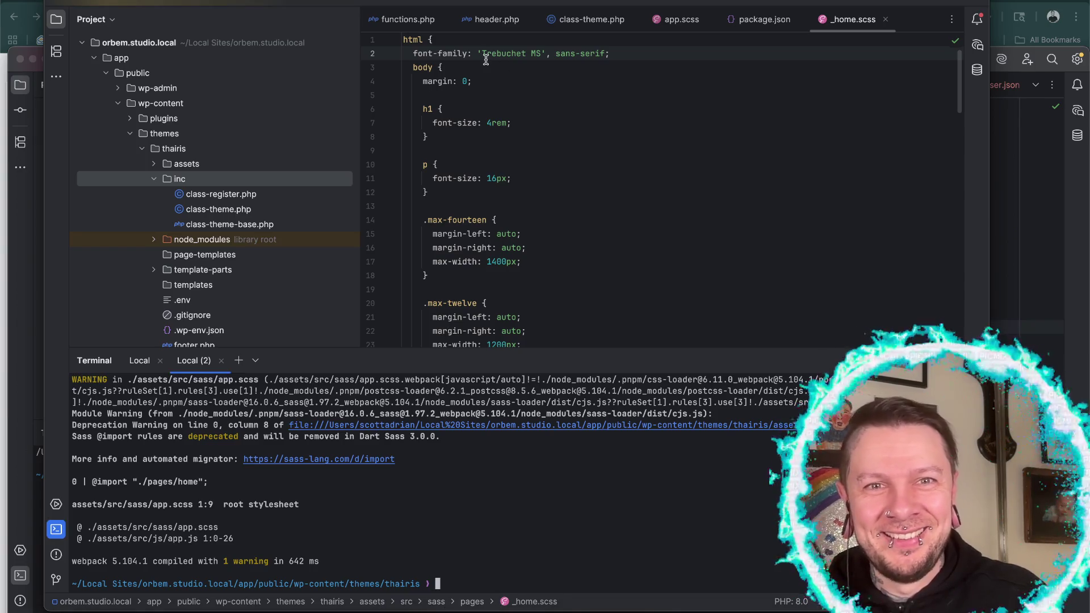
pyautogui.moveTo(536, 53); pyautogui.dragTo(540, 53)
pyautogui.write('Verdana')
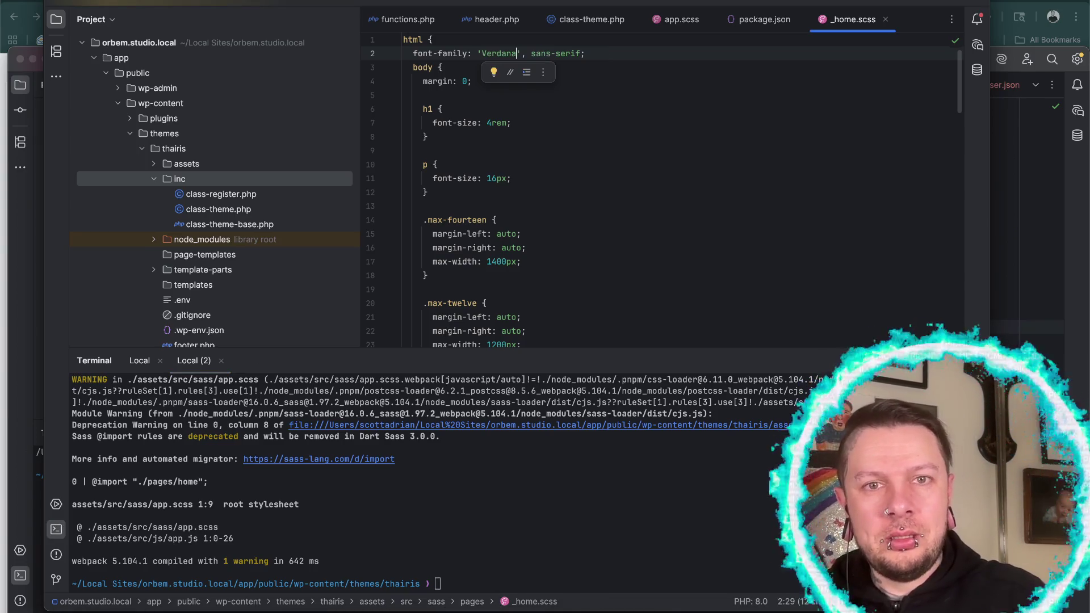
# - Rerun pnpm run build and view the Orbem Studio homepage rendered in Verdana
pyautogui.click(526, 569)
pyautogui.press('Up')
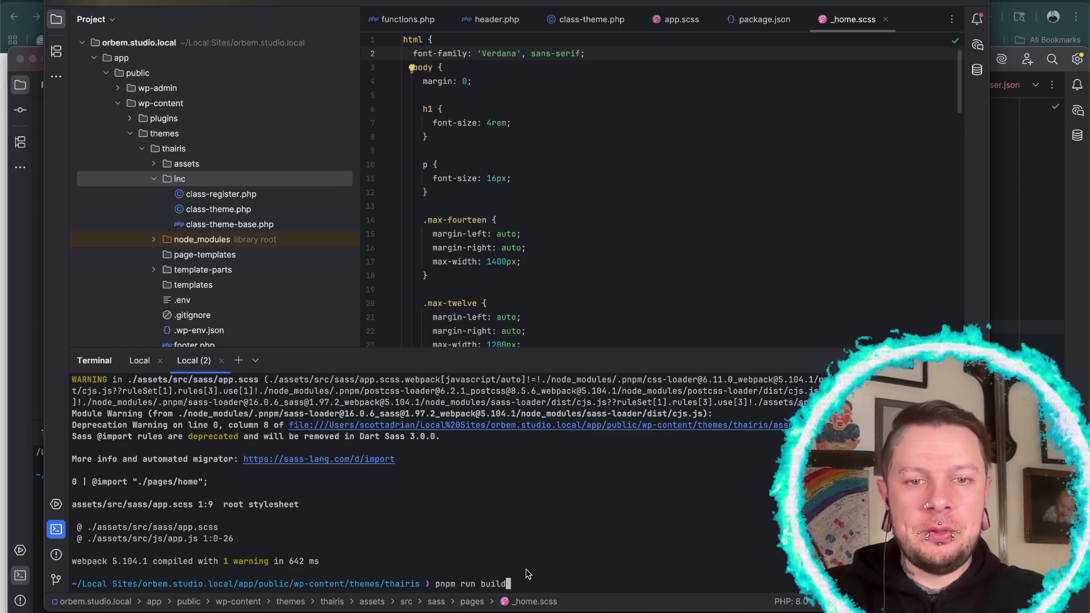
pyautogui.press('Return')
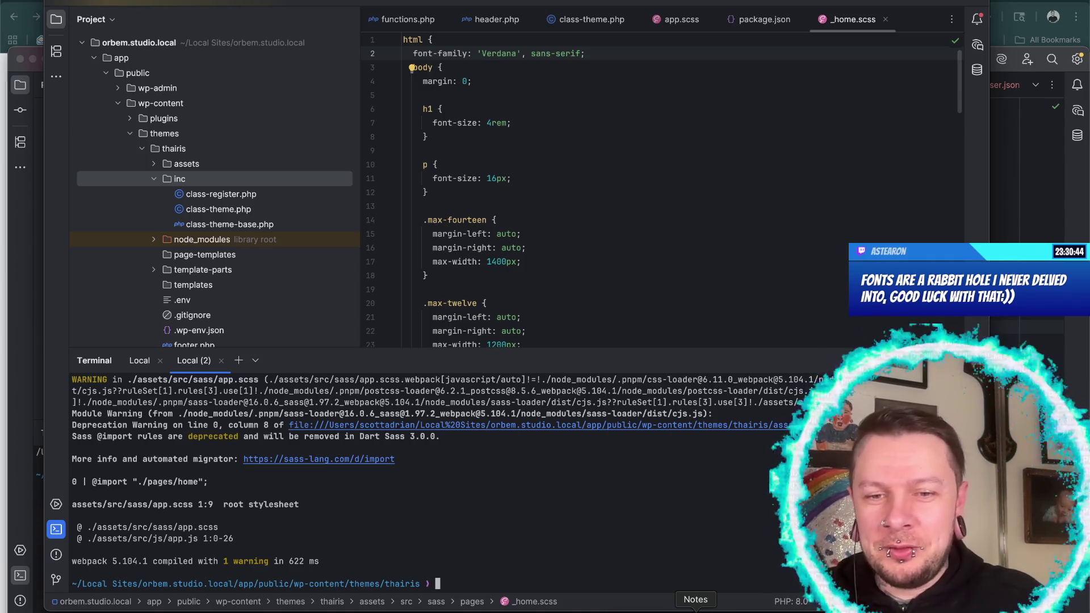
pyautogui.click(786, 611)
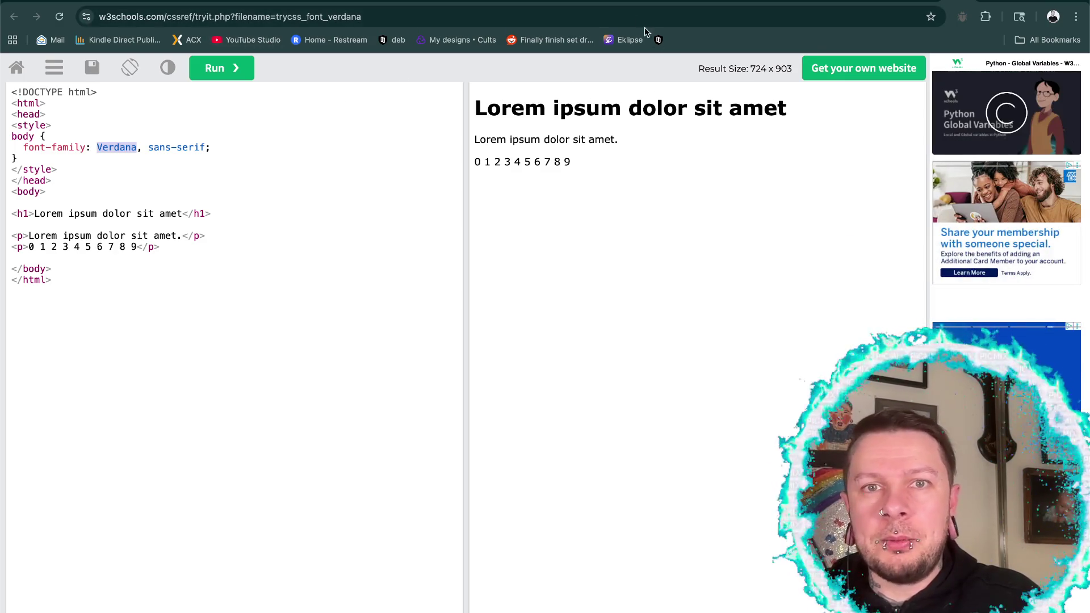
pyautogui.click(577, 2)
pyautogui.click(576, 1)
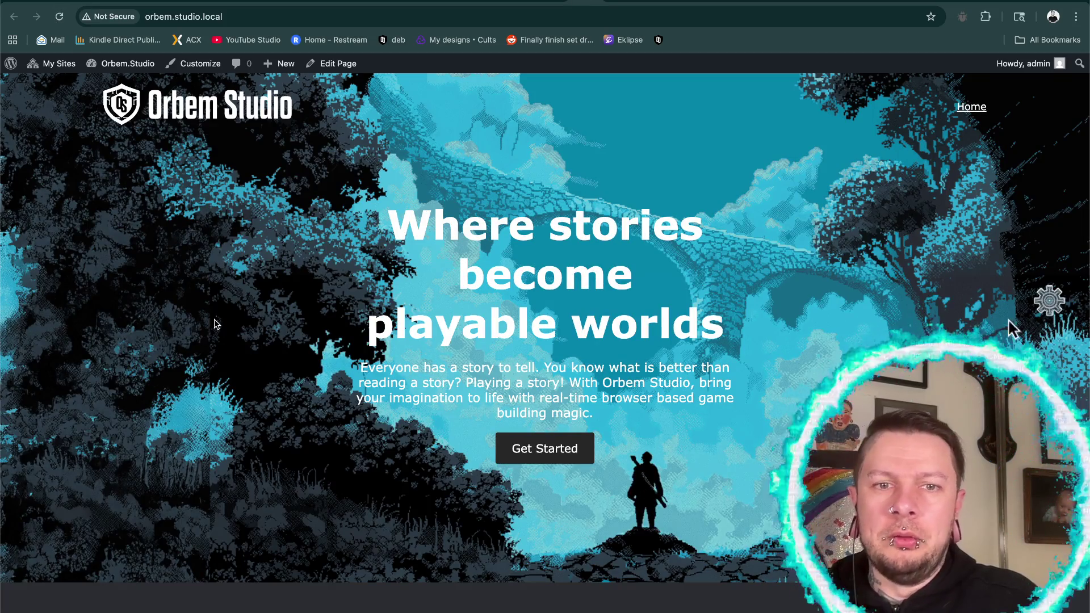
# - Undo the font edit so line 2 of _home.scss is back to 'Trebuchet MS', sans-serif
pyautogui.click(1050, 305)
pyautogui.click(1031, 315)
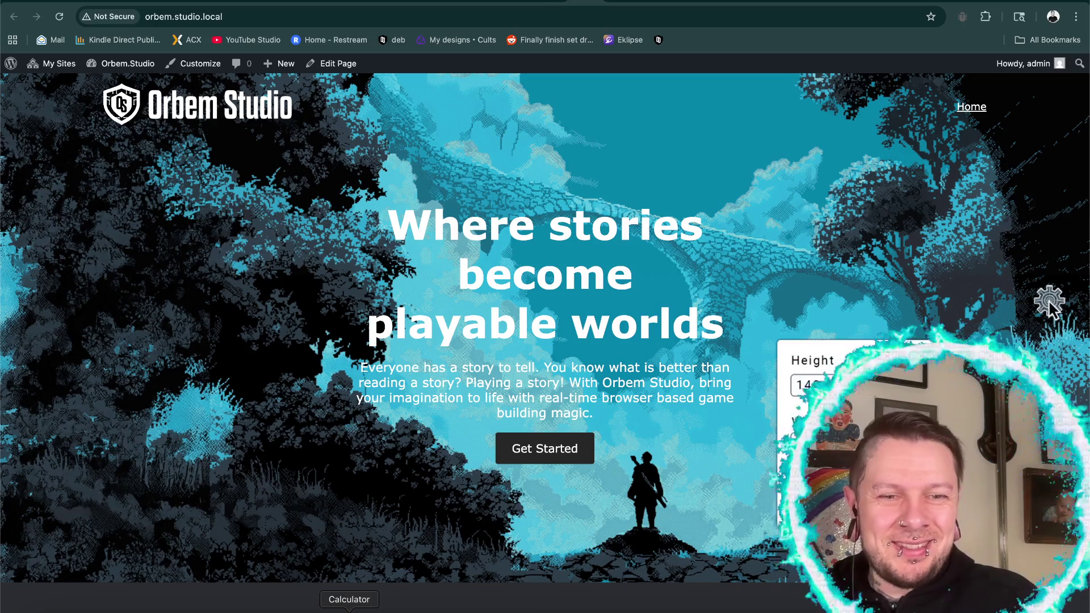
pyautogui.click(409, 609)
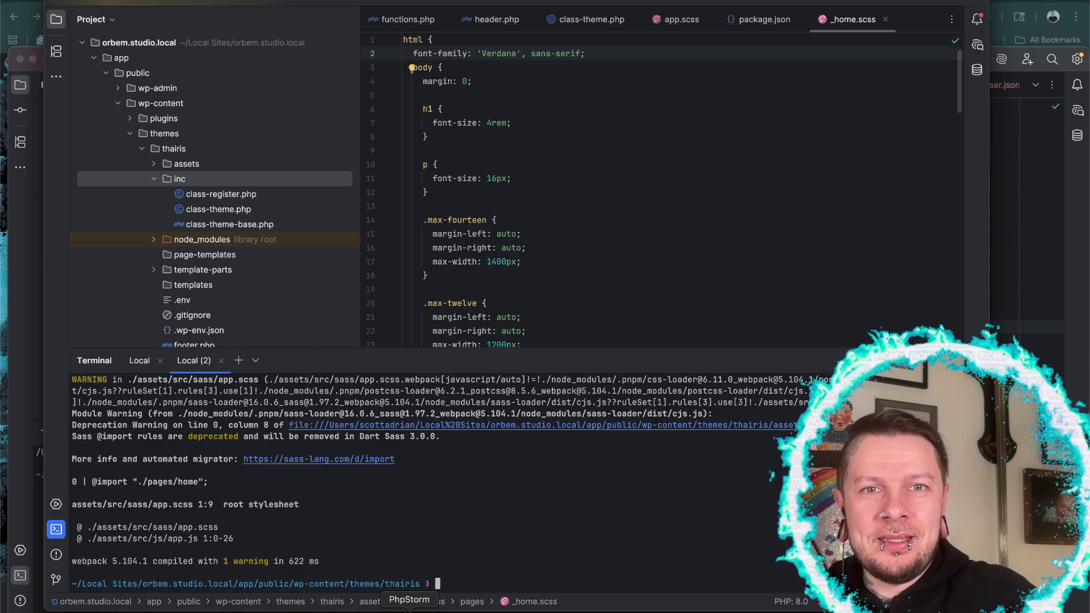
pyautogui.press('super+z')
pyautogui.click(539, 204)
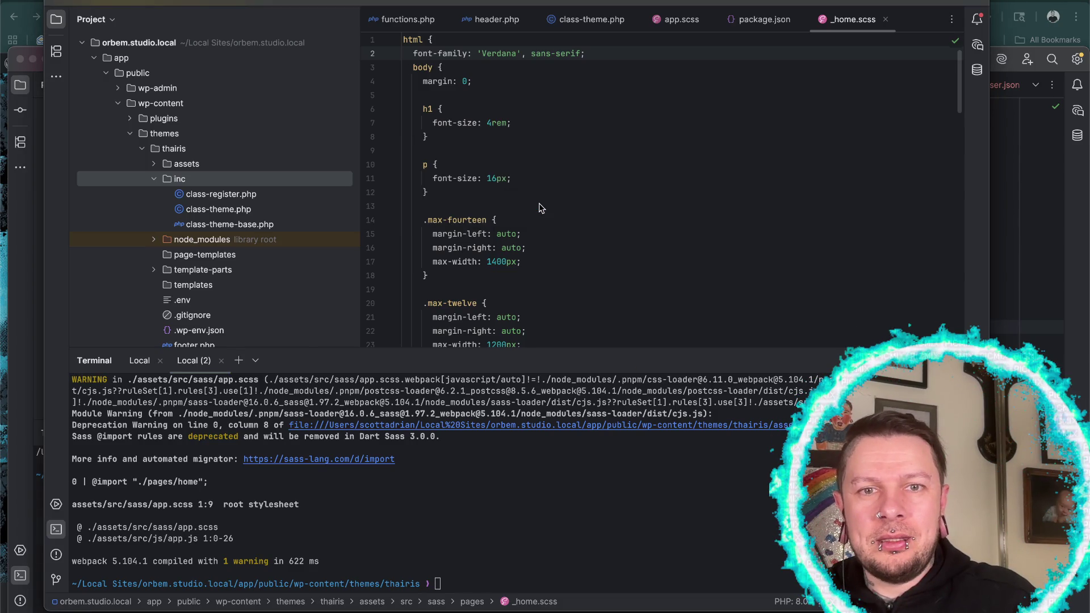
pyautogui.press('super+z')
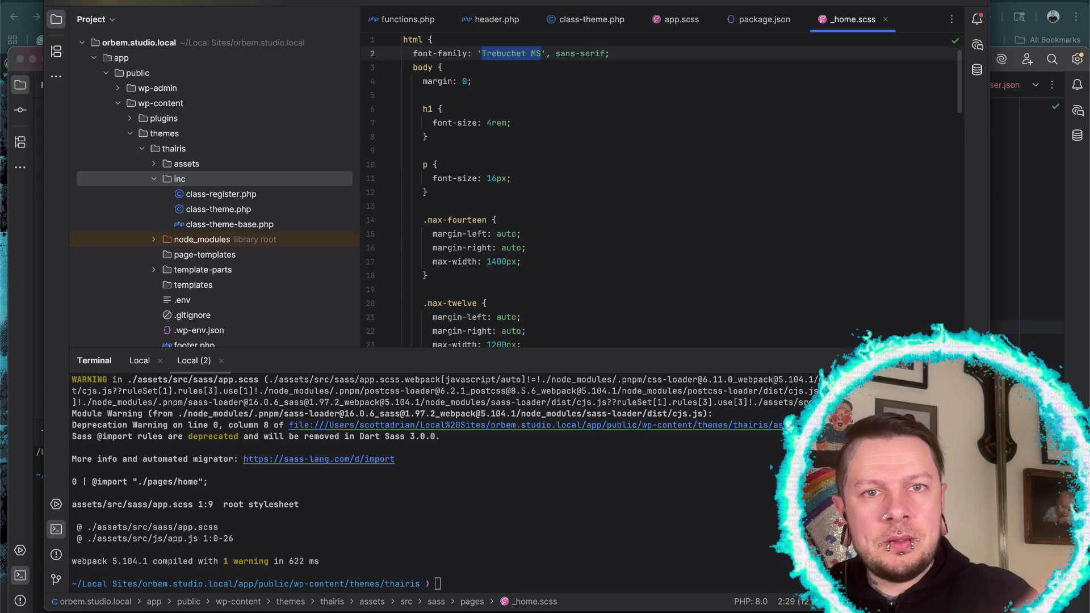
# - Change the h1 font size on line 7 from 4 to 3, rebuild, and check the homepage heading
pyautogui.click(488, 123)
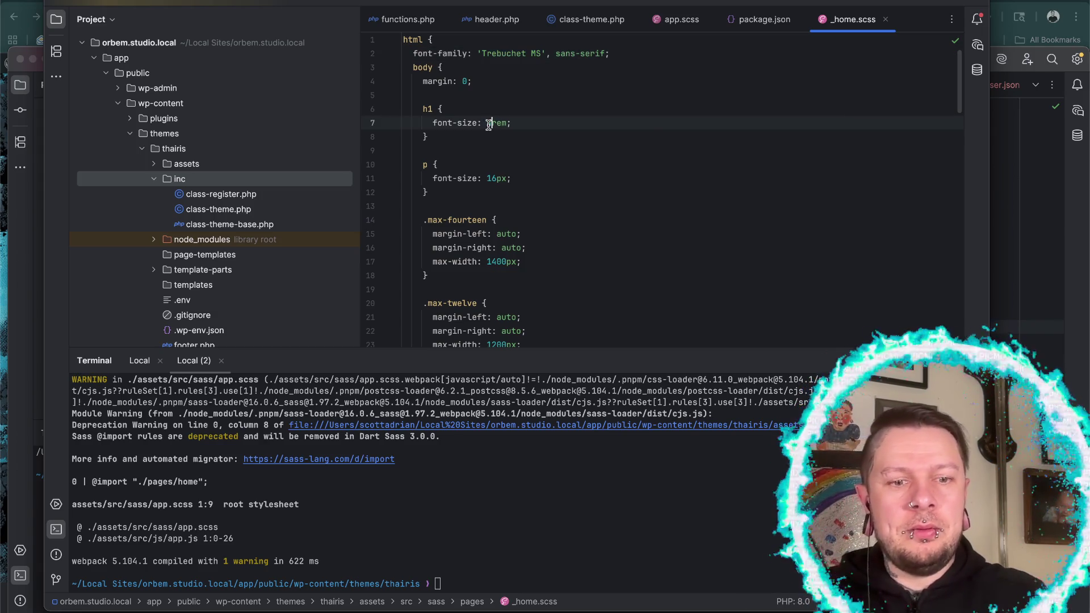
pyautogui.press('Delete')
pyautogui.write('3')
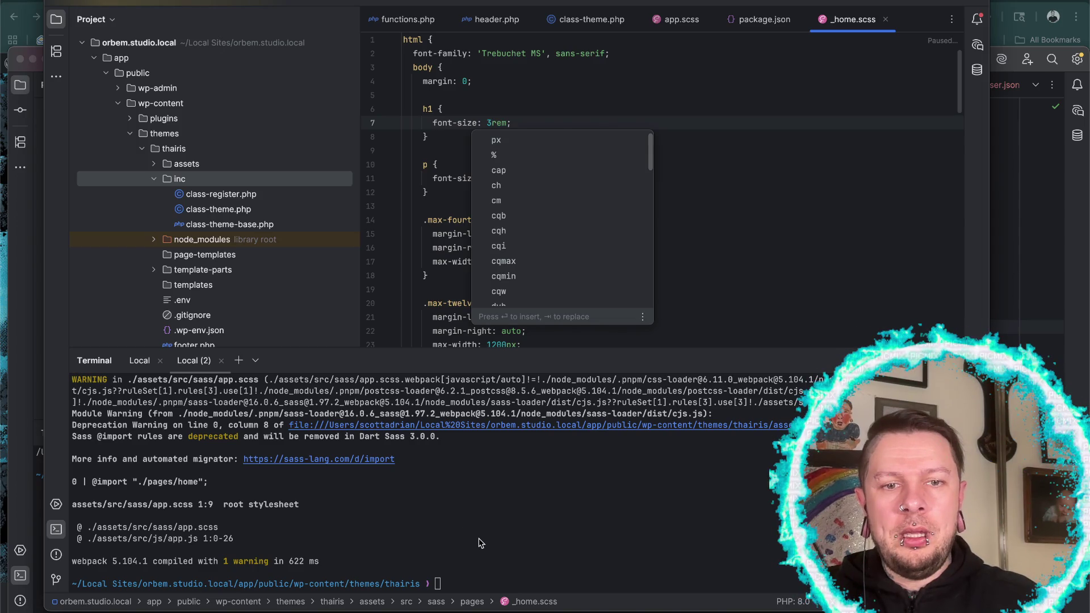
pyautogui.click(479, 543)
pyautogui.press('Up')
pyautogui.press('Return')
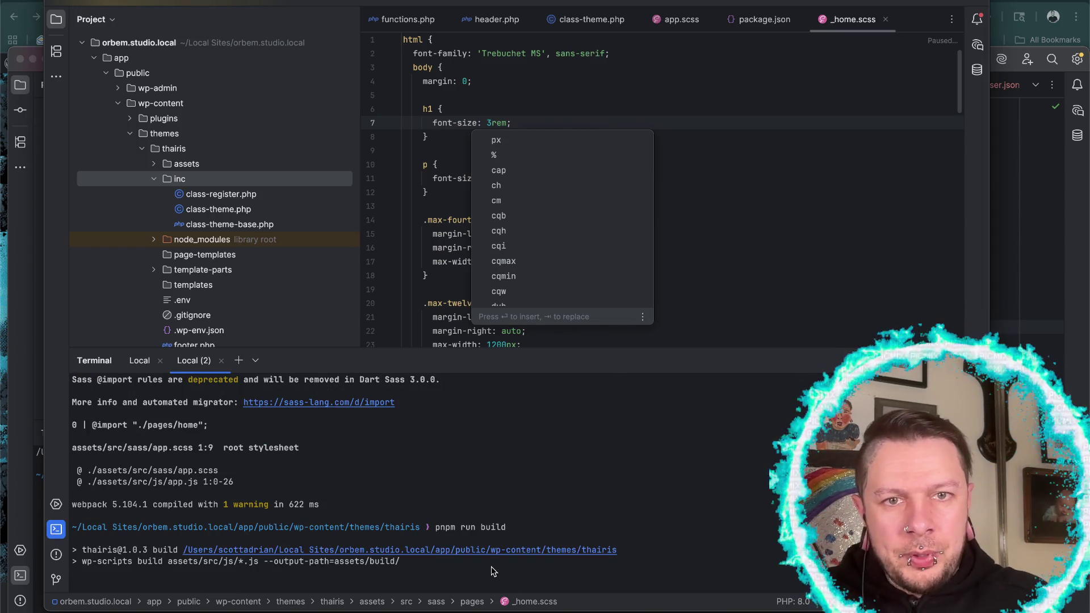
pyautogui.scroll(-20, 816, 241)
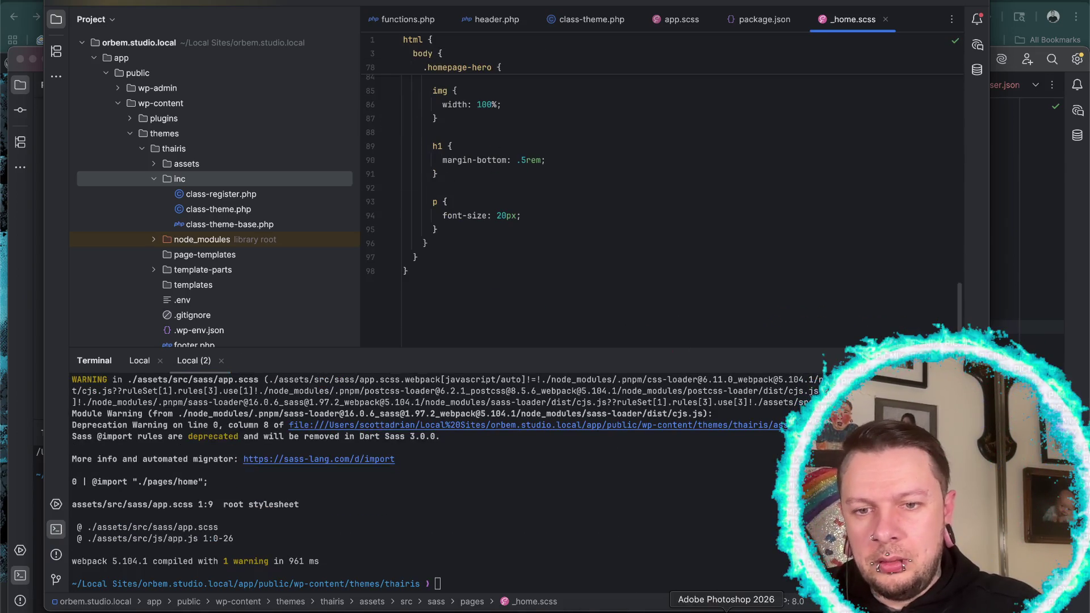
pyautogui.click(786, 610)
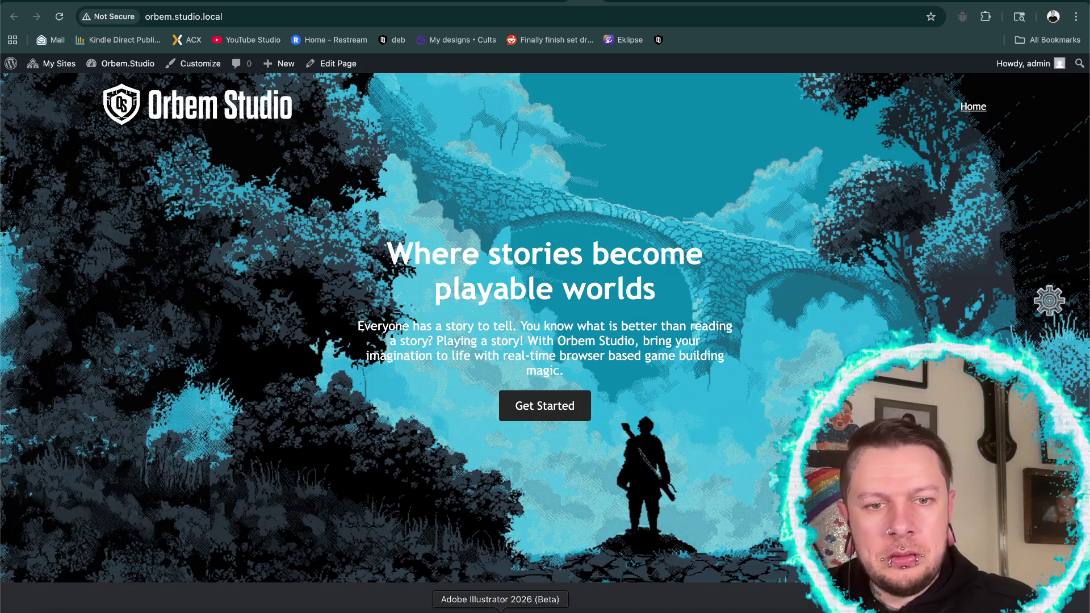
# - Make the h1 font size 3.5rem and rebuild the assets with pnpm run build
pyautogui.click(413, 606)
pyautogui.click(490, 123)
pyautogui.write('.5rem;')
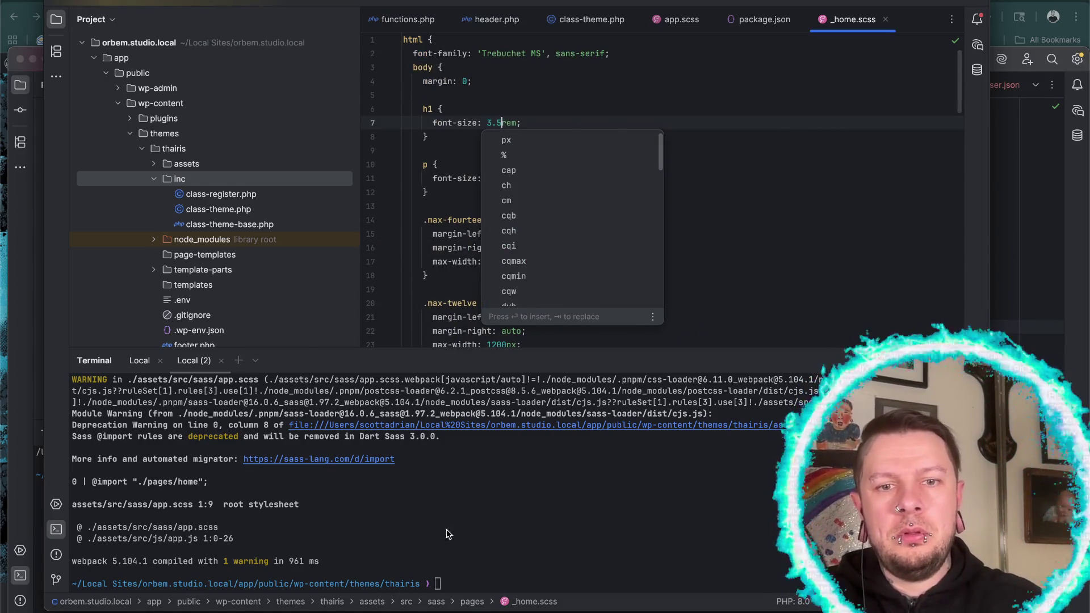
pyautogui.click(455, 505)
pyautogui.write('pnpm run build')
pyautogui.press('Return')
pyautogui.click(787, 611)
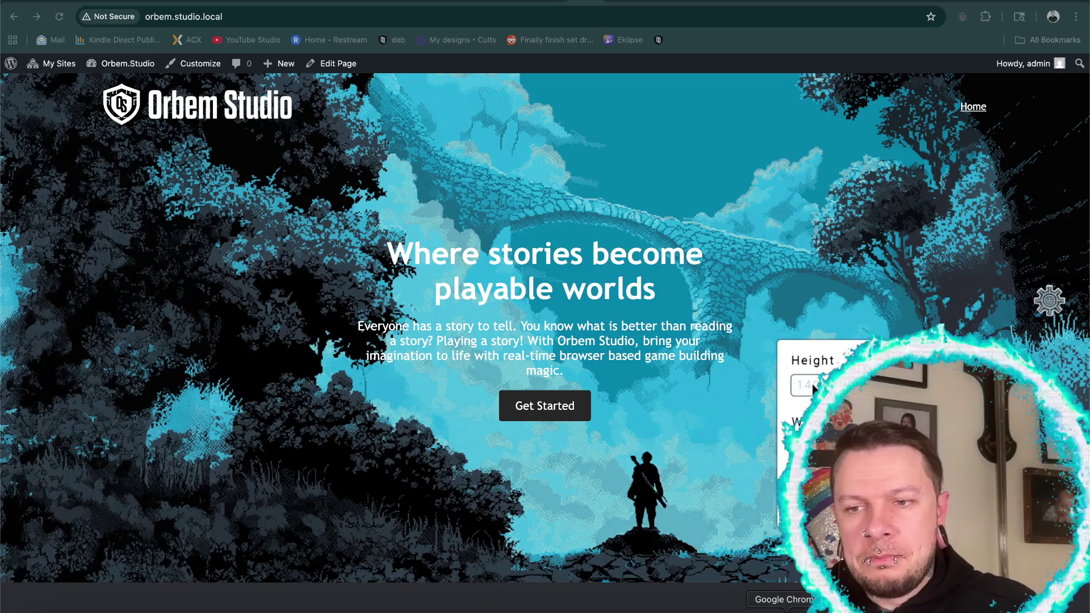
# - Reload orbem.studio.local to see the resized hero heading, then open a new Chrome tab
pyautogui.click(59, 17)
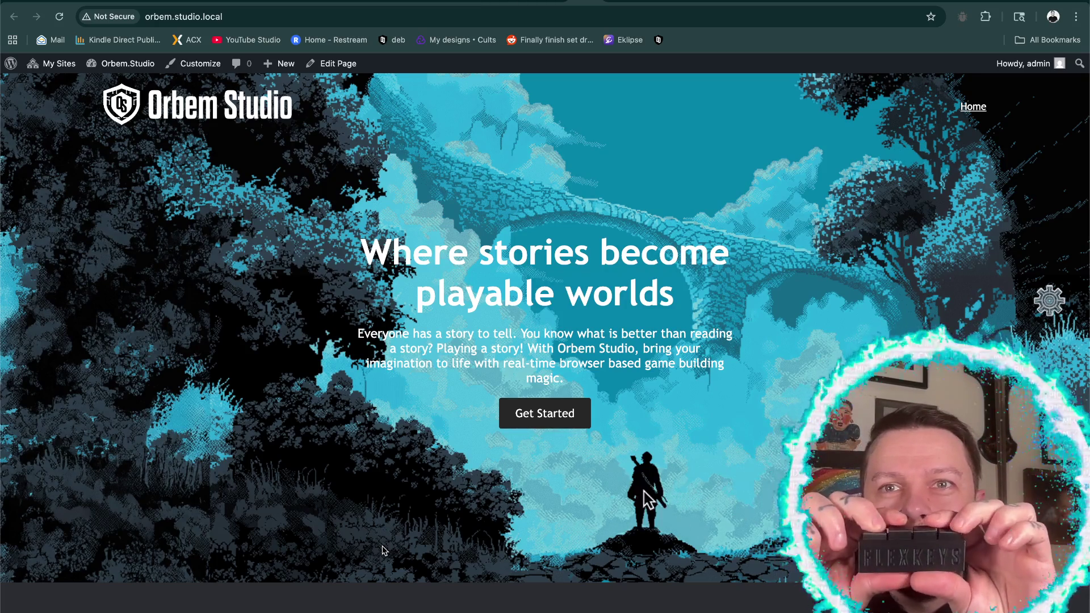
pyautogui.moveTo(1051, 307)
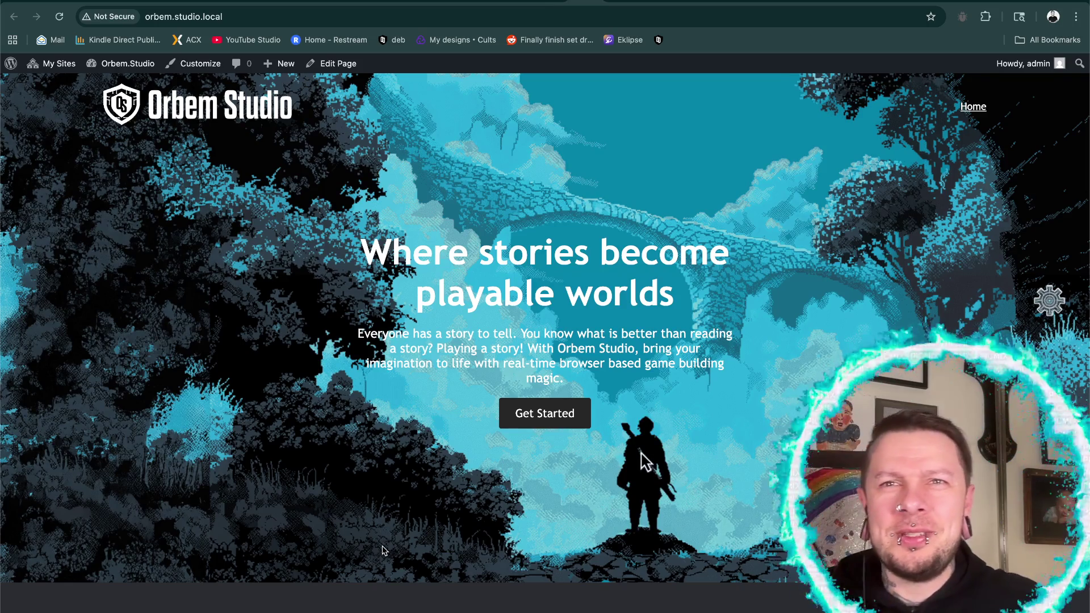
pyautogui.press('super+t')
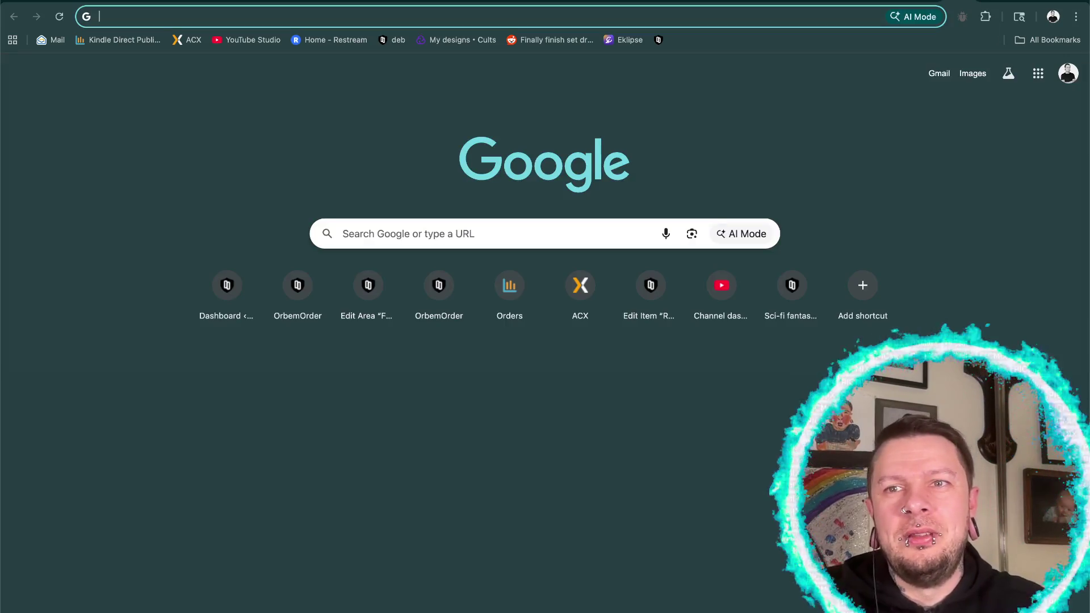
# - Search Google for 'site builder', open Sitebuilder's Help and Support page, then return to Orbem Studio
pyautogui.write('site builder')
pyautogui.press('Return')
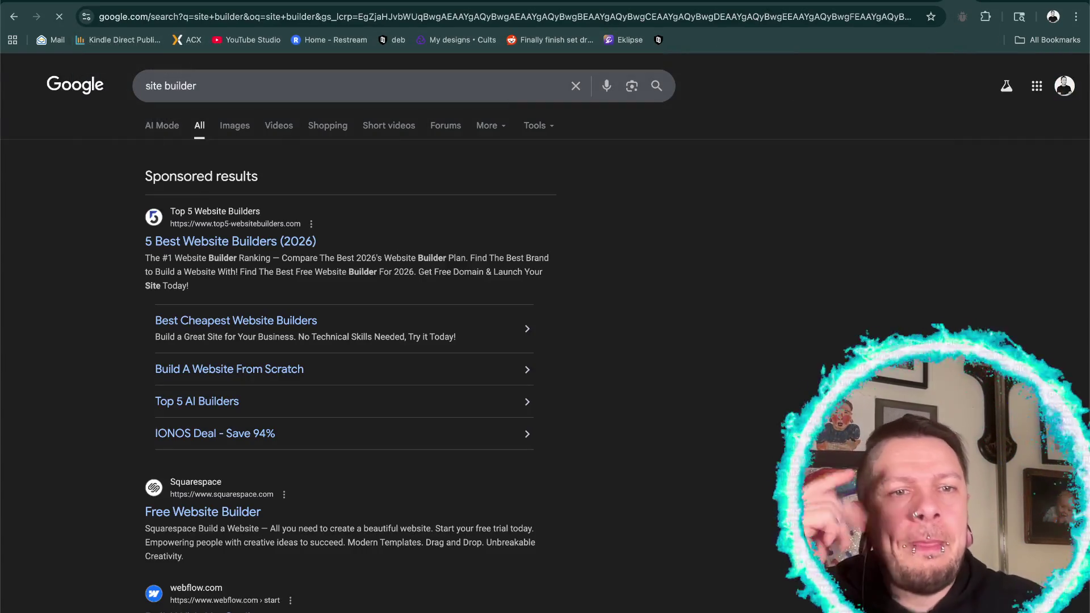
pyautogui.scroll(-2, 350, 341)
pyautogui.scroll(-3, 350, 341)
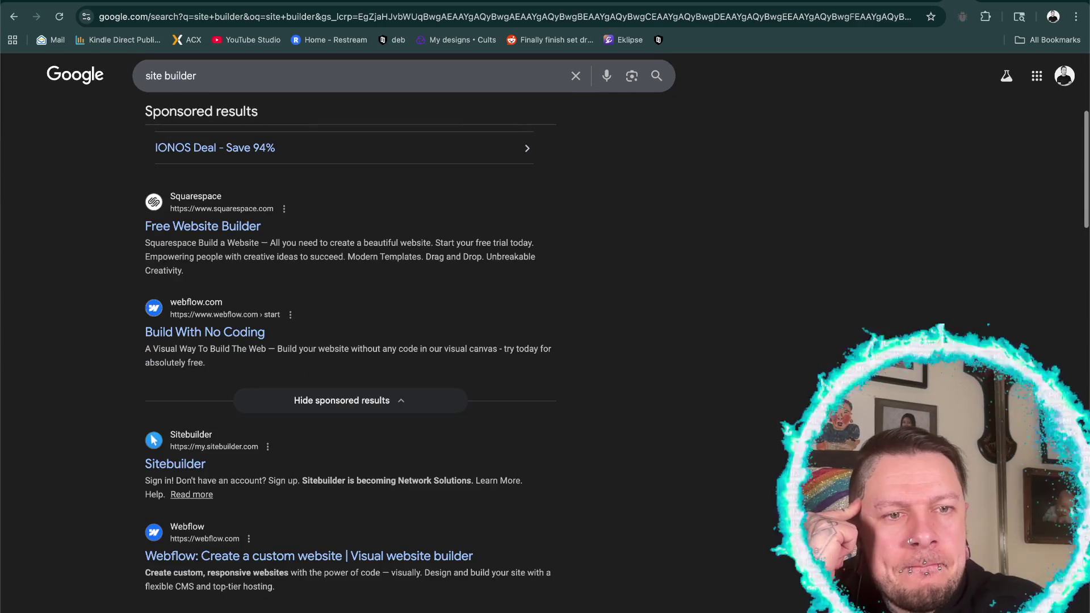
pyautogui.click(176, 466)
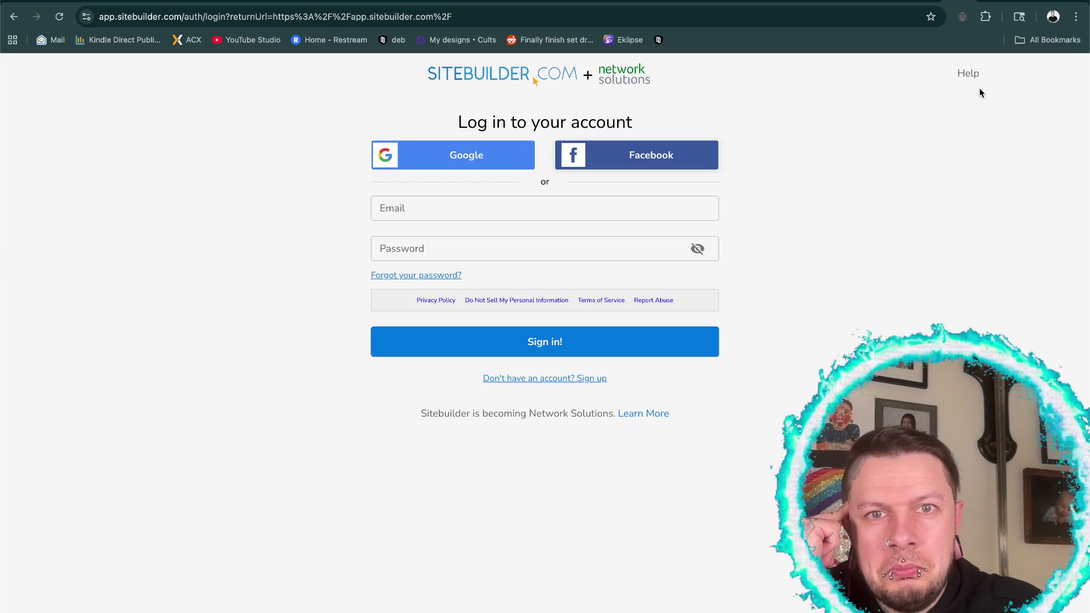
pyautogui.click(965, 73)
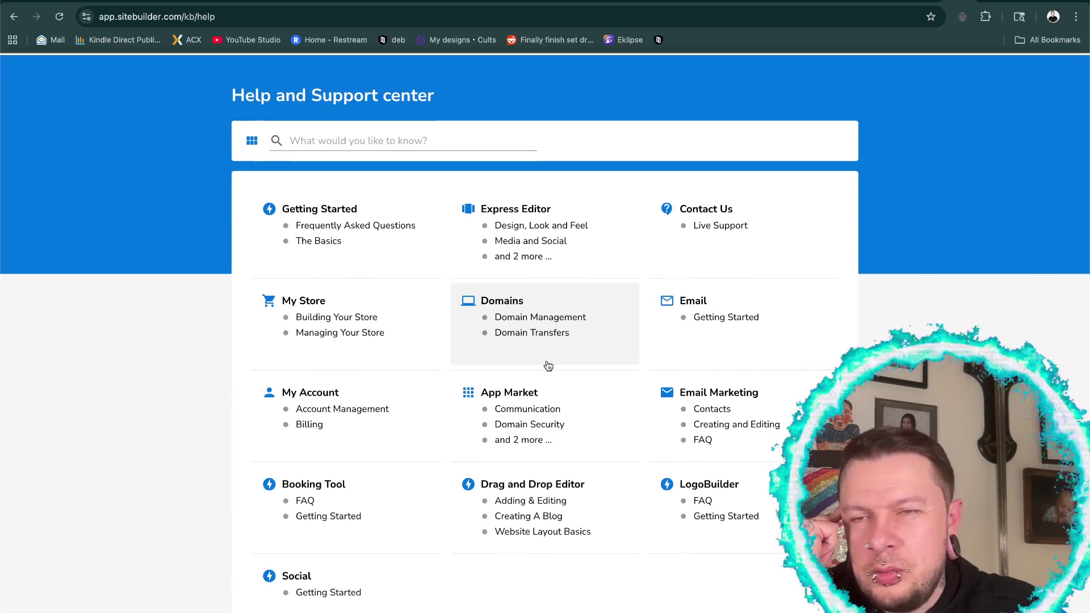
pyautogui.hotkey('ctrl', 'Tab')
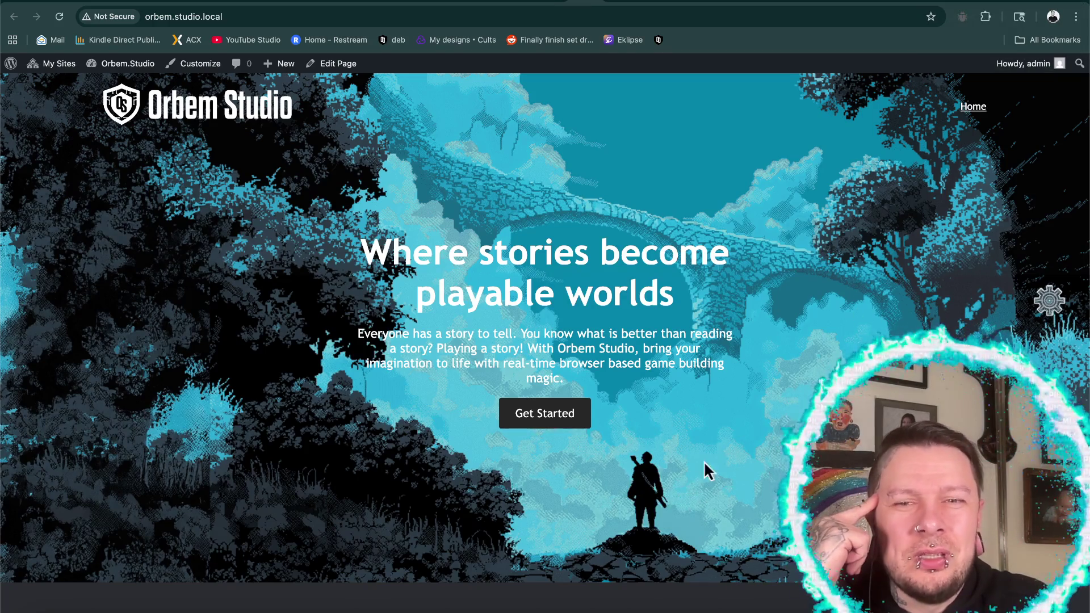
pyautogui.click(1049, 300)
pyautogui.tripleClick(806, 385)
pyautogui.write('200')
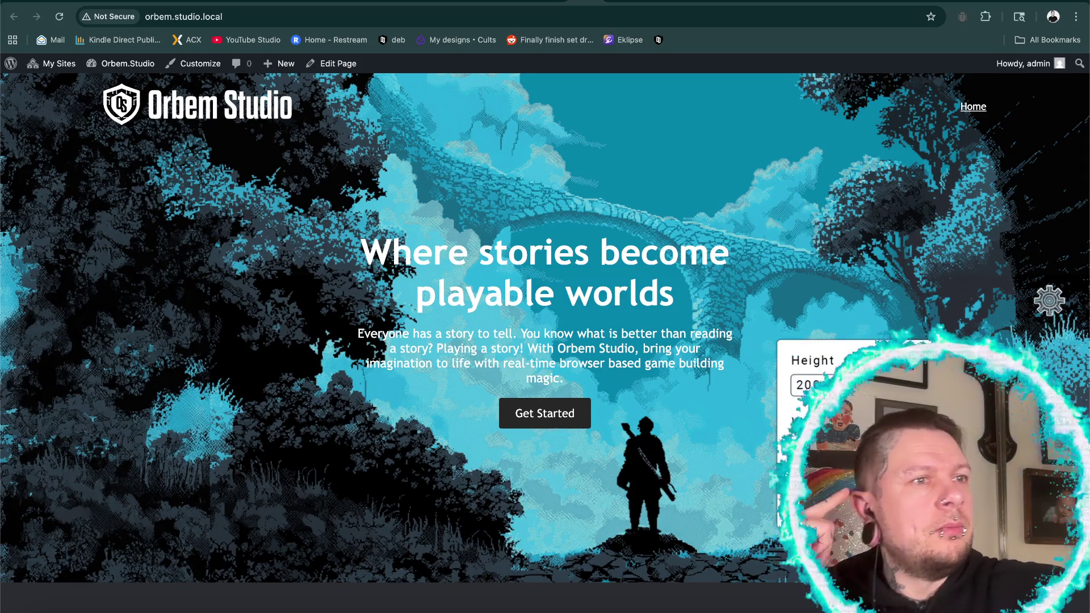
pyautogui.press('Escape')
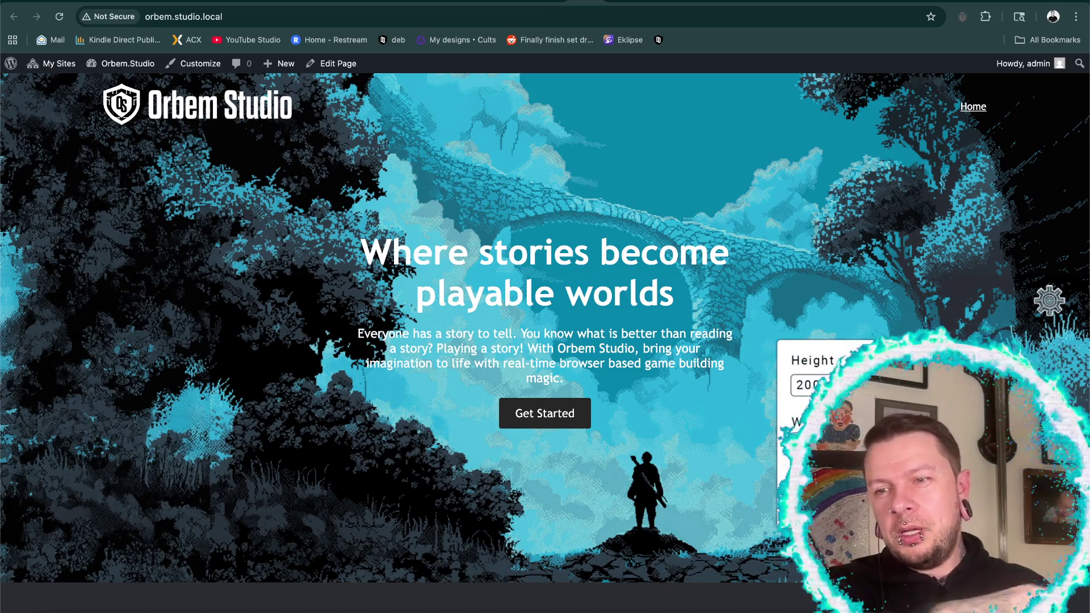
pyautogui.click(641, 460)
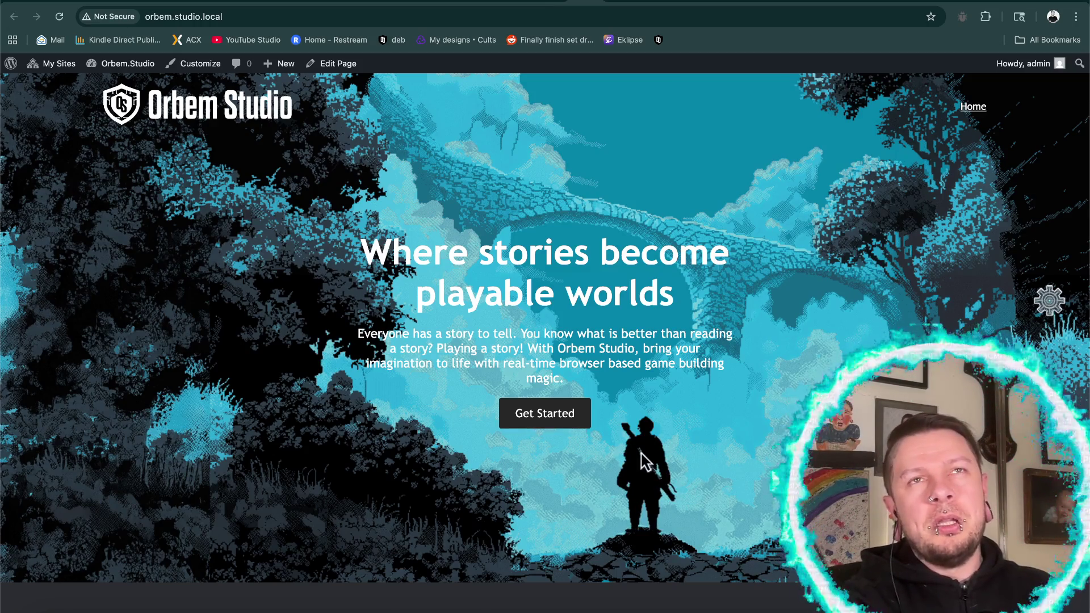
pyautogui.click(1049, 306)
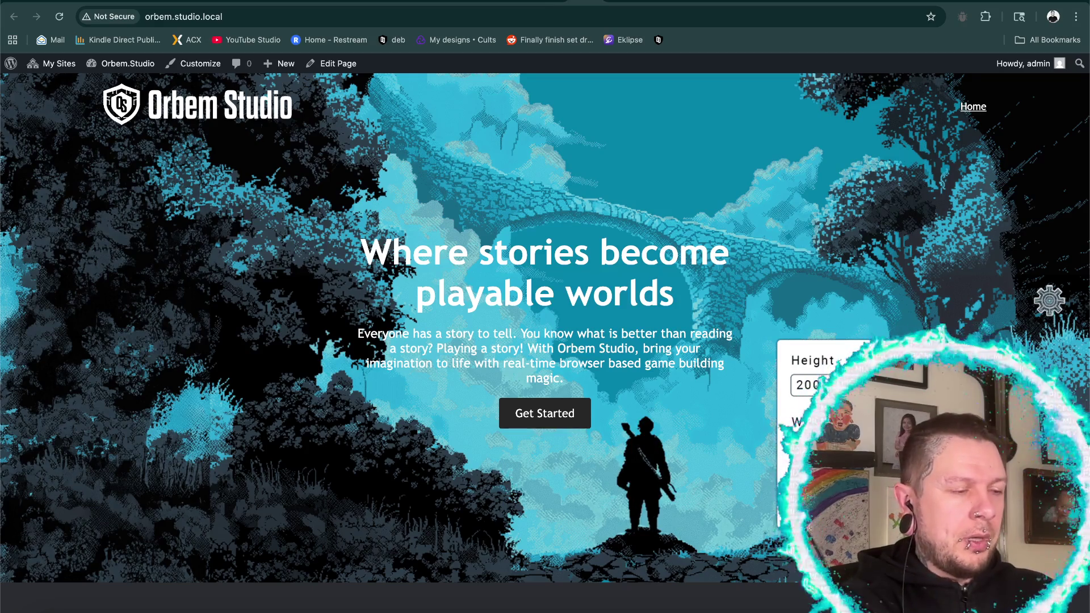
pyautogui.press('Escape')
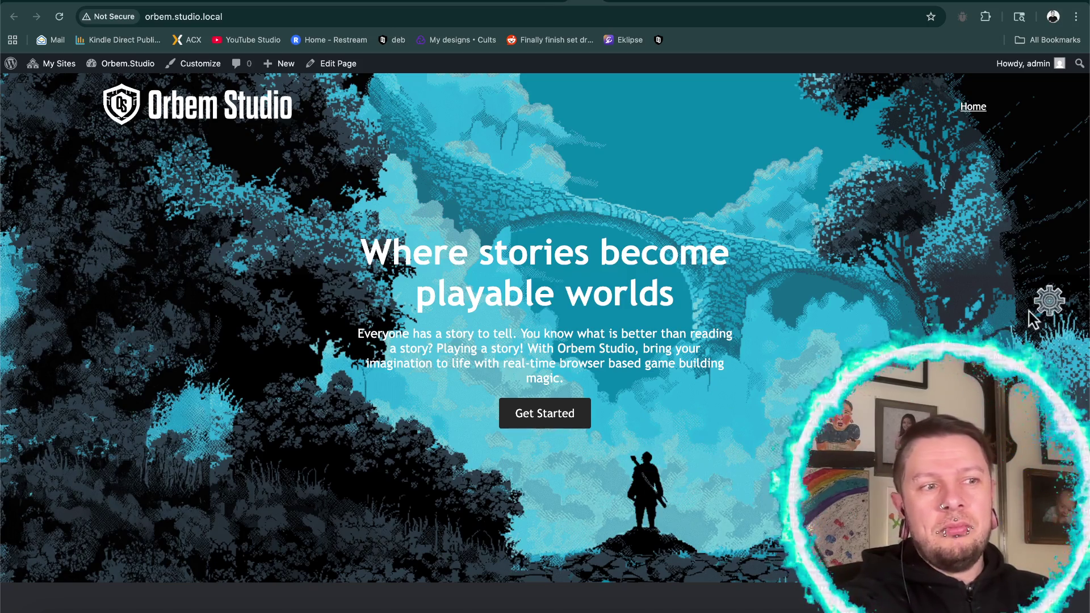
pyautogui.click(1048, 301)
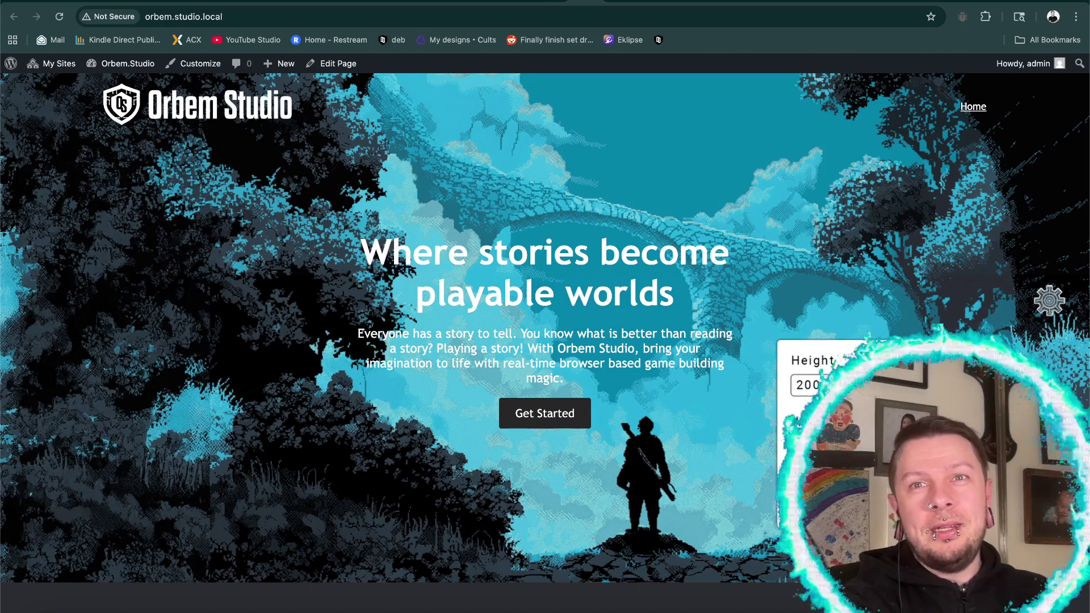
pyautogui.press('Escape')
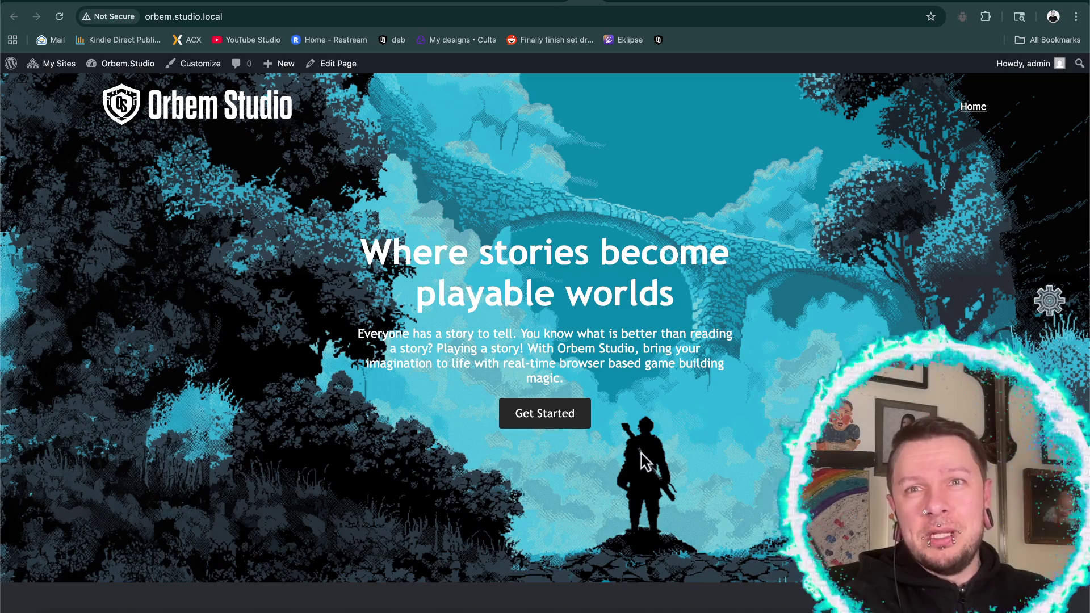
pyautogui.click(645, 461)
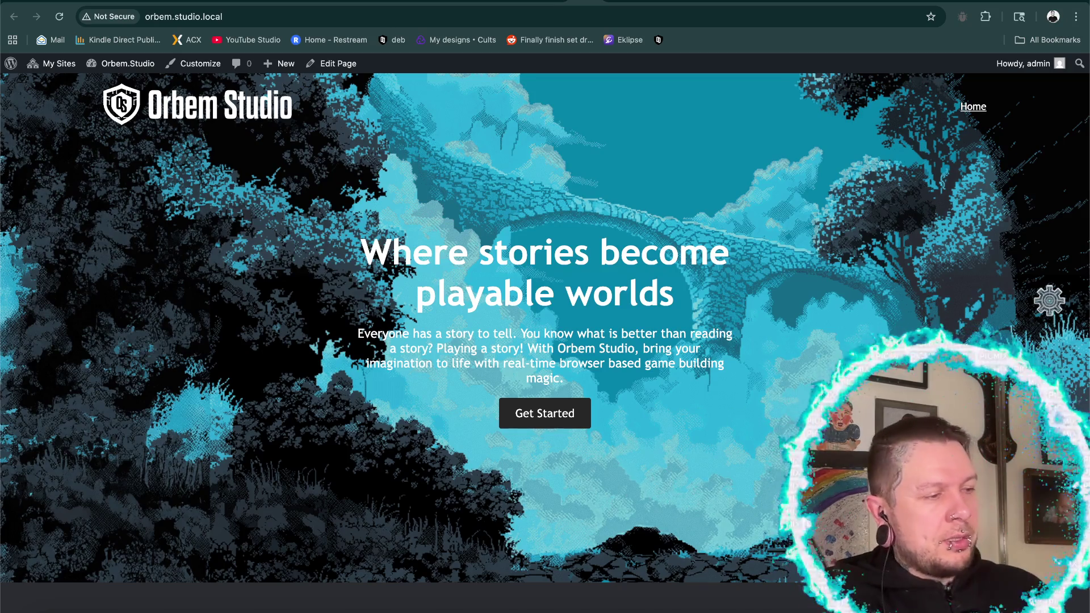
pyautogui.click(1048, 303)
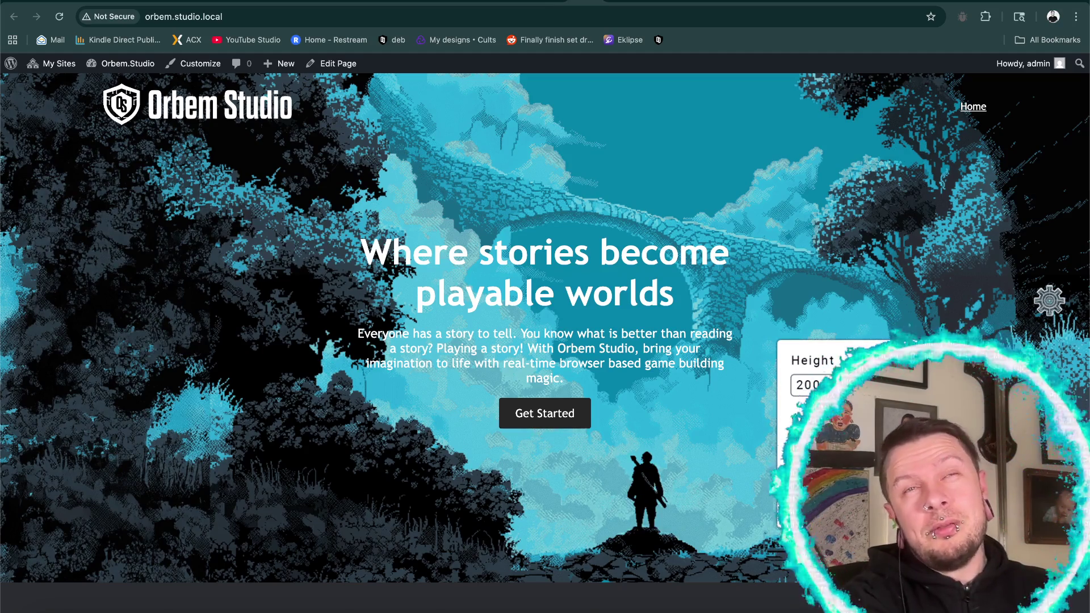
pyautogui.press('Escape')
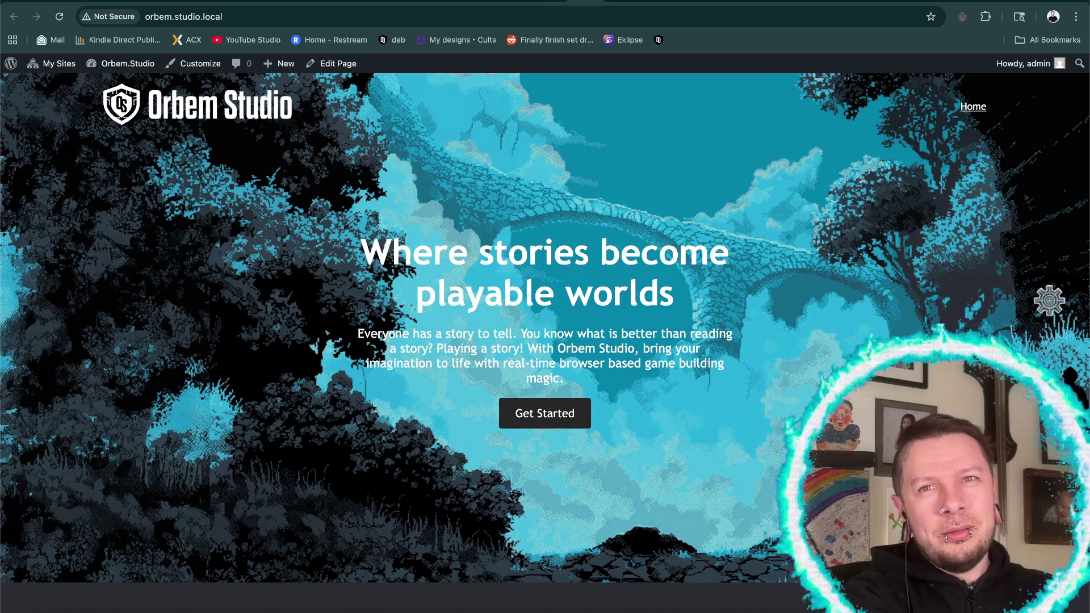
pyautogui.click(1049, 307)
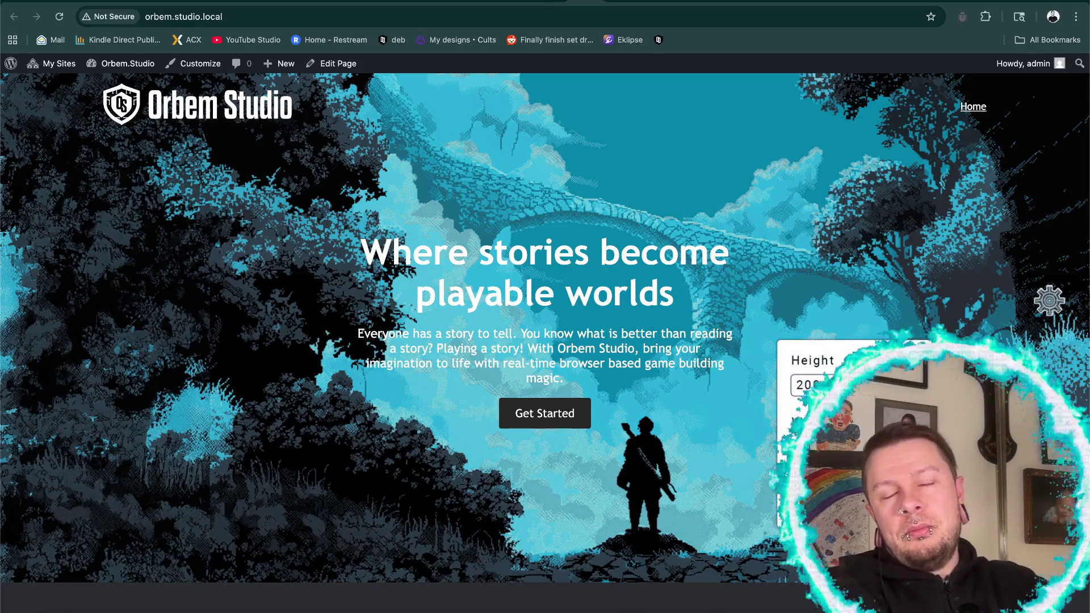
pyautogui.press('Escape')
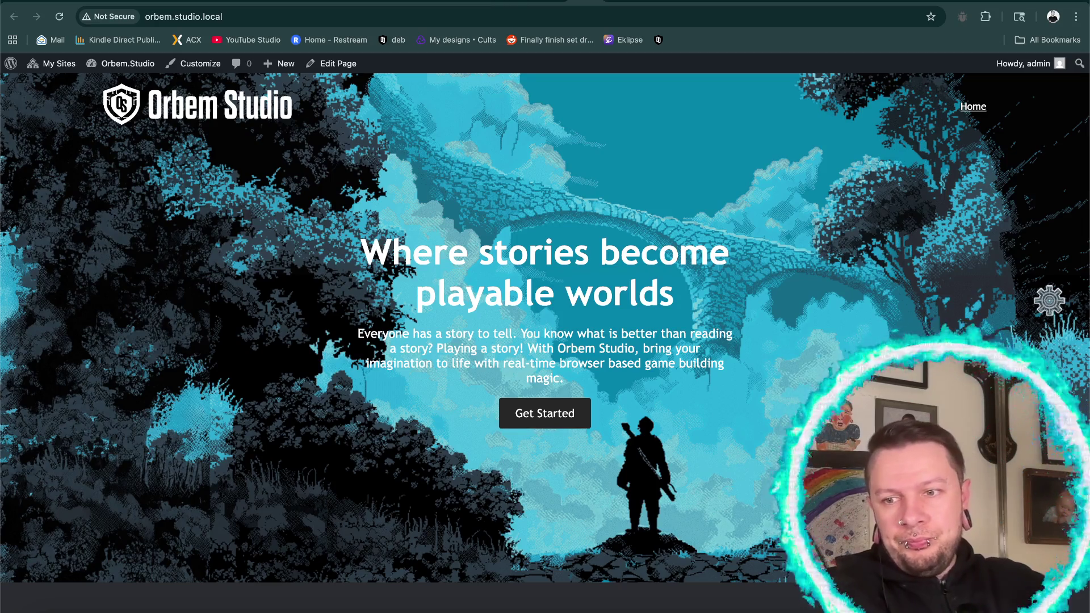
pyautogui.click(1049, 307)
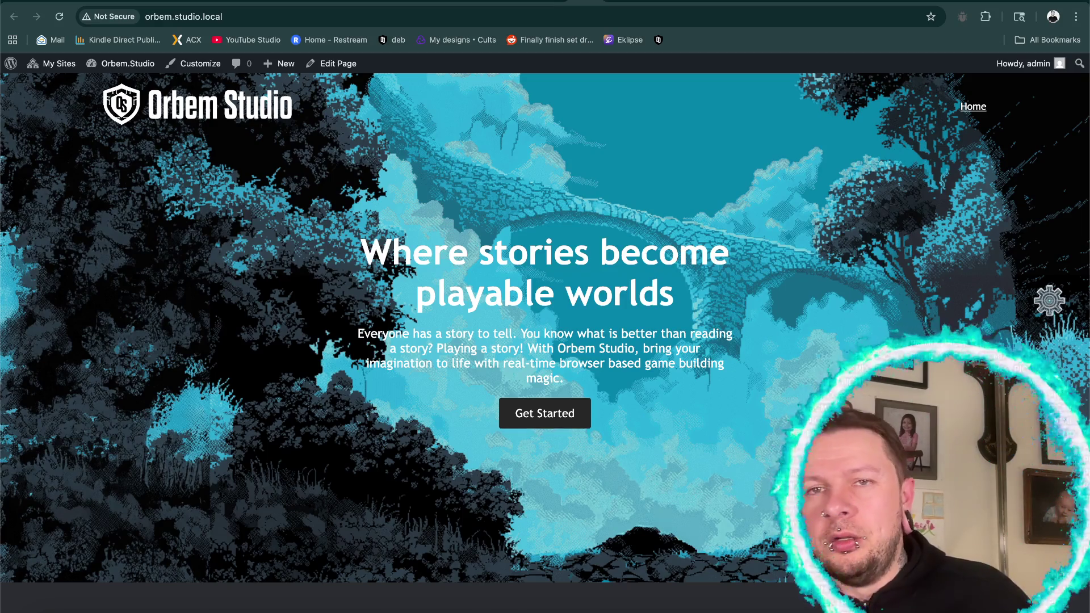
pyautogui.click(1050, 307)
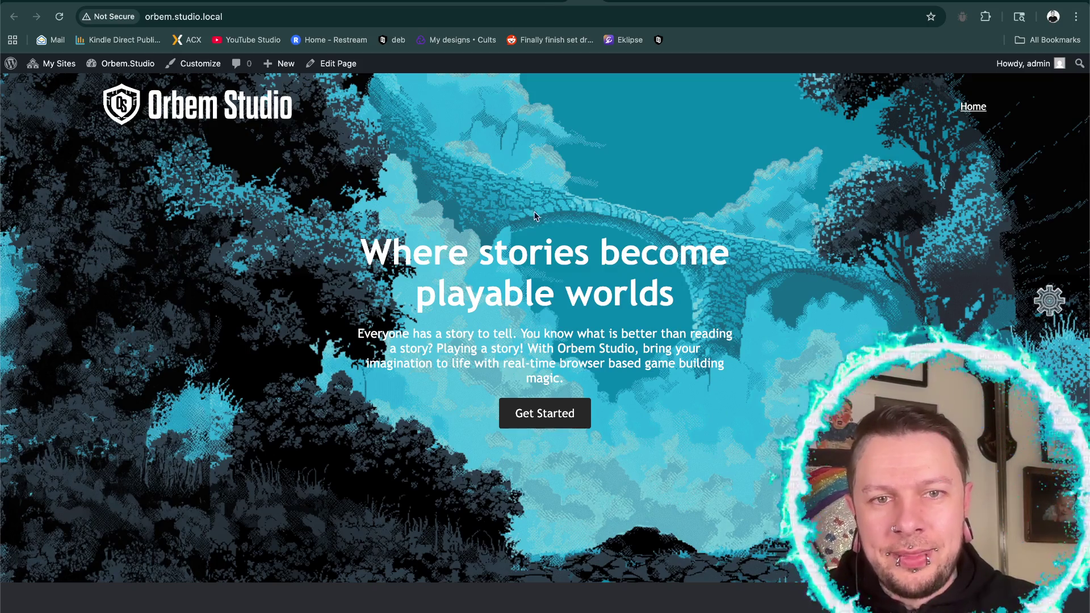
pyautogui.rightClick(549, 262)
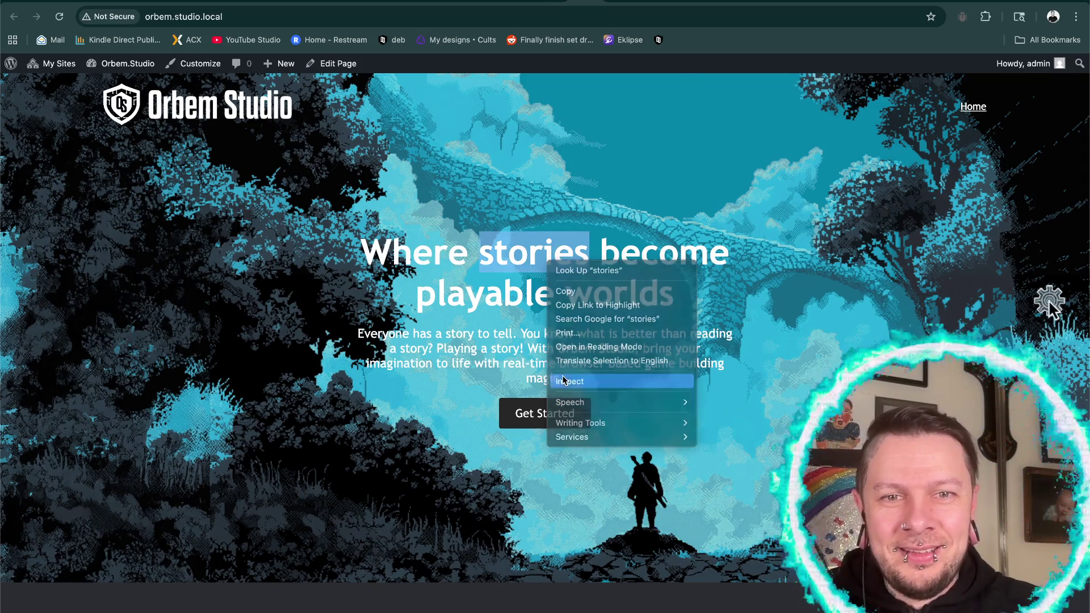
# - Inspect the hero heading, then submit sprite Height 200px and Width 114px in the gear popup
pyautogui.click(570, 381)
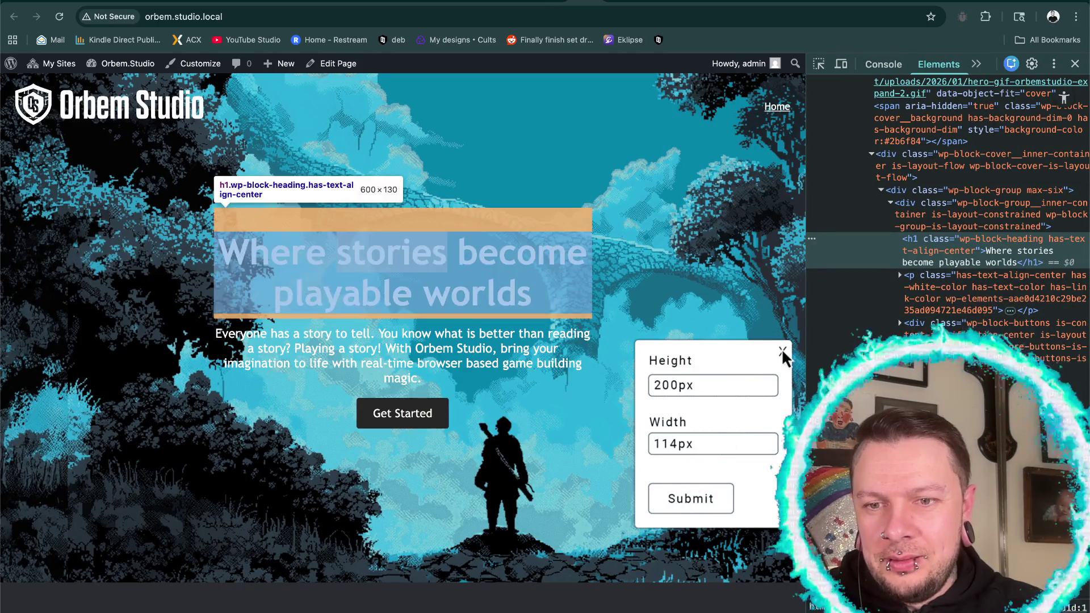
pyautogui.click(782, 351)
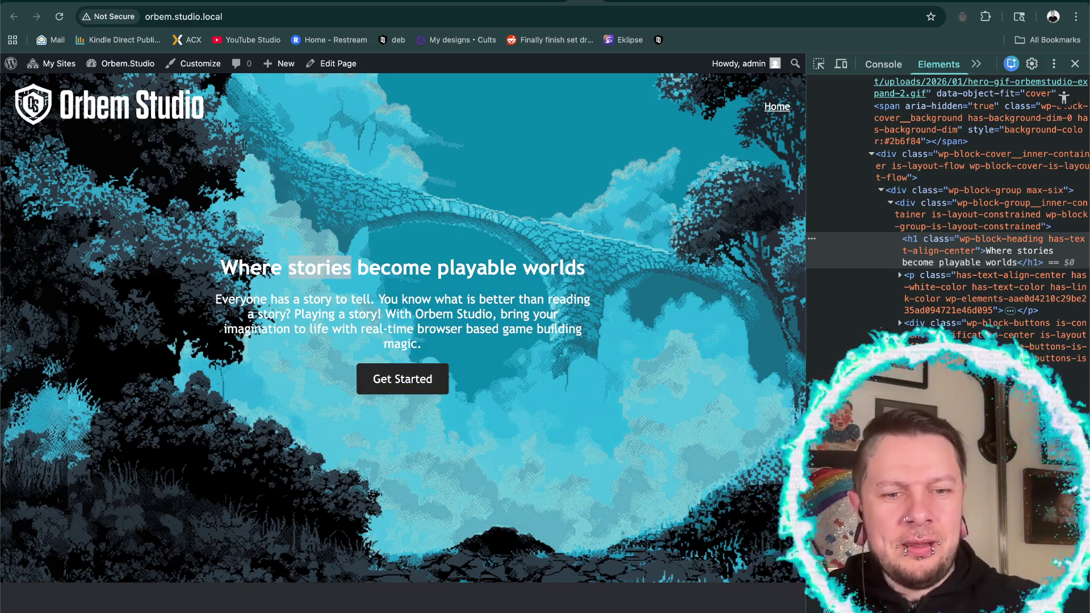
pyautogui.click(669, 381)
pyautogui.write('200px')
pyautogui.click(667, 445)
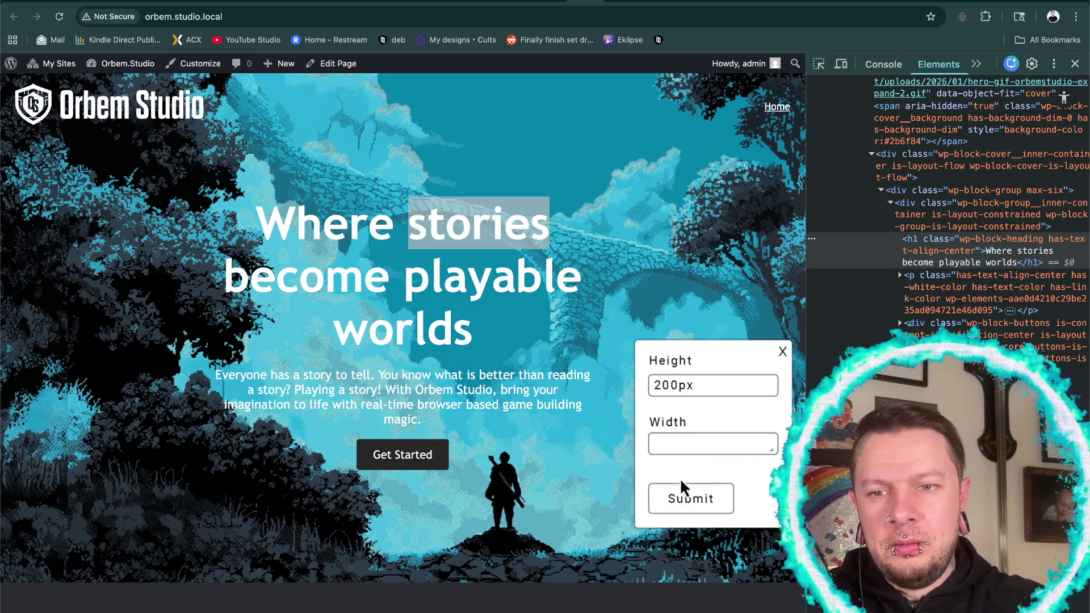
pyautogui.write('114px')
pyautogui.click(782, 352)
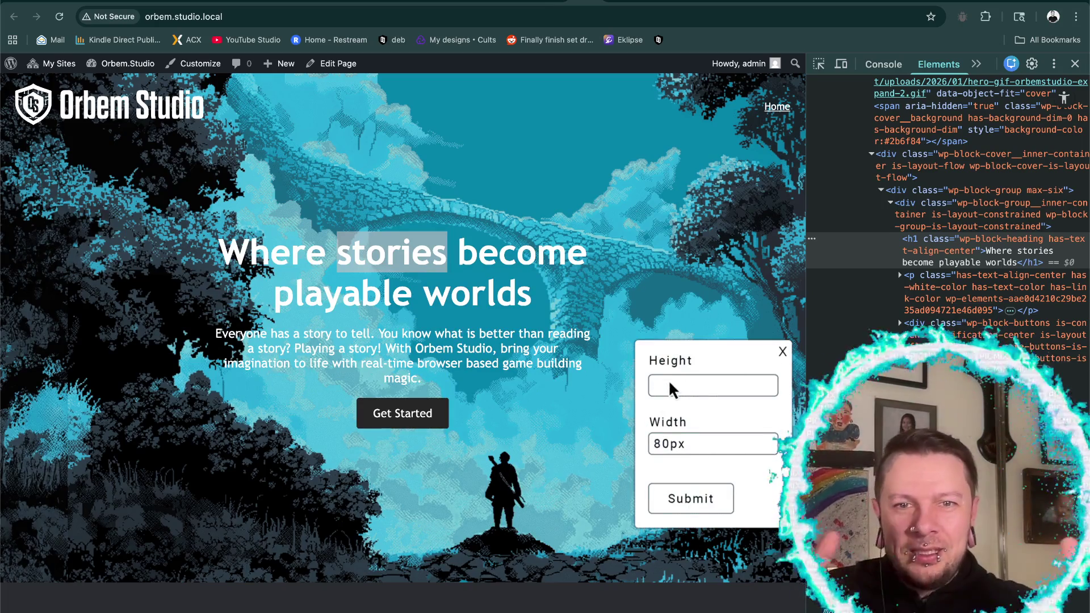
pyautogui.click(782, 350)
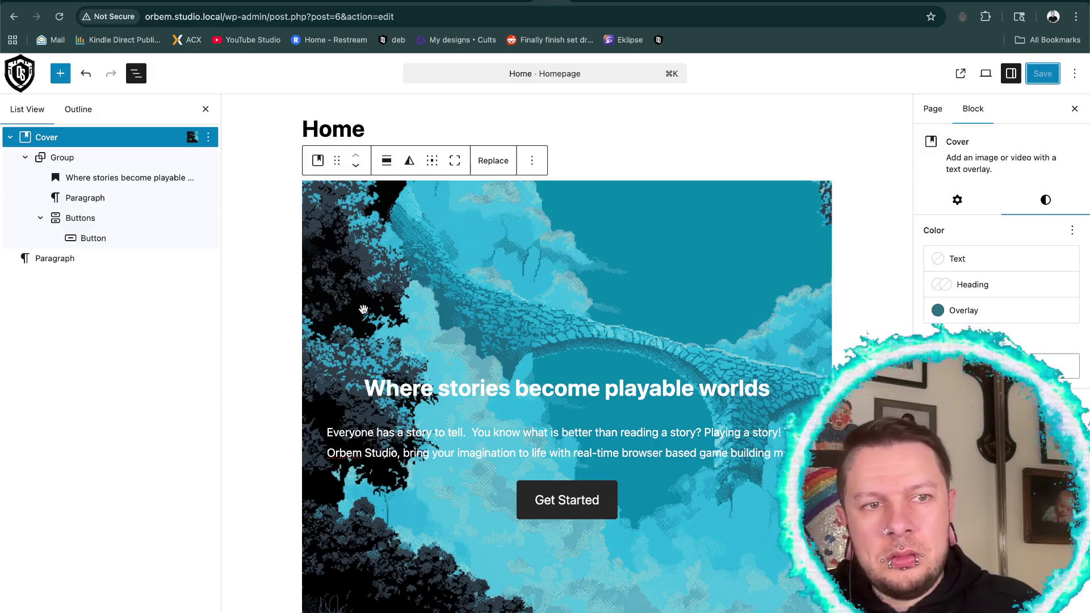
pyautogui.click(62, 157)
# - Under Advanced, set the Group's Additional CSS class to max-seven and save the Home page
pyautogui.scroll(-4, 999, 284)
pyautogui.click(965, 278)
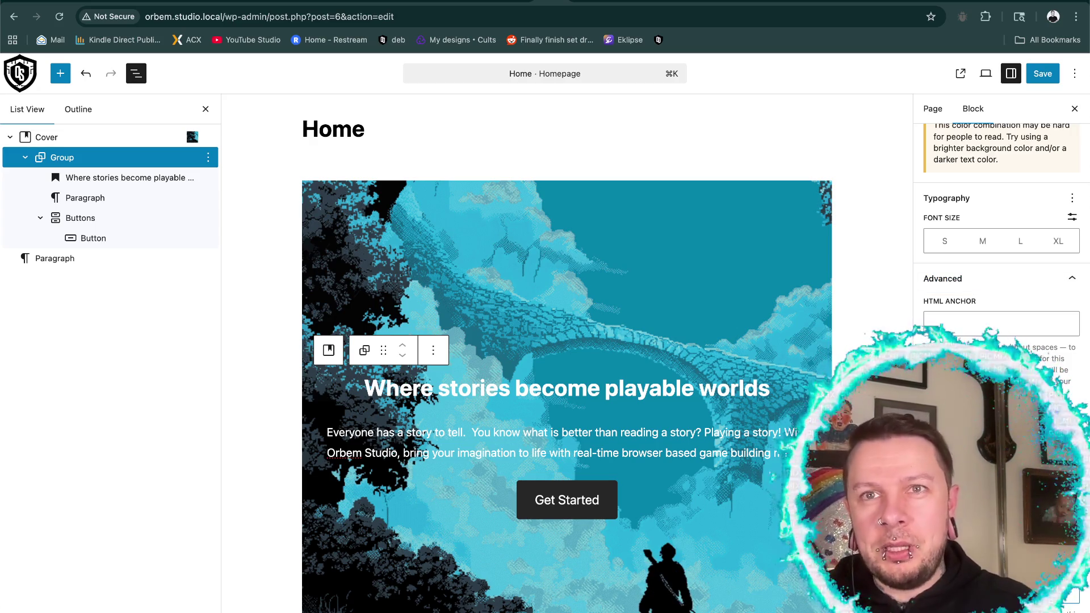
pyautogui.click(1038, 73)
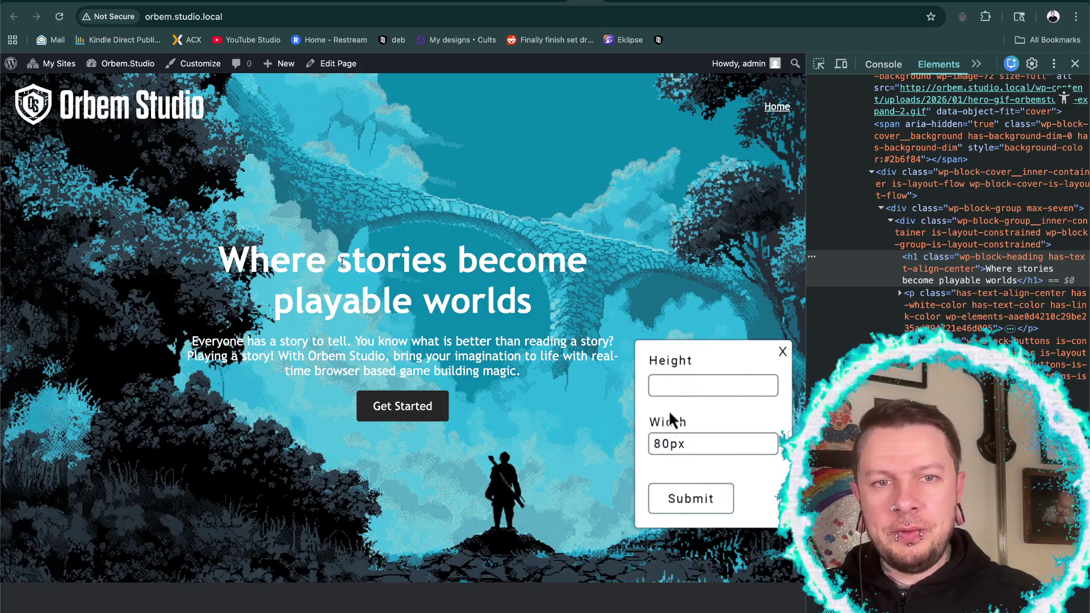
# - Close the size popup and DevTools, then open the Home page via Edit Page
pyautogui.click(782, 352)
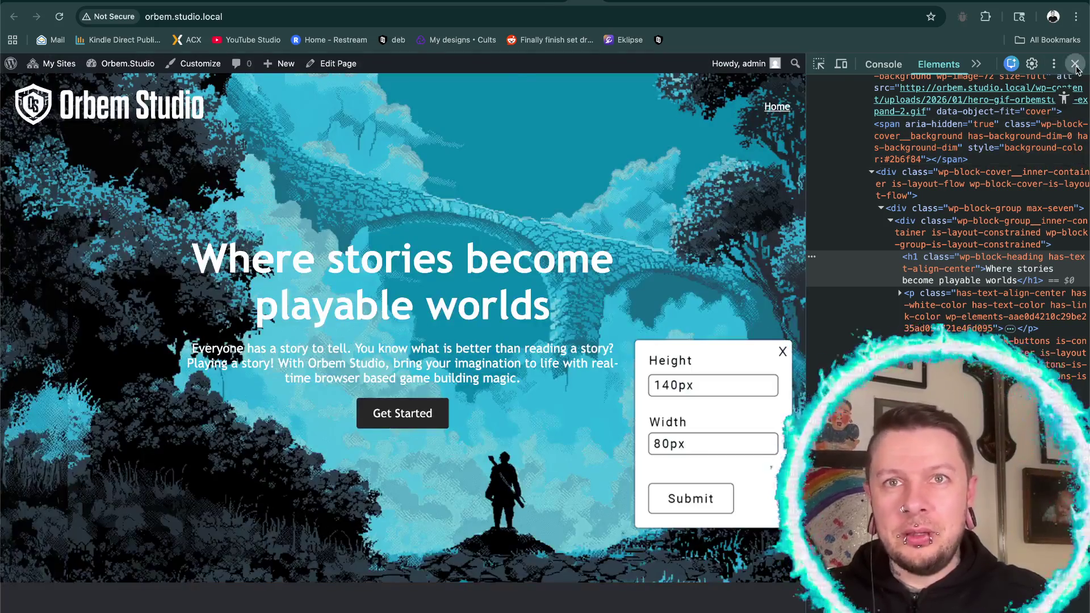
pyautogui.click(1075, 64)
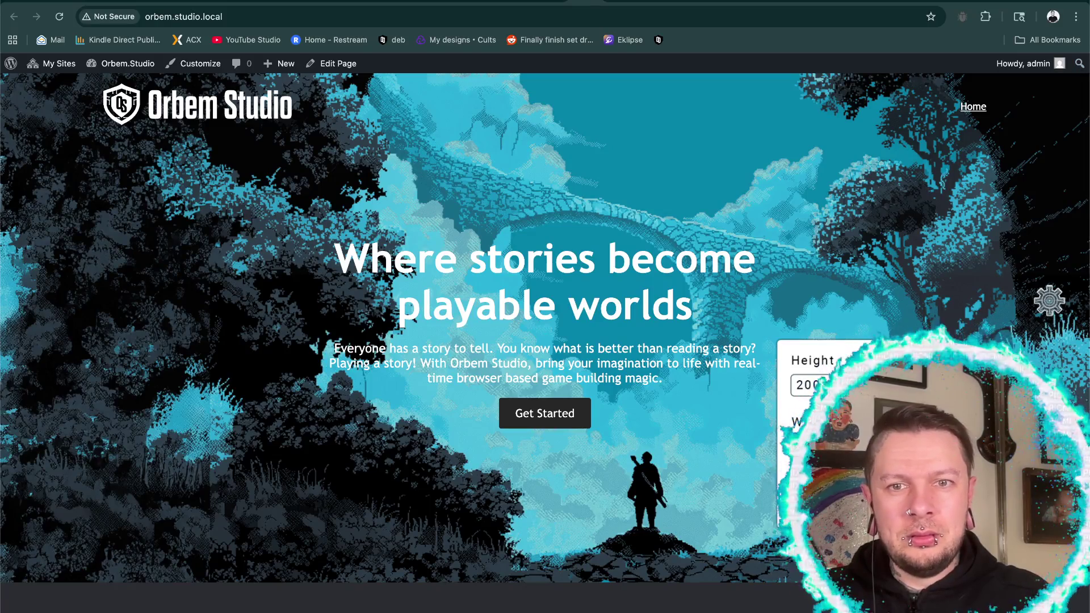
pyautogui.click(332, 63)
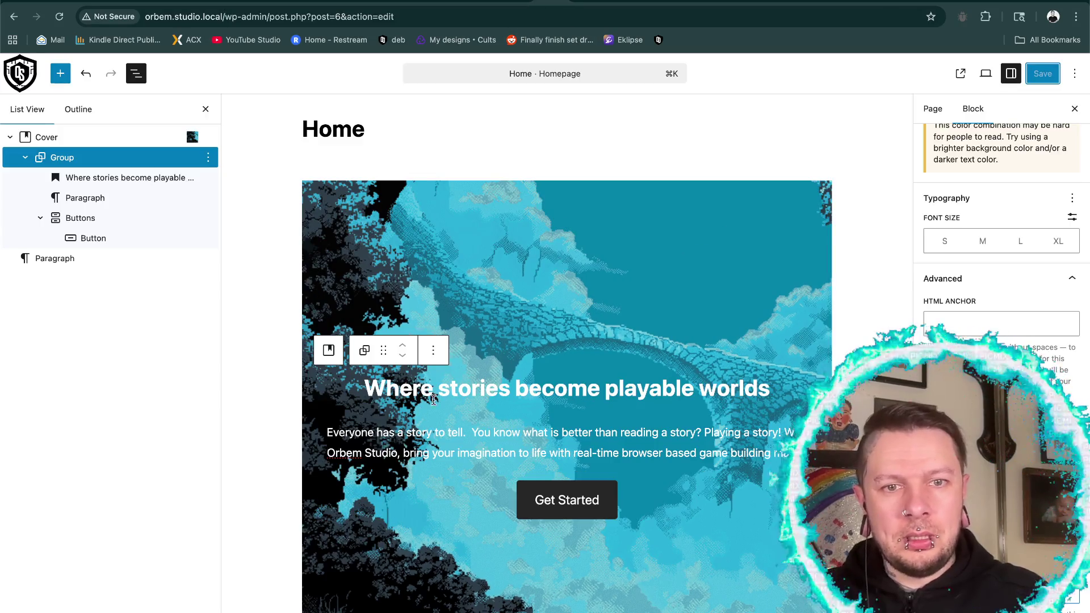
# - Capitalise the H1 as 'Where Stories Become Playable Worlds' and save the page
pyautogui.doubleClick(504, 391)
pyautogui.write('Stories')
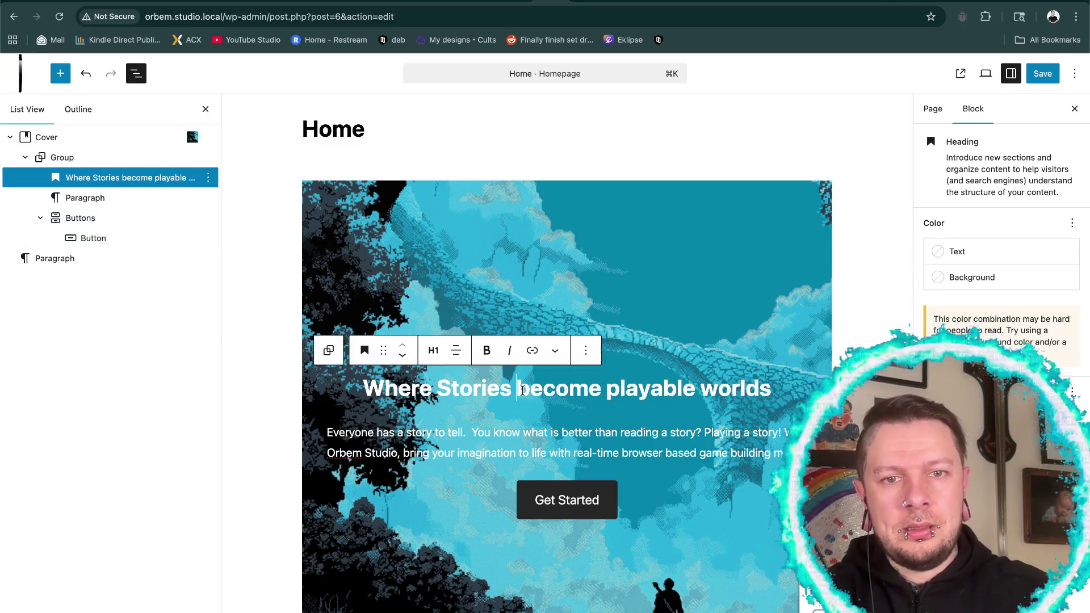
pyautogui.press('Delete')
pyautogui.press('Delete')
pyautogui.write('Be')
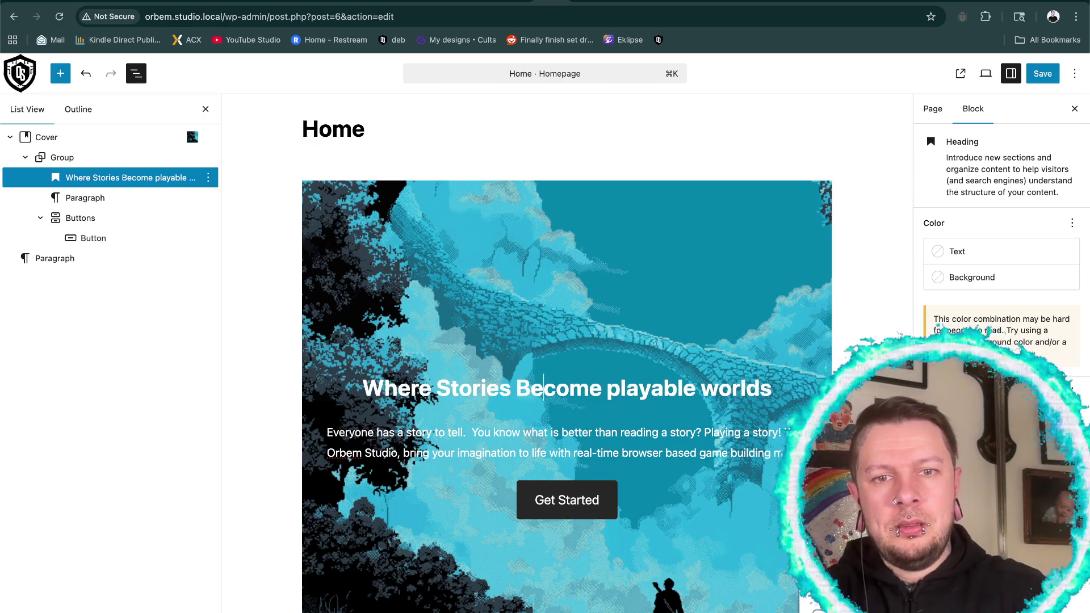
pyautogui.click(614, 389)
pyautogui.press('Delete')
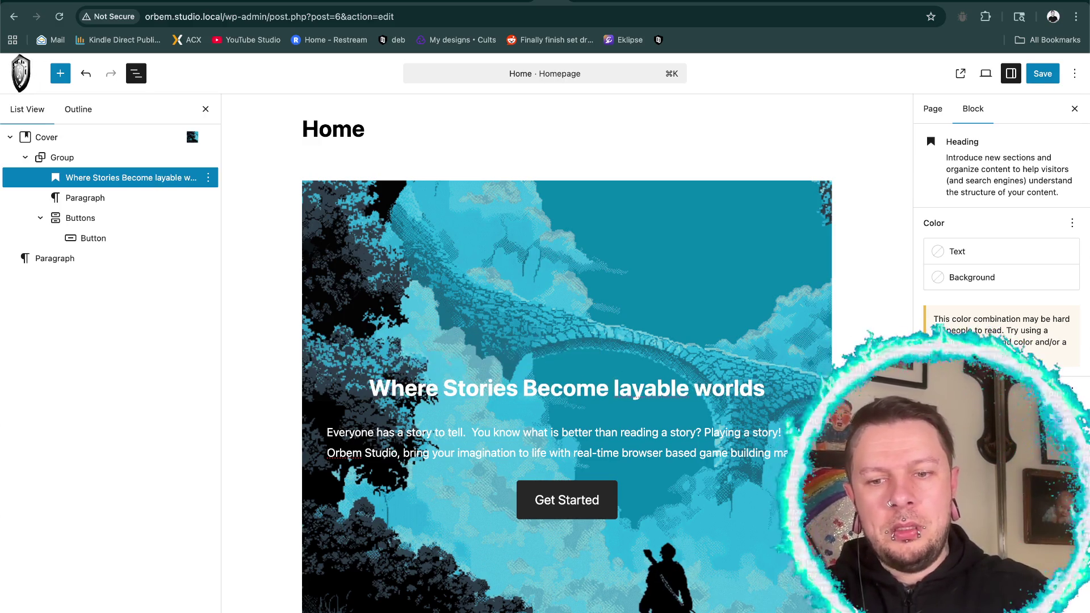
pyautogui.write('P')
pyautogui.press('Right')
pyautogui.press('Right')
pyautogui.press('Right')
pyautogui.press('Delete')
pyautogui.write('W')
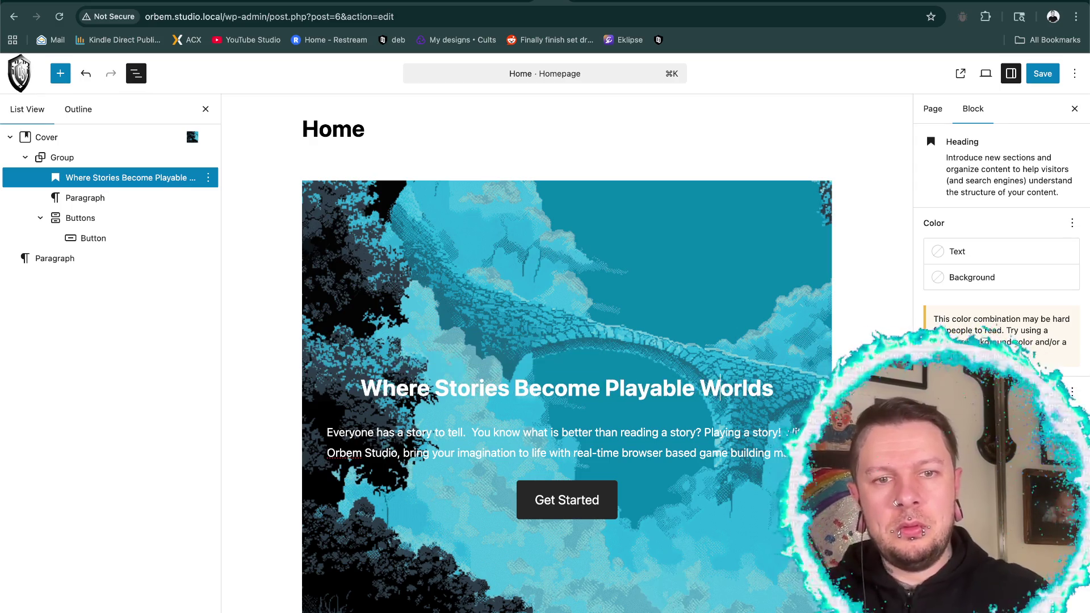
pyautogui.click(1045, 77)
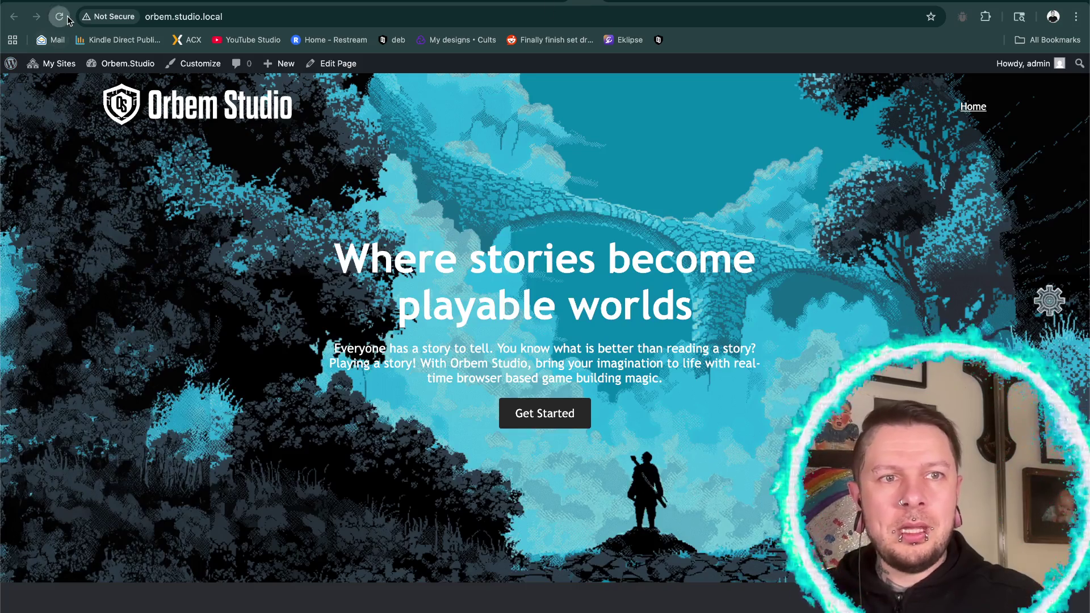
# - Check the live homepage and sprite popup, then start replacing the h1 font size in _home.scss with '4r'
pyautogui.click(68, 19)
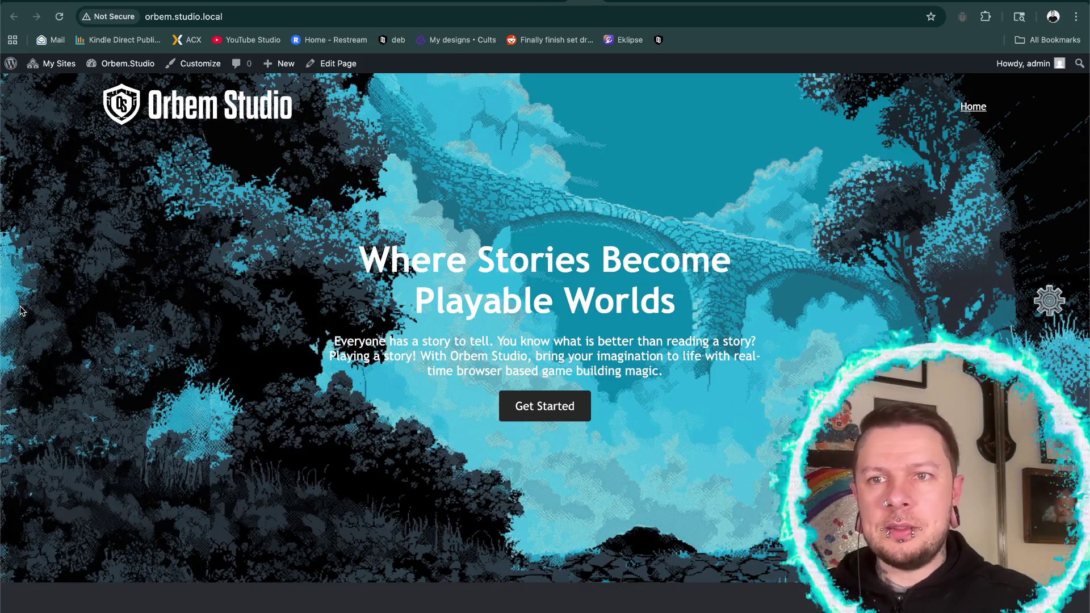
pyautogui.click(1049, 303)
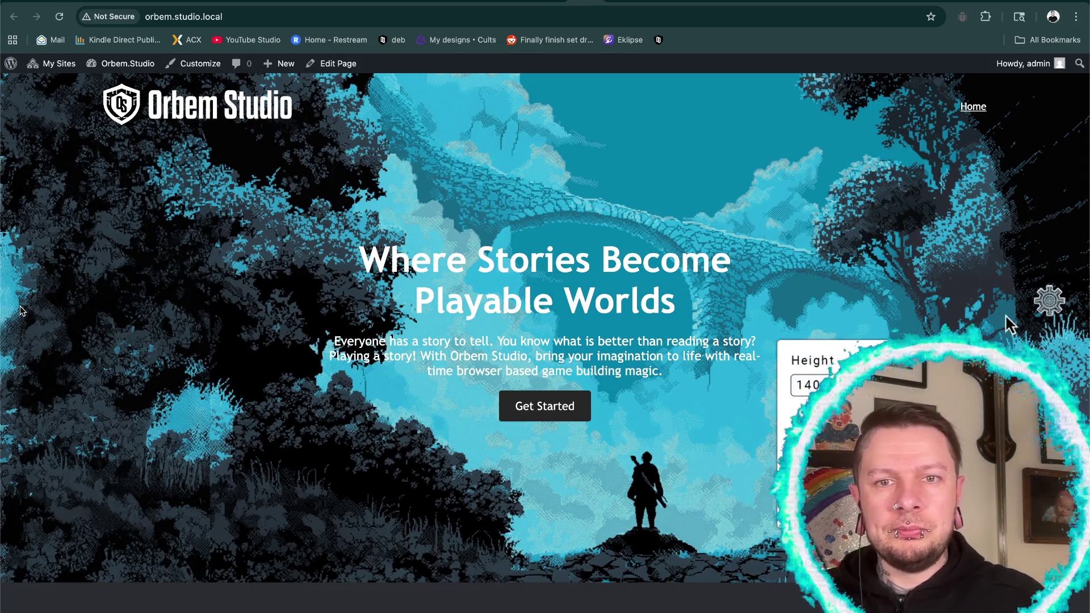
pyautogui.click(409, 610)
pyautogui.moveTo(486, 123); pyautogui.dragTo(504, 123)
pyautogui.write('4em')
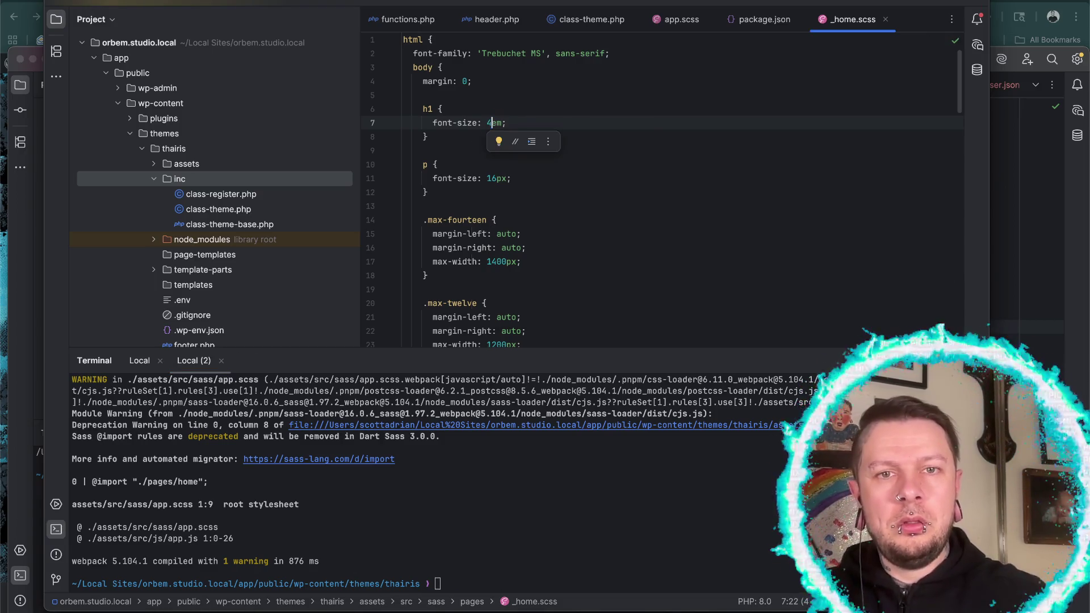
pyautogui.write('r')
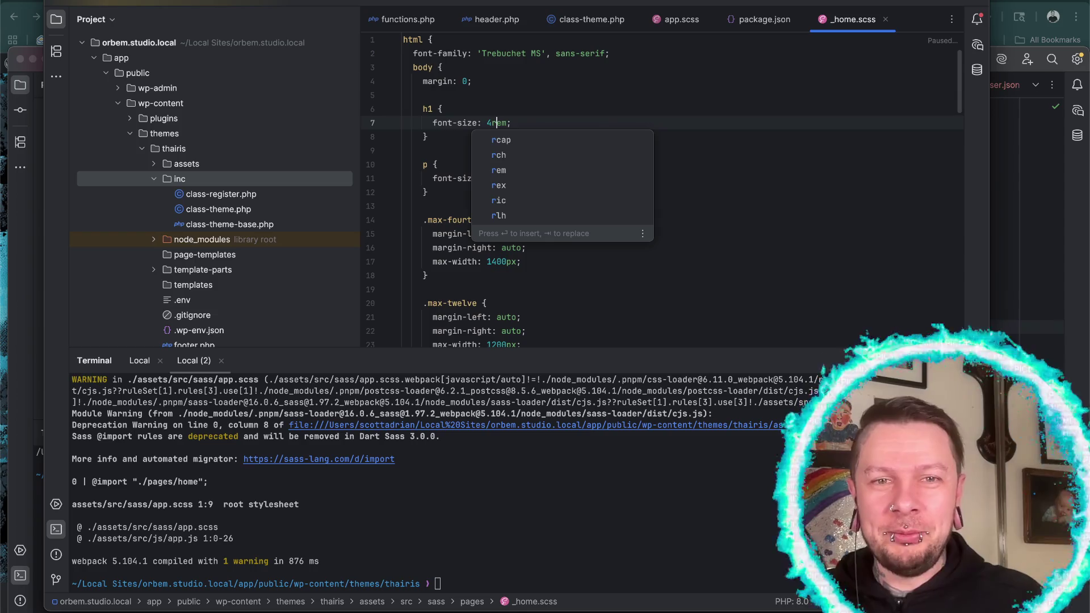
# - Rebuild the theme assets with pnpm run build and return to the homepage in Chrome
pyautogui.click(594, 556)
pyautogui.write('pnpm run build')
pyautogui.press('Return')
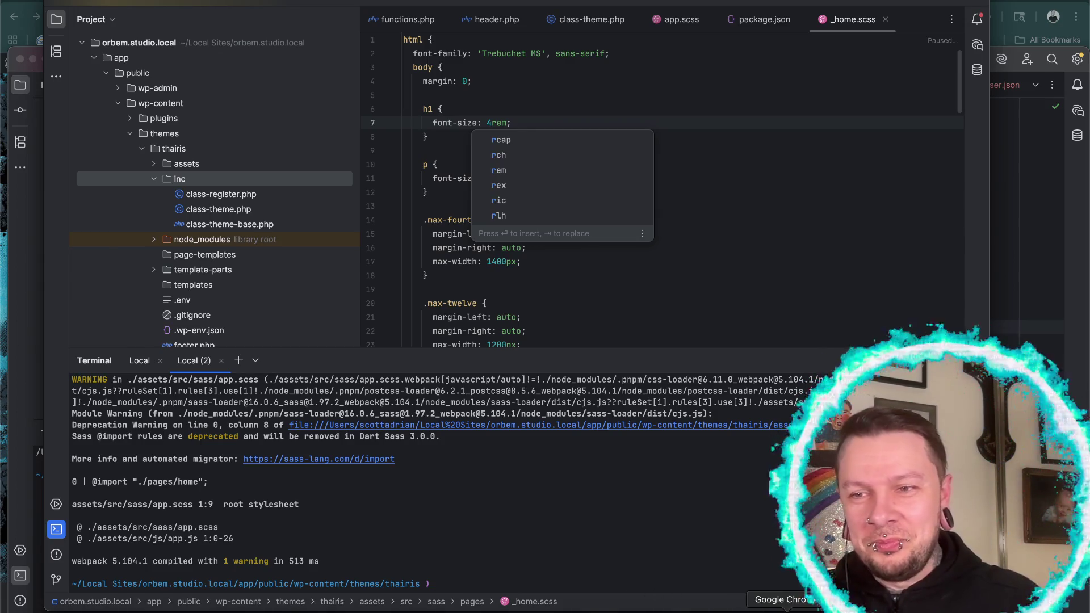
pyautogui.click(786, 610)
pyautogui.moveTo(16, 72)
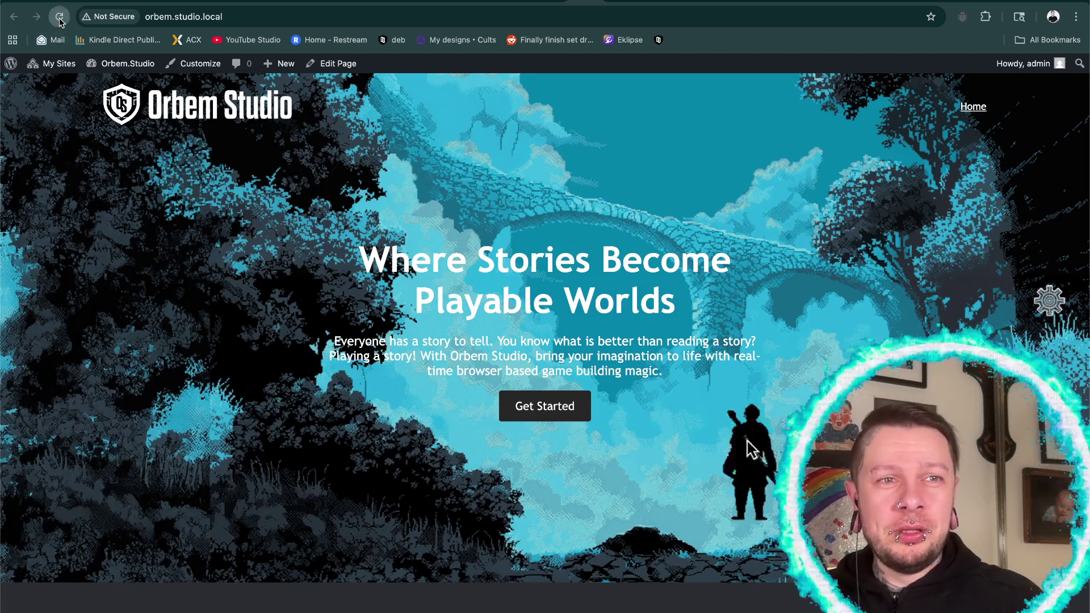
# - Open the sprite Height/Width popup on the homepage and close it again
pyautogui.click(1048, 299)
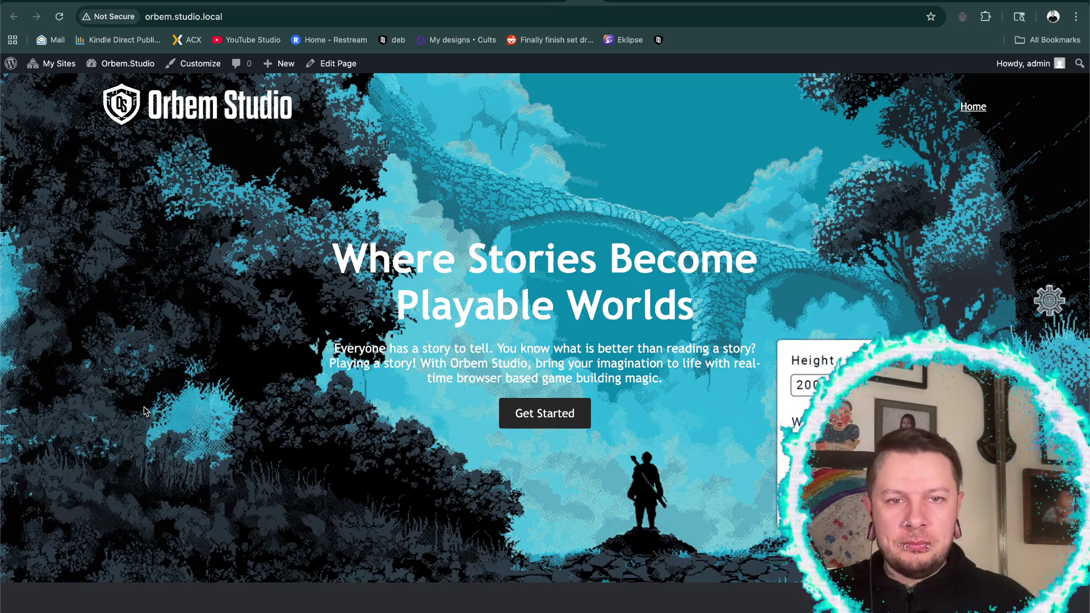
pyautogui.click(144, 410)
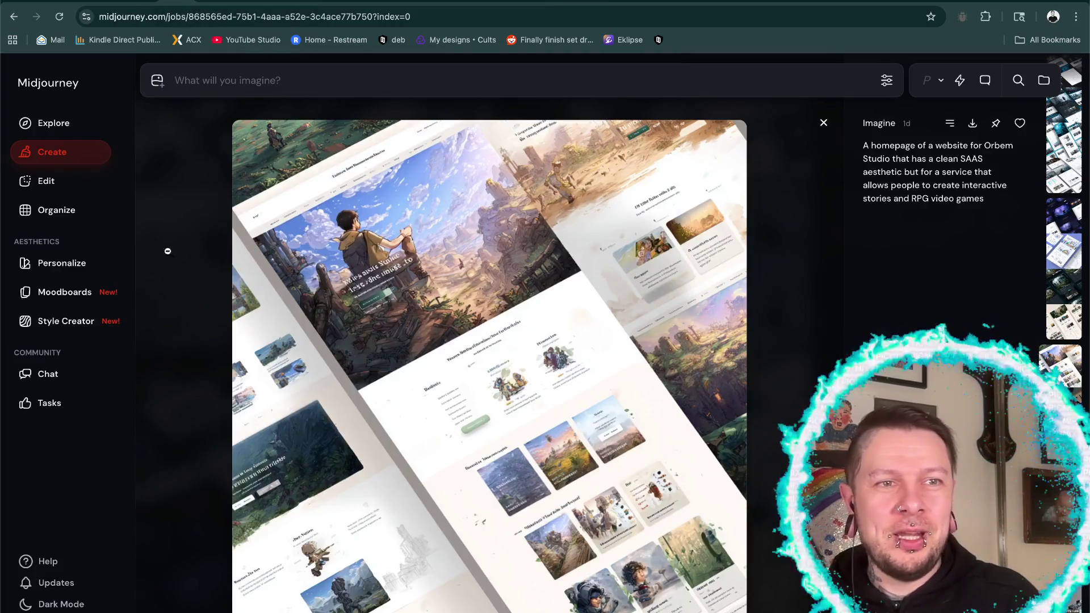
# - Step back through the hero video generations and variations to the original pixel art hero image job
pyautogui.press('Down')
pyautogui.press('Down')
pyautogui.press('Down')
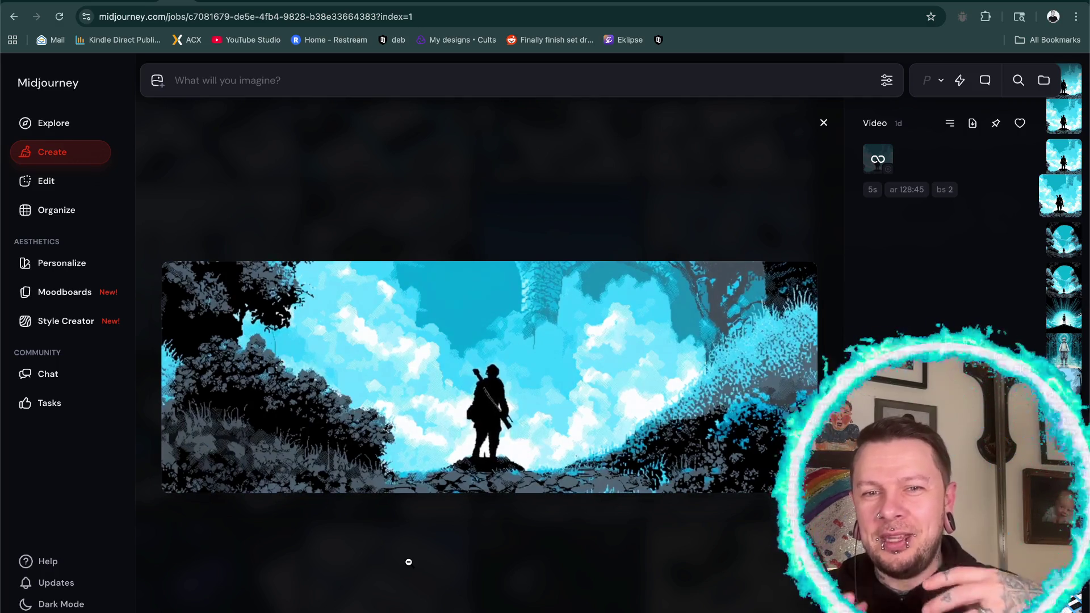
pyautogui.press('Down')
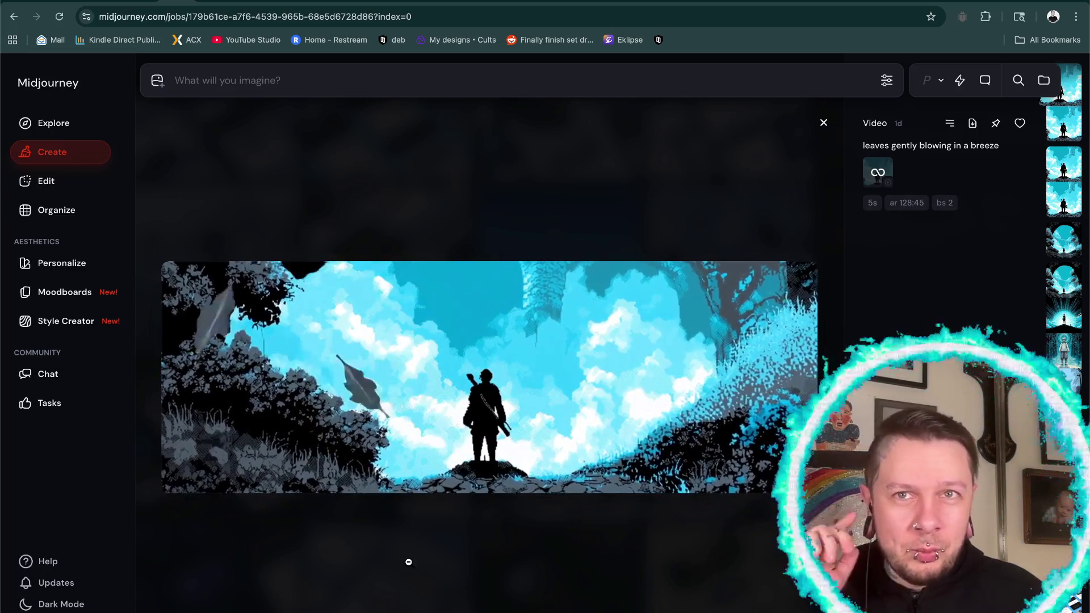
pyautogui.press('Right')
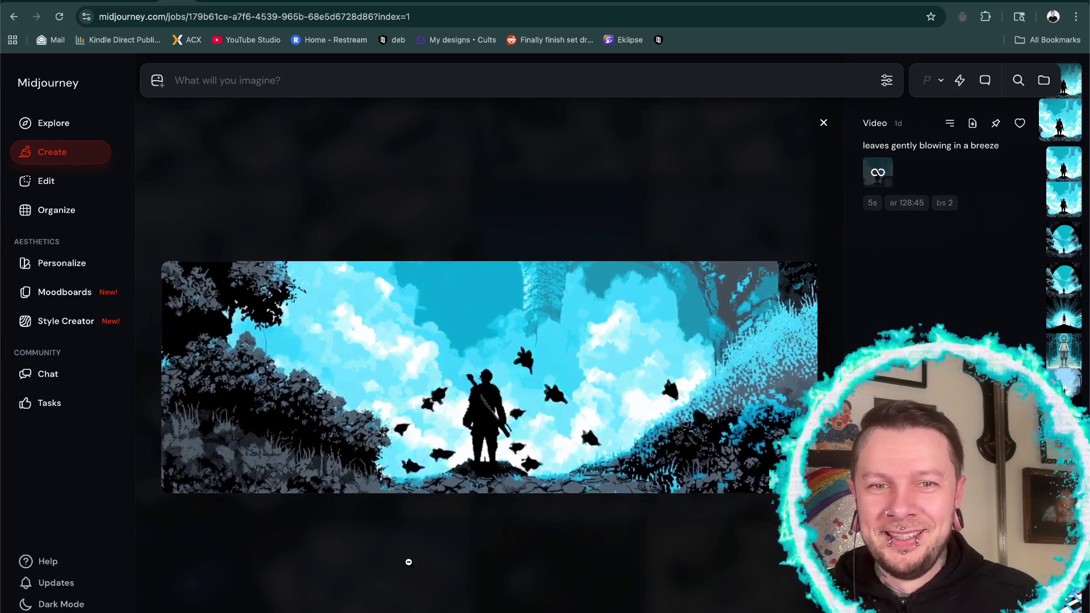
pyautogui.press('Down')
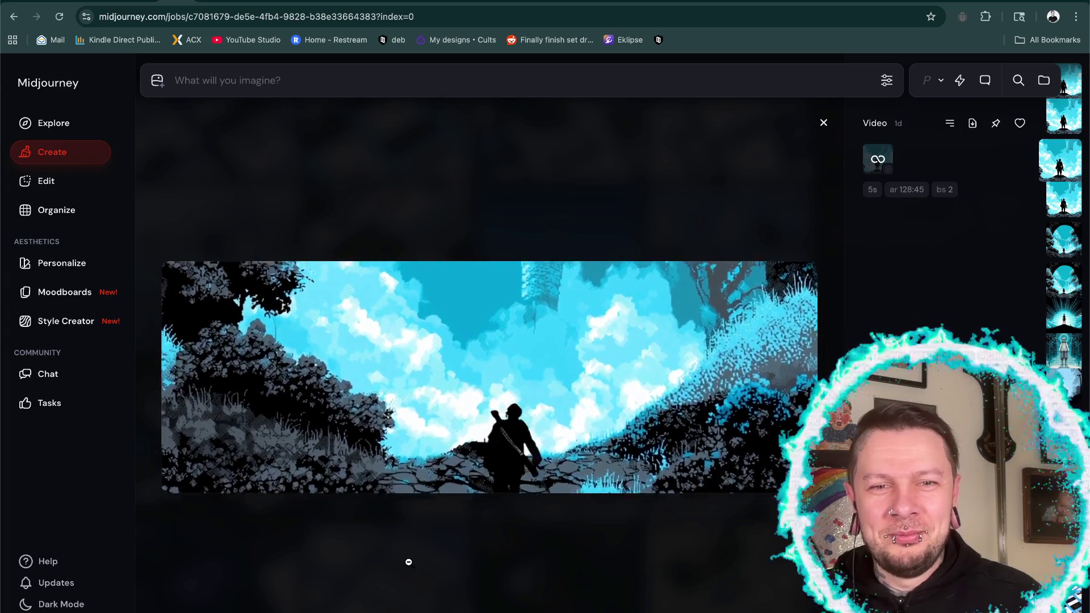
pyautogui.press('Down')
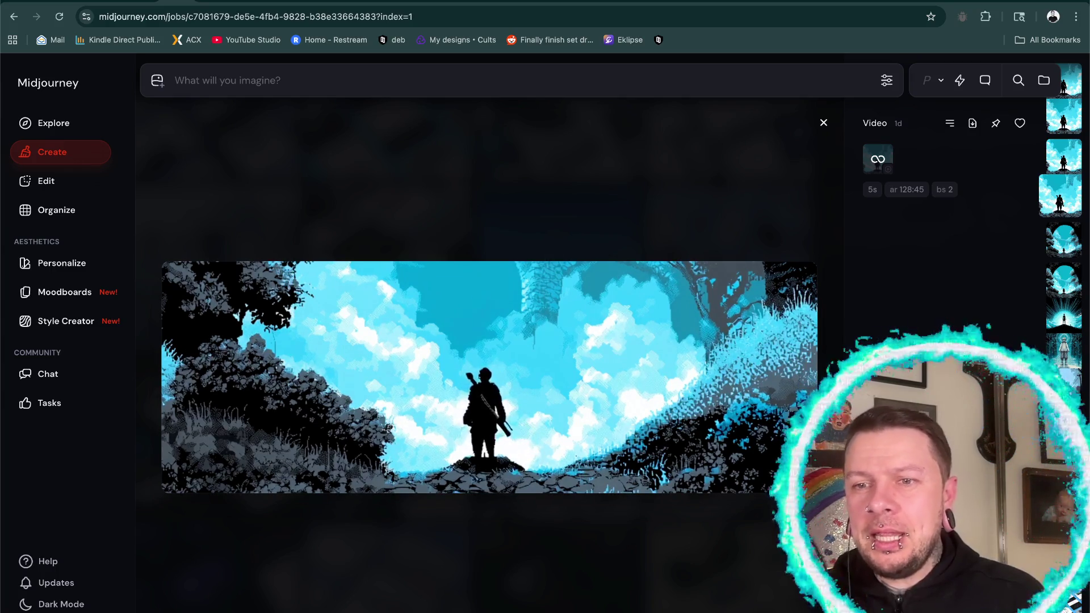
pyautogui.press('Down')
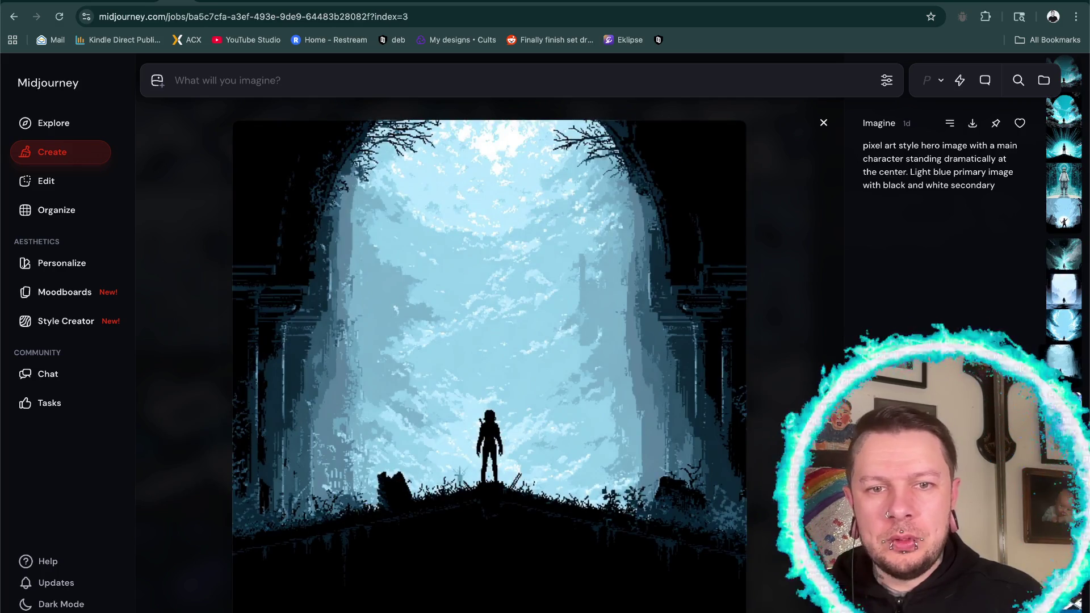
# - Cycle through the hero image variations until the upscaled stone-bridge image appears
pyautogui.press('Up')
pyautogui.press('Up')
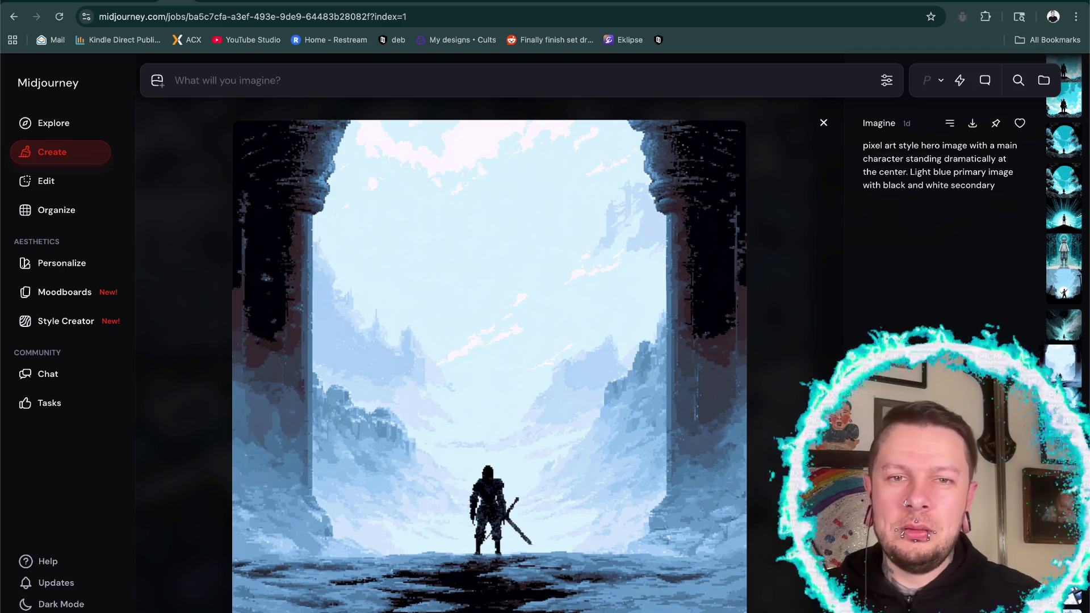
pyautogui.press('Left')
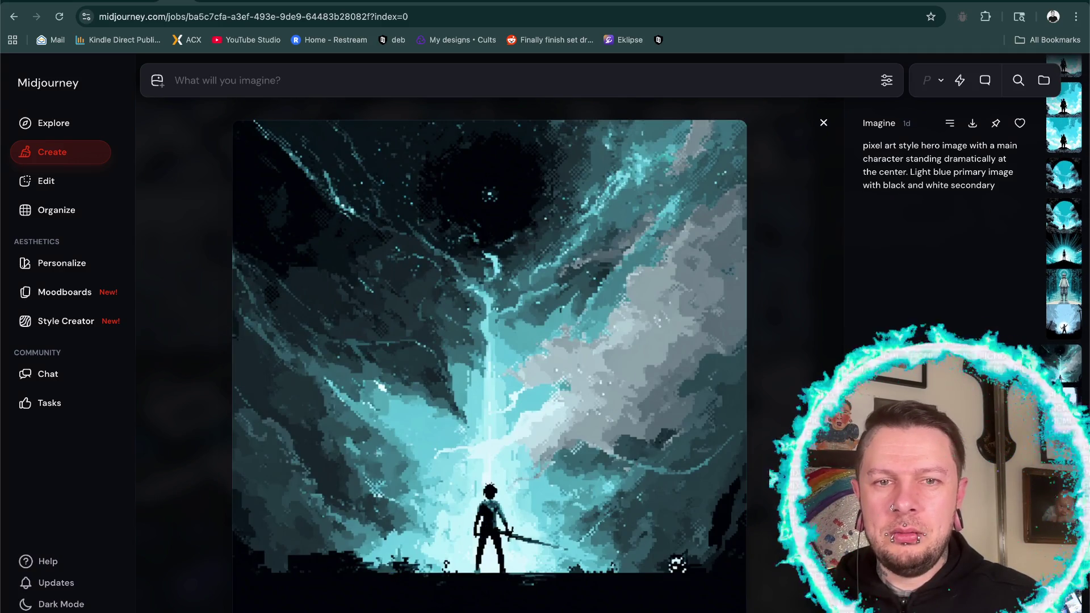
pyautogui.press('Left')
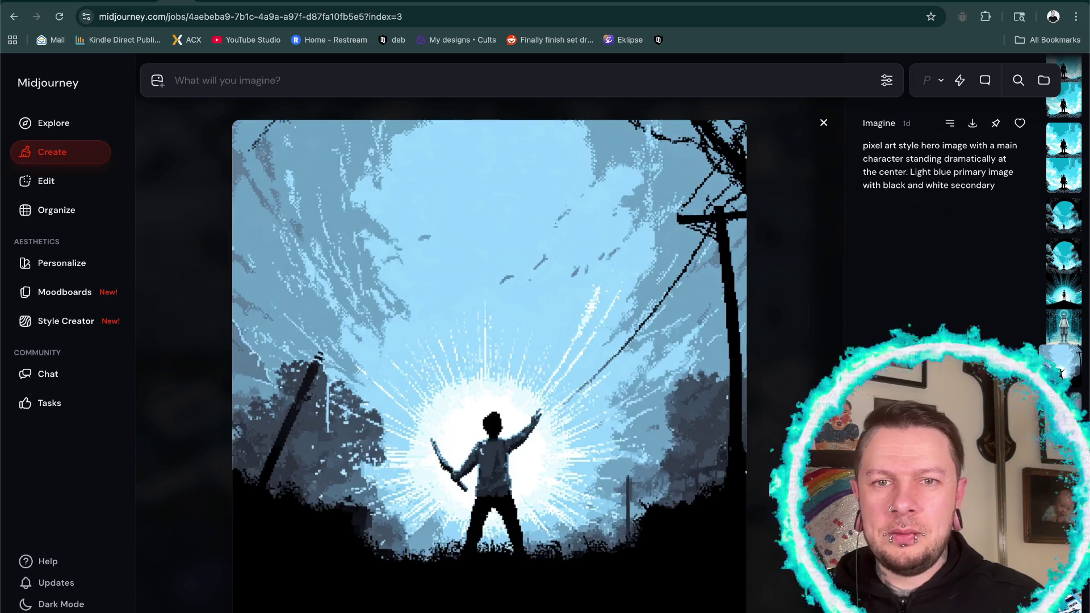
pyautogui.press('Left')
pyautogui.press('Left')
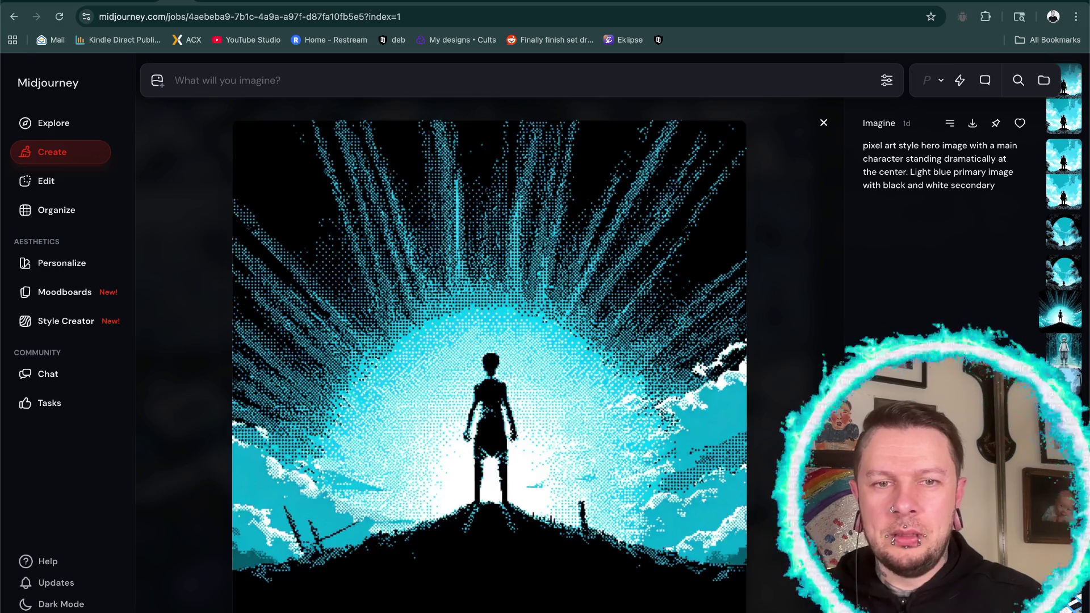
pyautogui.press('Left')
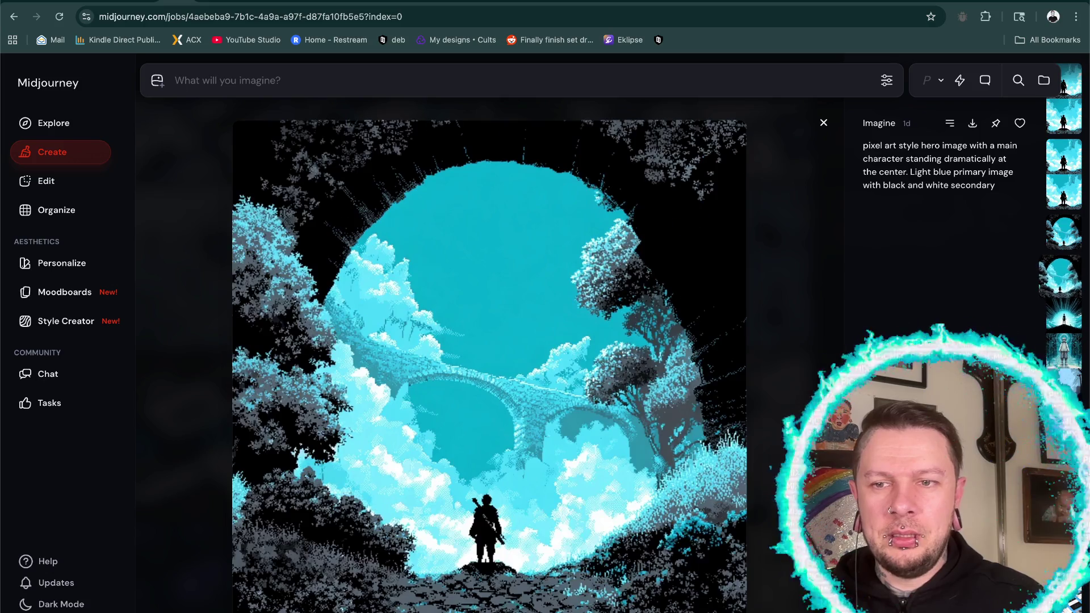
pyautogui.press('Left')
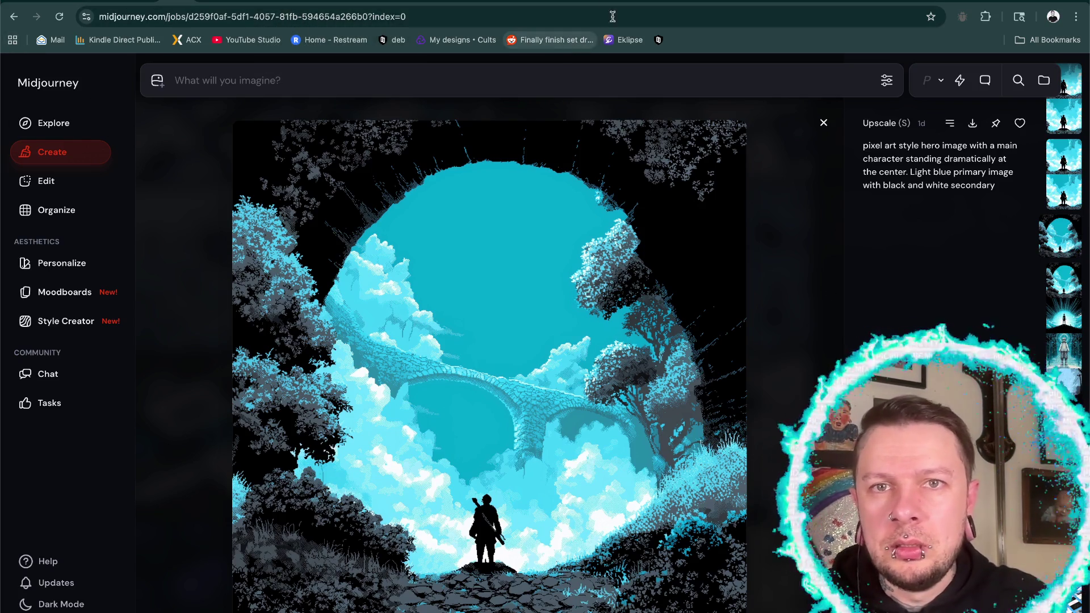
pyautogui.click(593, 4)
# - Check the sprite size popup on the live homepage, then bring Photoshop forward
pyautogui.click(562, 3)
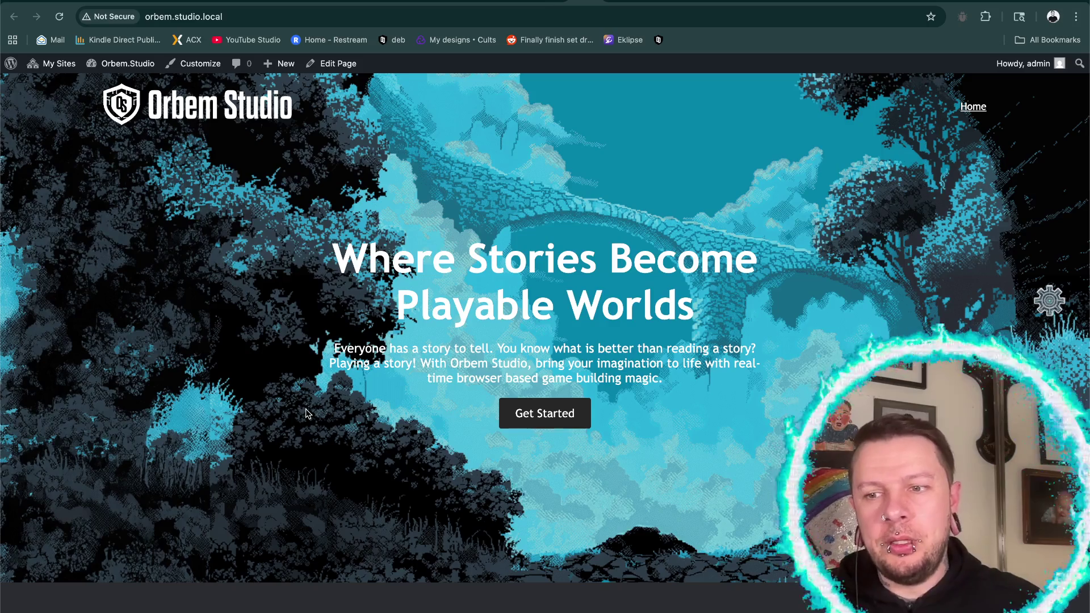
pyautogui.click(1049, 305)
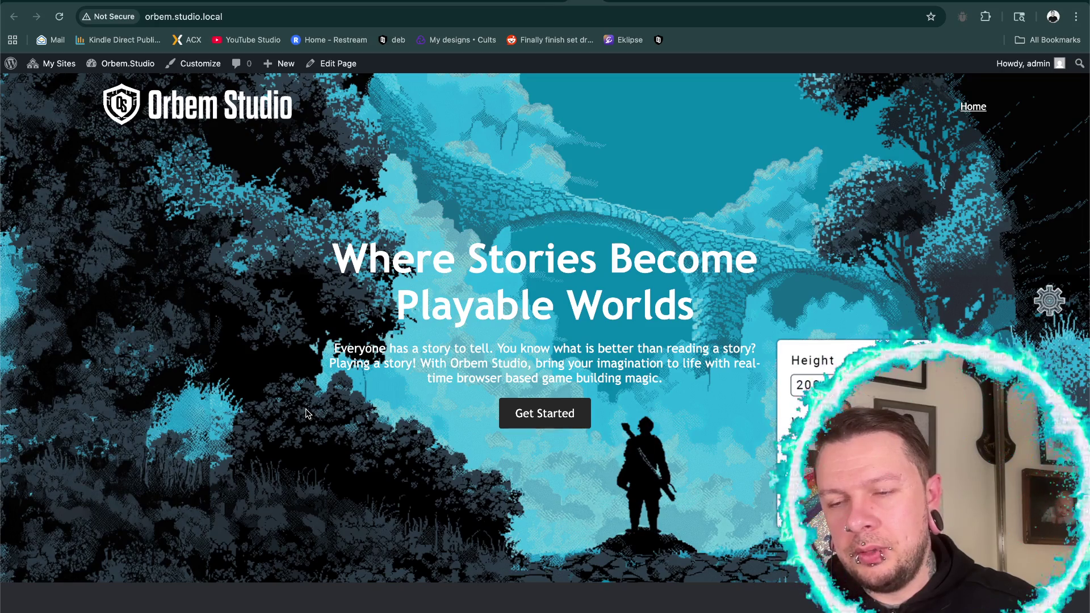
pyautogui.click(306, 413)
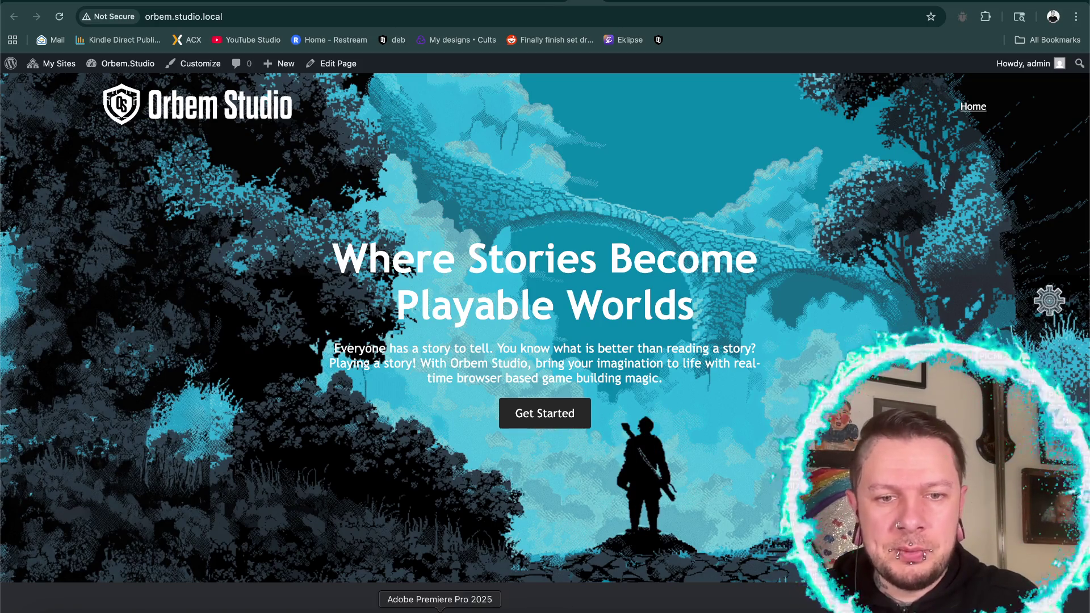
pyautogui.click(730, 605)
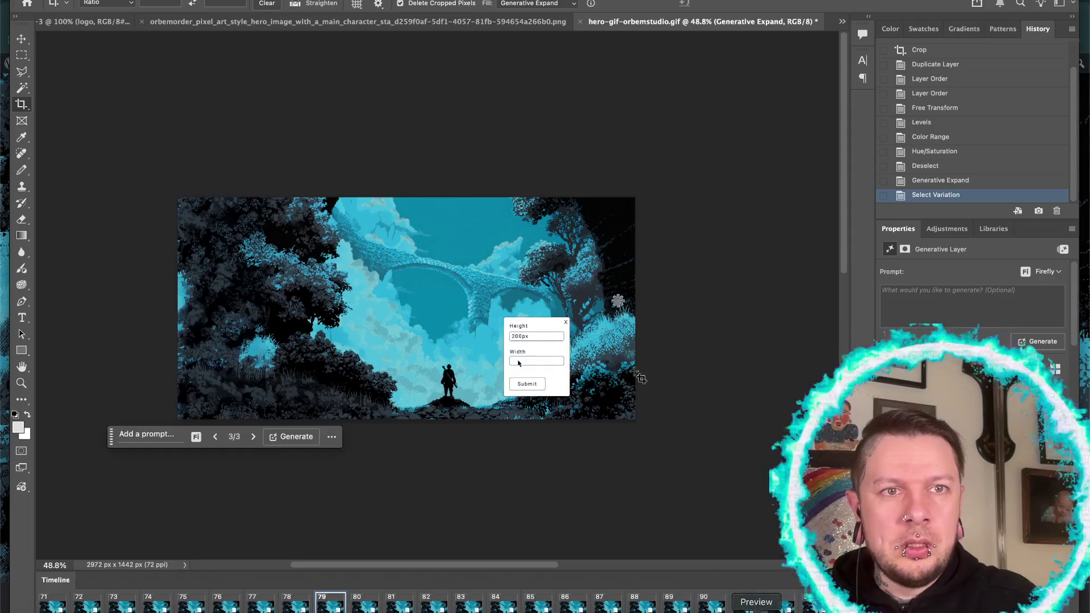
# - Switch to the hero-gif-orbemstudio.psd banner document and play its Timeline animation
pyautogui.click(74, 24)
pyautogui.click(243, 24)
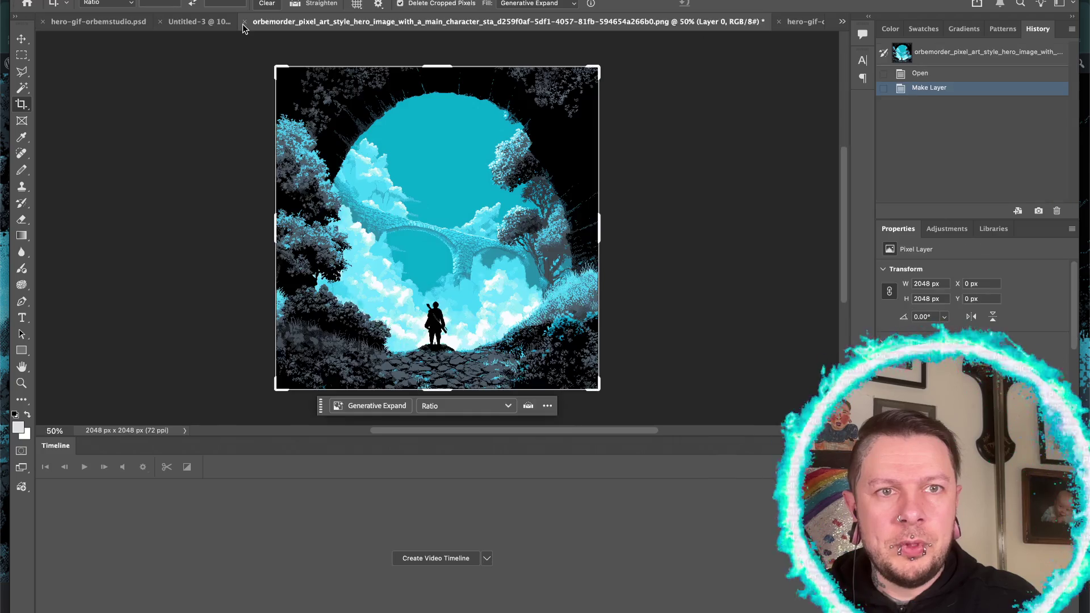
pyautogui.click(842, 22)
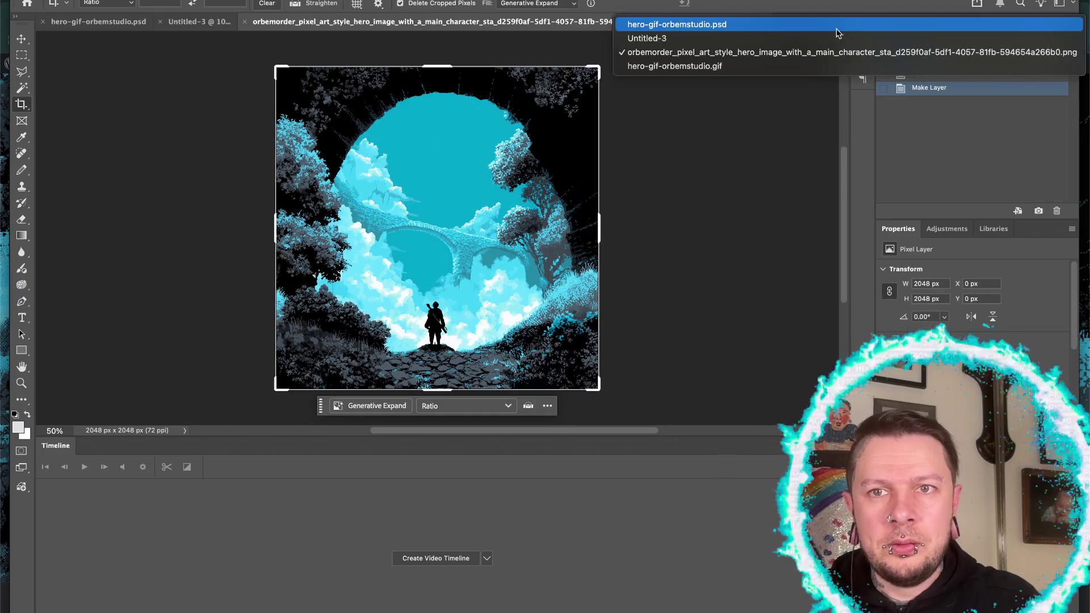
pyautogui.click(823, 24)
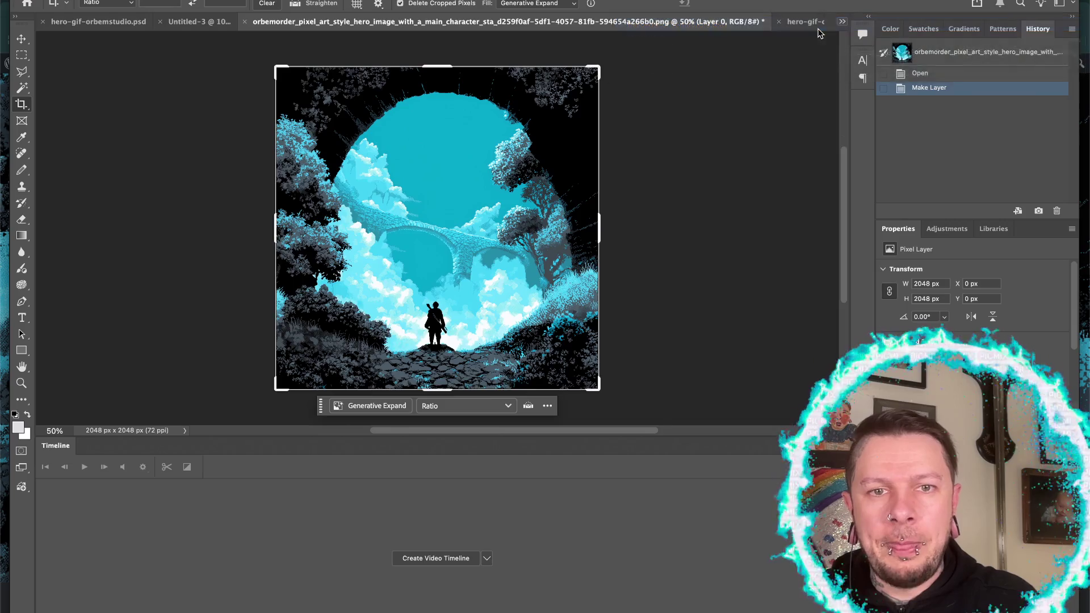
pyautogui.press('space')
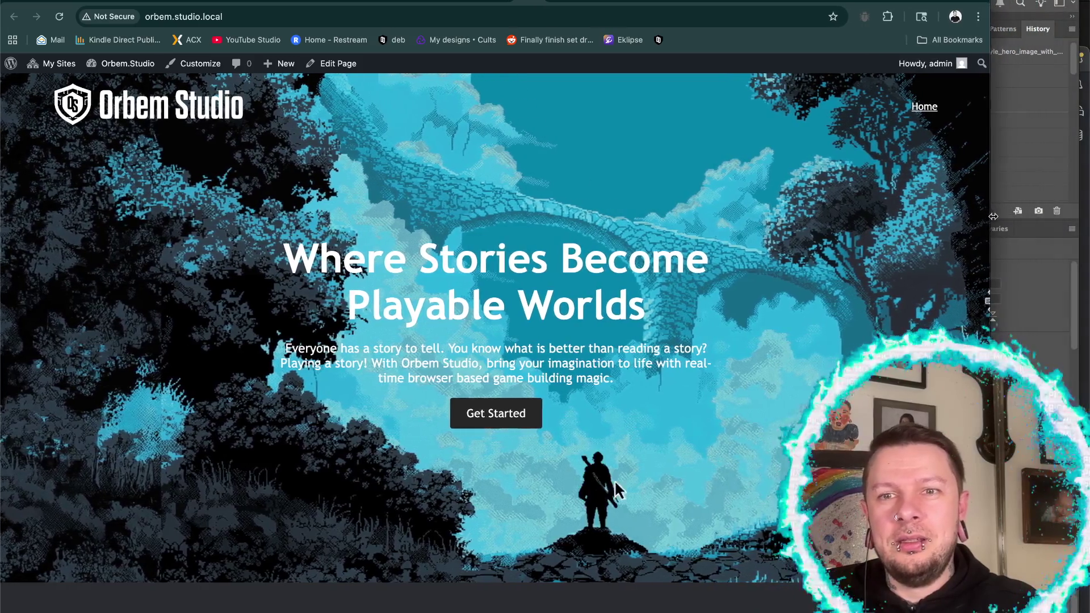
# - Narrow the Chrome window beside Photoshop and zoom the homepage out to 75%
pyautogui.moveTo(988, 215); pyautogui.dragTo(1088, 233)
pyautogui.click(1048, 298)
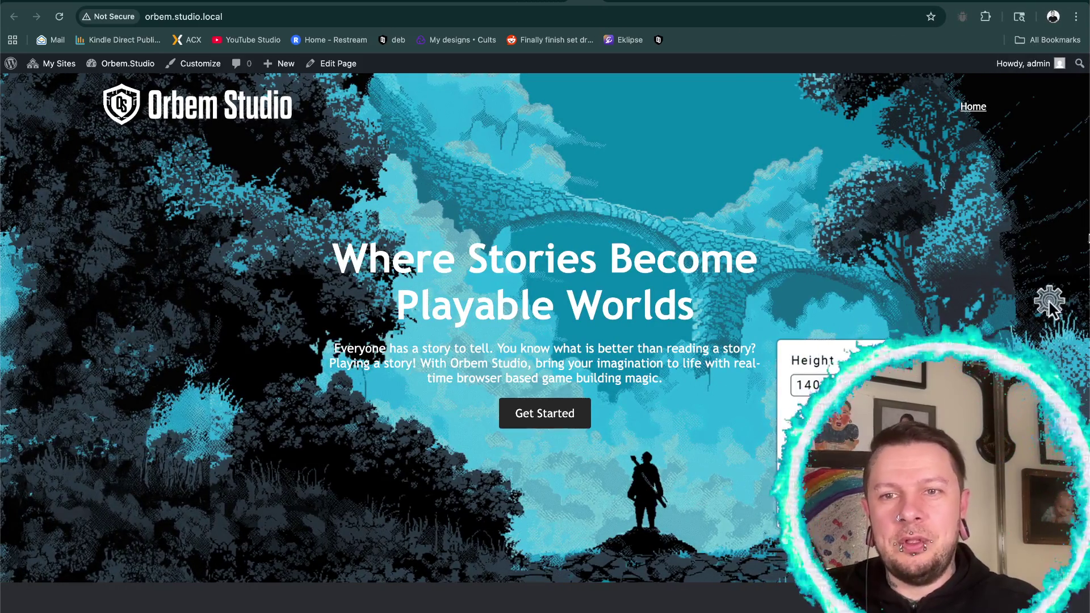
pyautogui.hotkey('ctrl', '-')
pyautogui.hotkey('ctrl', '-')
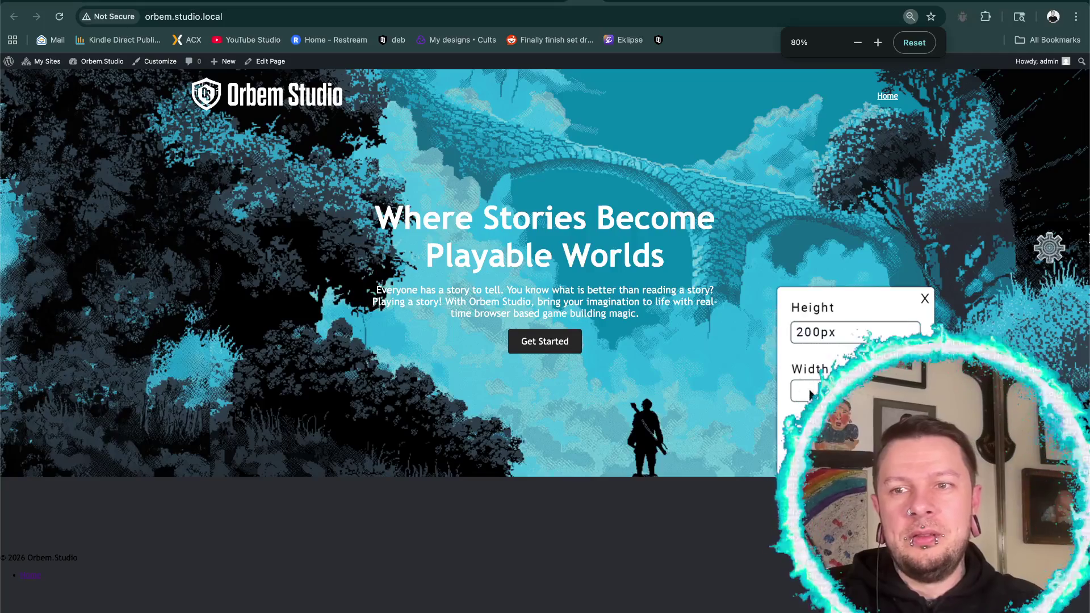
pyautogui.moveTo(1088, 236); pyautogui.dragTo(863, 239)
pyautogui.click(784, 292)
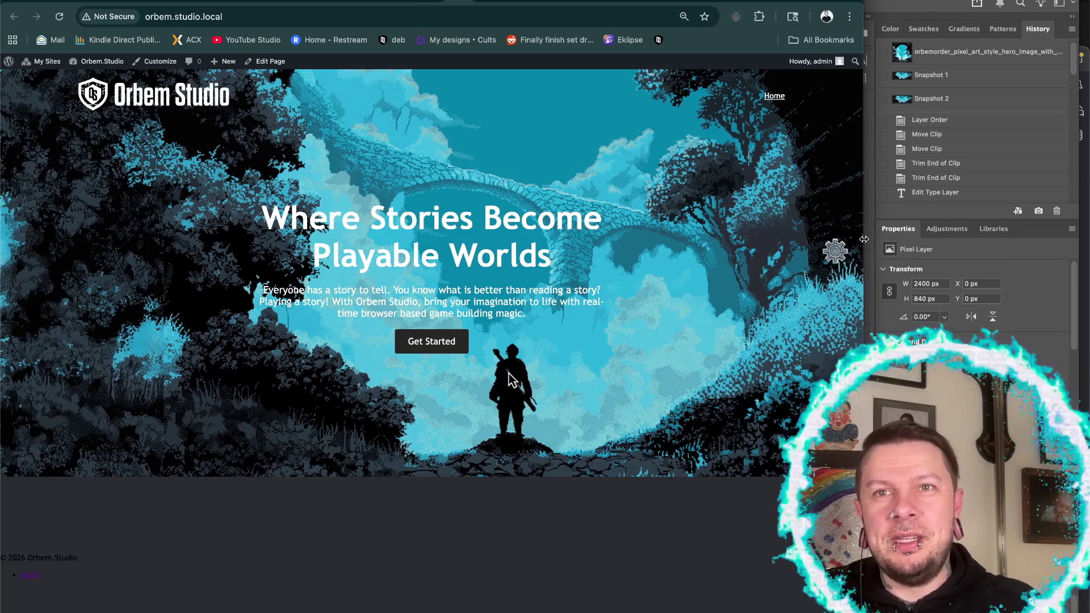
pyautogui.hotkey('ctrl', '-')
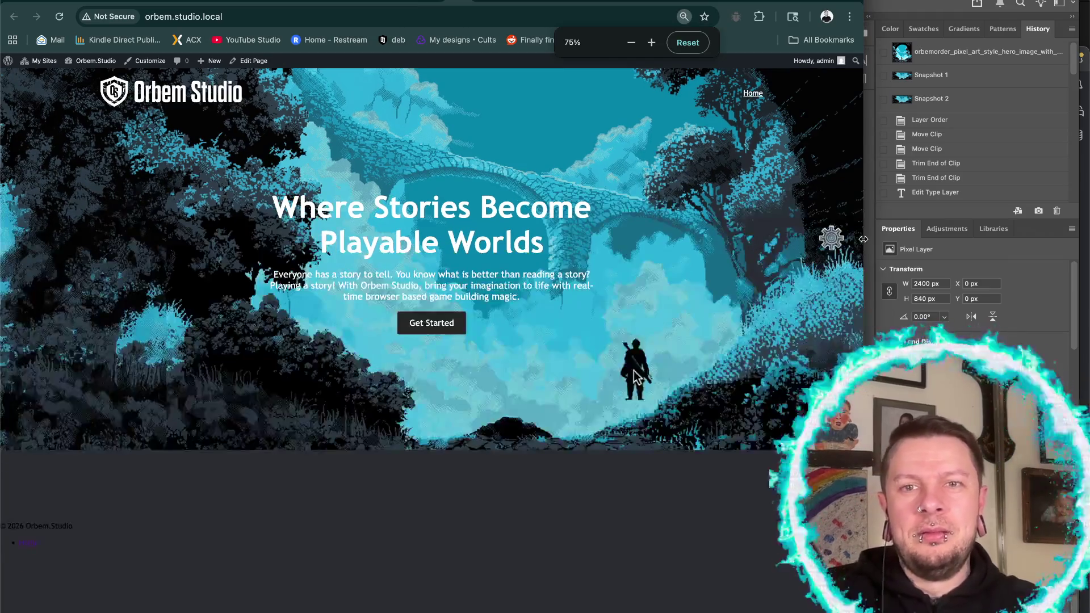
pyautogui.moveTo(862, 226); pyautogui.dragTo(809, 229)
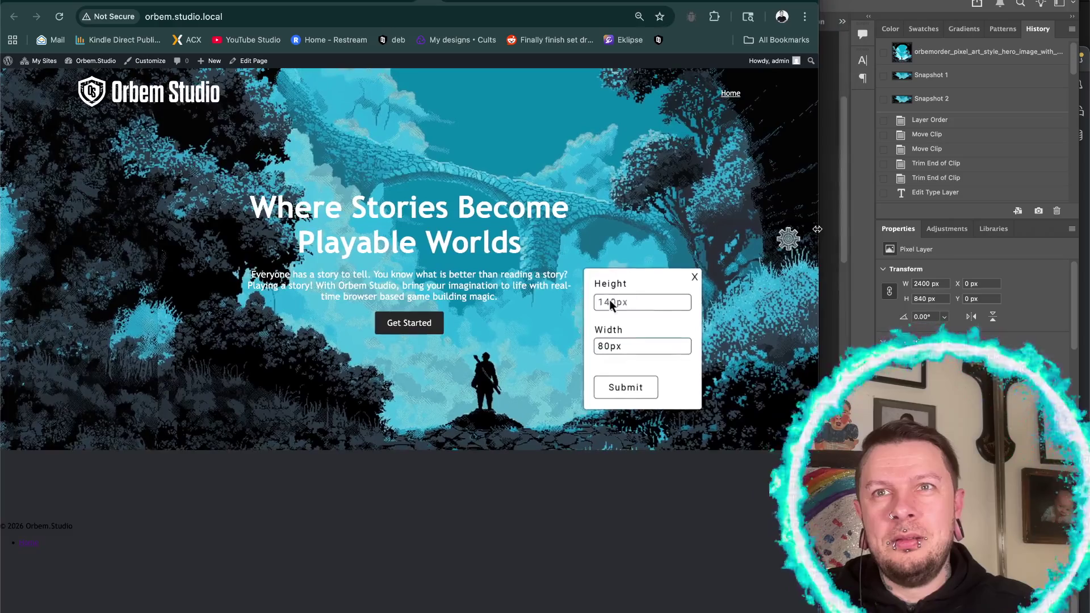
pyautogui.moveTo(808, 230); pyautogui.dragTo(814, 230)
pyautogui.click(692, 277)
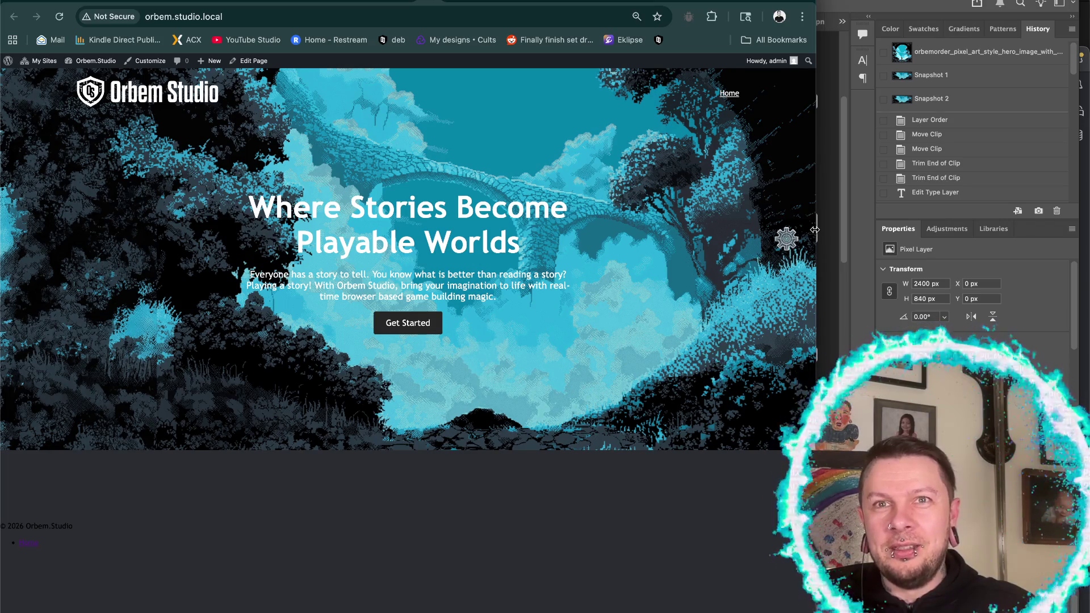
# - Submit sprite Height 200 and Width 114, then re-enter them as 200px and 114px
pyautogui.click(787, 241)
pyautogui.click(607, 298)
pyautogui.write('200')
pyautogui.click(607, 344)
pyautogui.write('114')
pyautogui.click(623, 387)
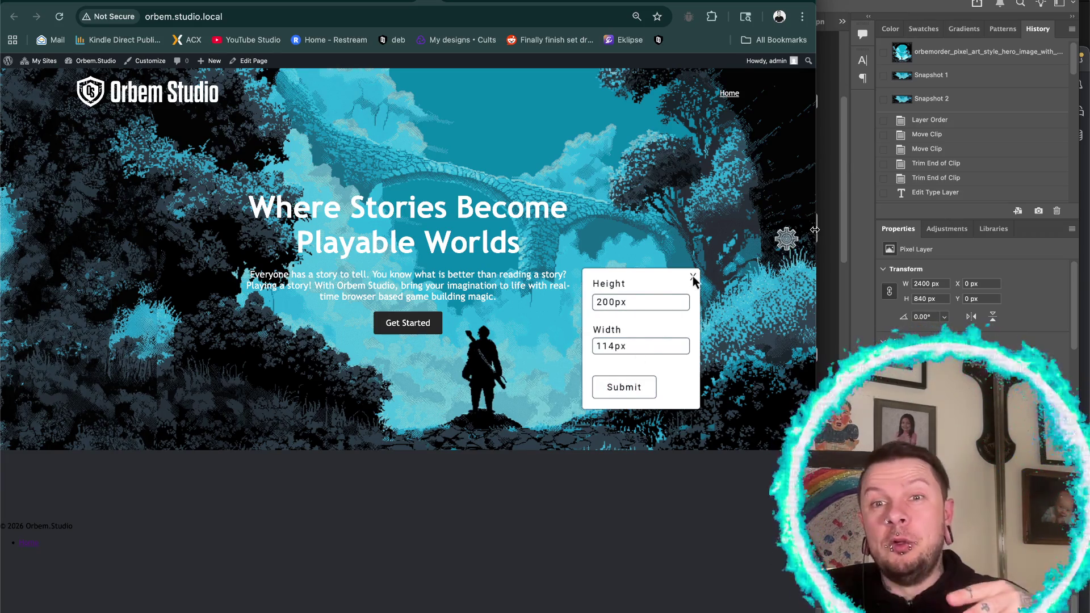
pyautogui.click(693, 276)
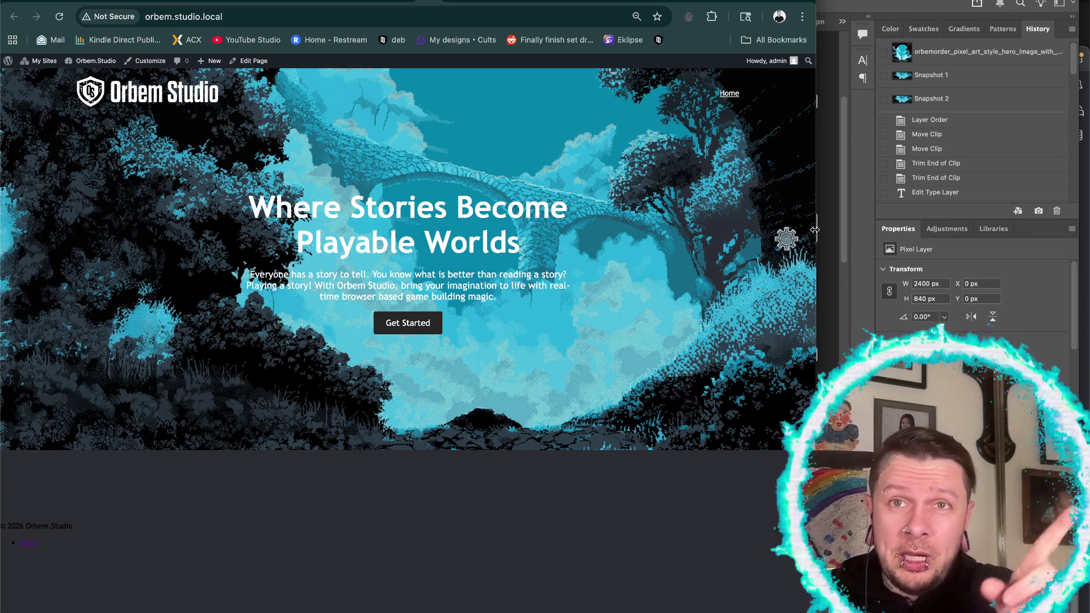
pyautogui.click(786, 241)
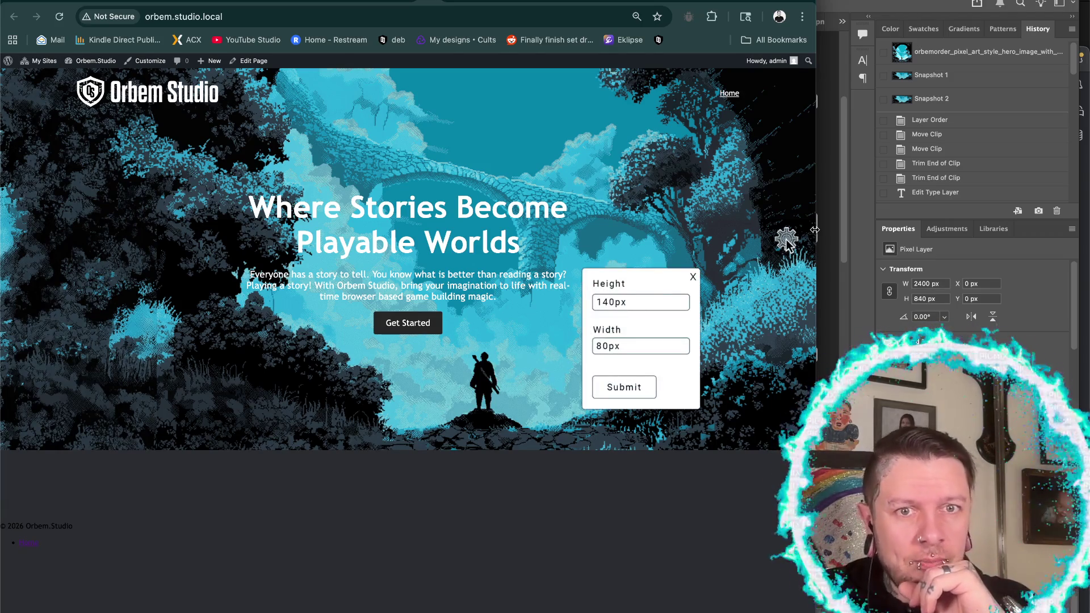
pyautogui.tripleClick(608, 302)
pyautogui.write('200px')
pyautogui.tripleClick(604, 345)
pyautogui.press('BackSpace')
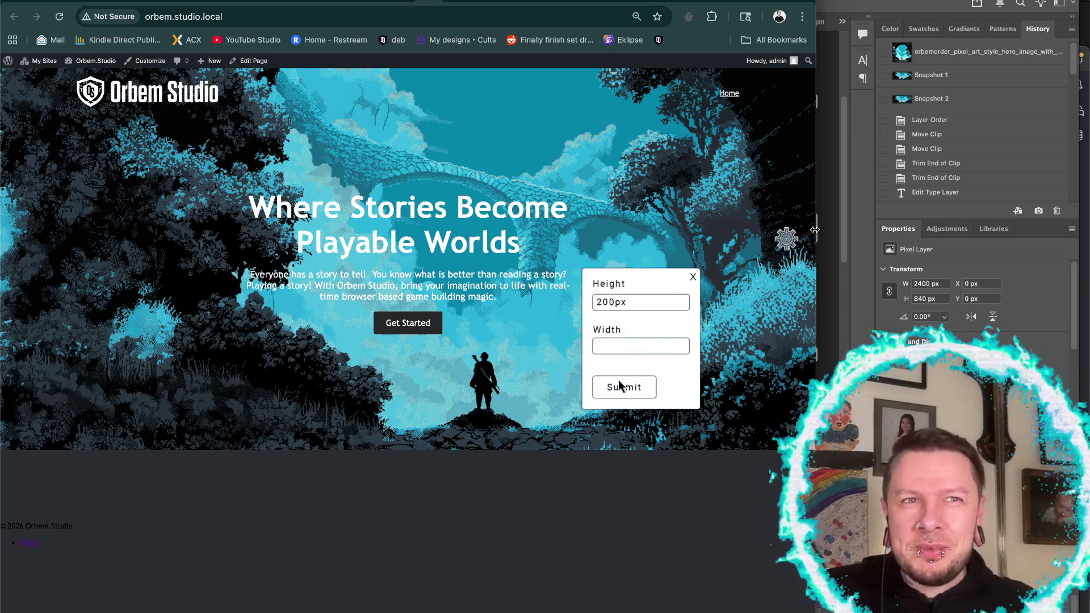
pyautogui.write('114px')
pyautogui.click(692, 277)
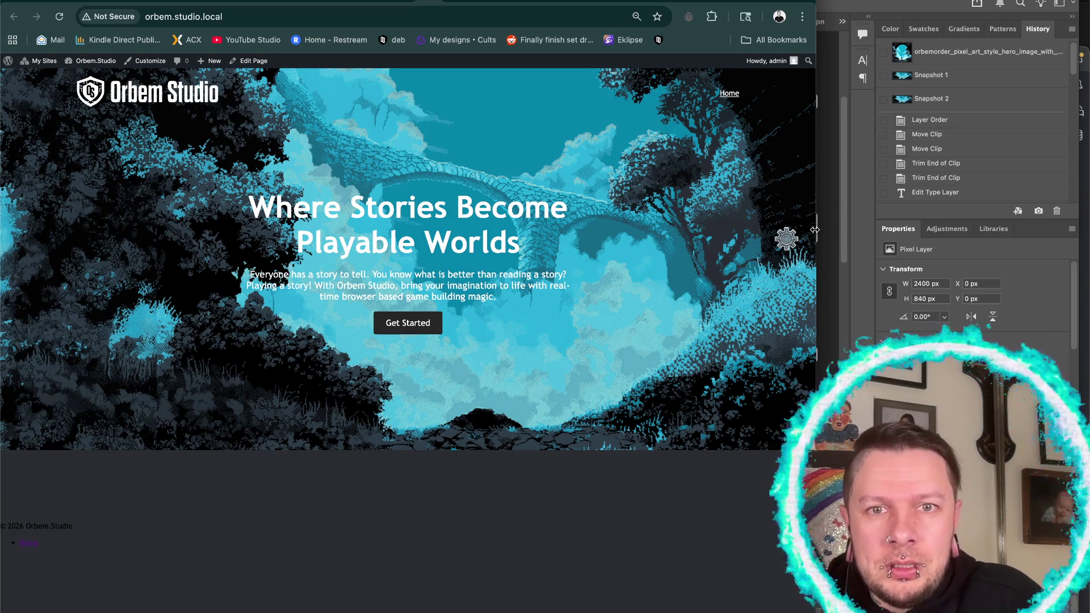
# - Resubmit the sprite size as 200px high by 114px wide twice, closing the popup each time
pyautogui.click(786, 238)
pyautogui.tripleClick(610, 303)
pyautogui.press('BackSpace')
pyautogui.write('200px')
pyautogui.tripleClick(606, 346)
pyautogui.press('BackSpace')
pyautogui.write('114px')
pyautogui.click(623, 388)
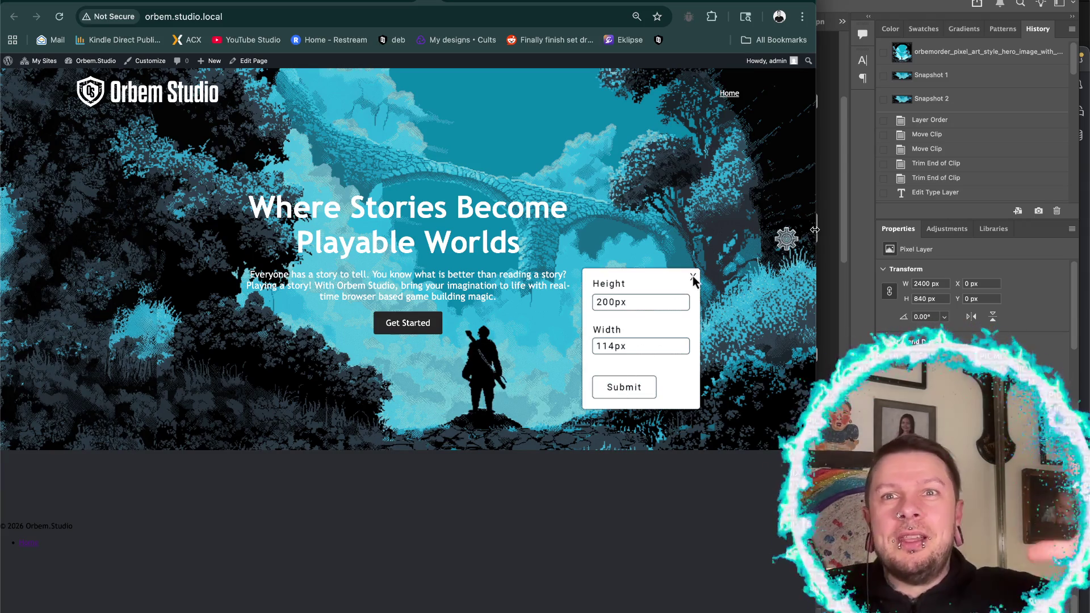
pyautogui.click(692, 277)
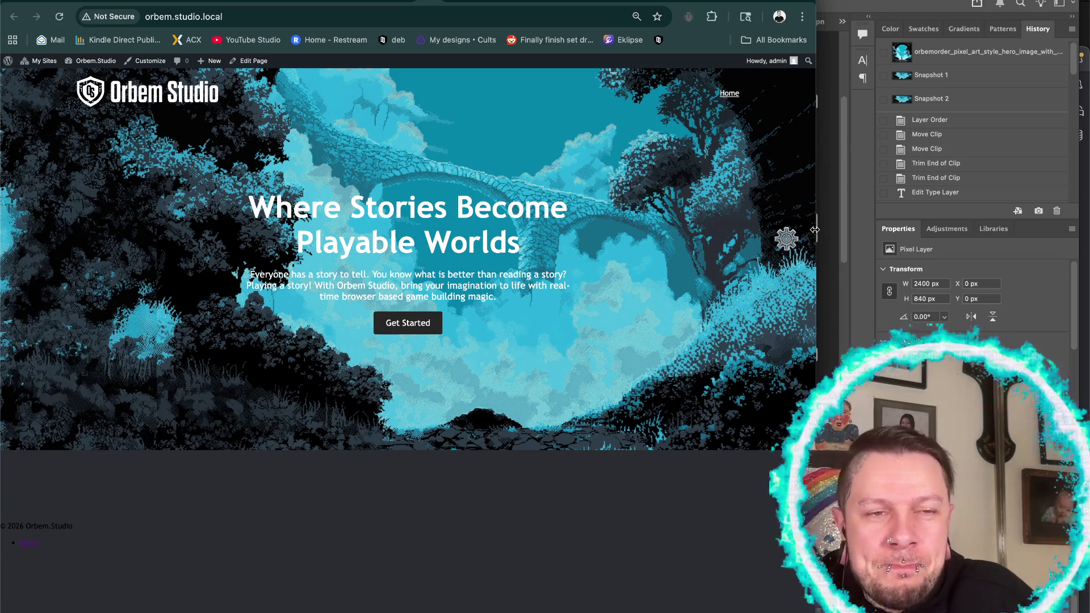
pyautogui.click(786, 241)
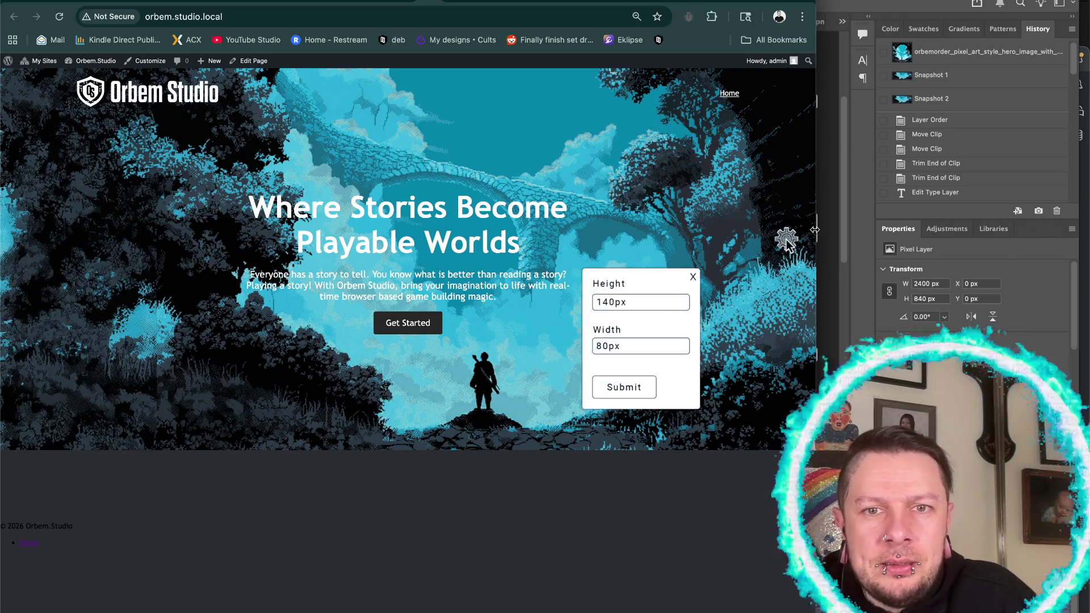
pyautogui.click(608, 298)
pyautogui.click(607, 345)
pyautogui.write('114px')
pyautogui.click(624, 386)
pyautogui.click(693, 277)
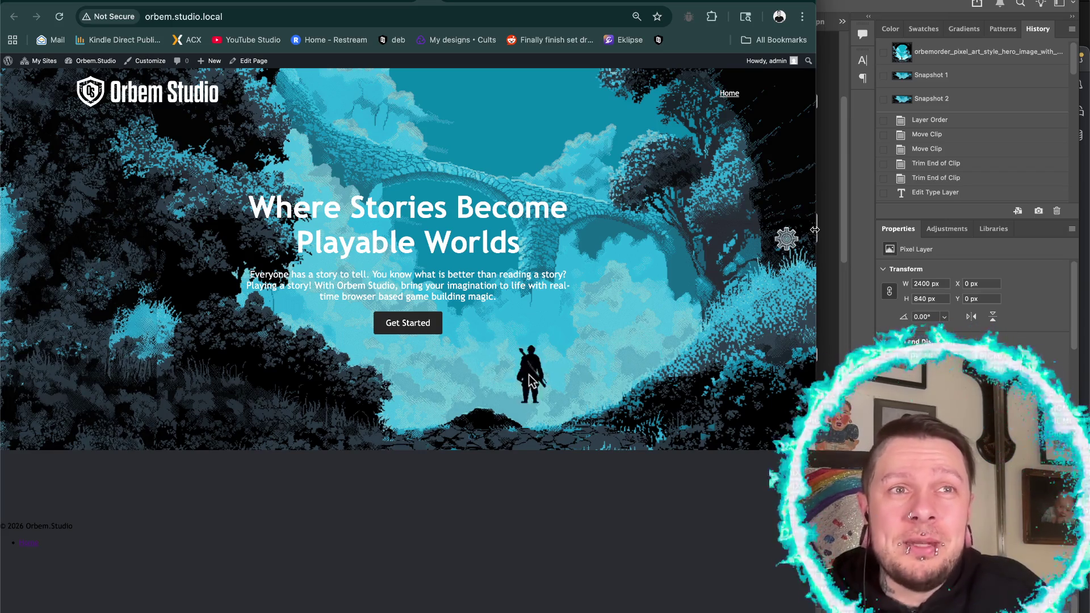
# - Apply 200px height and 114px width again, nudging the sprite right between attempts
pyautogui.click(786, 240)
pyautogui.click(607, 301)
pyautogui.write('200px')
pyautogui.click(606, 344)
pyautogui.click(617, 381)
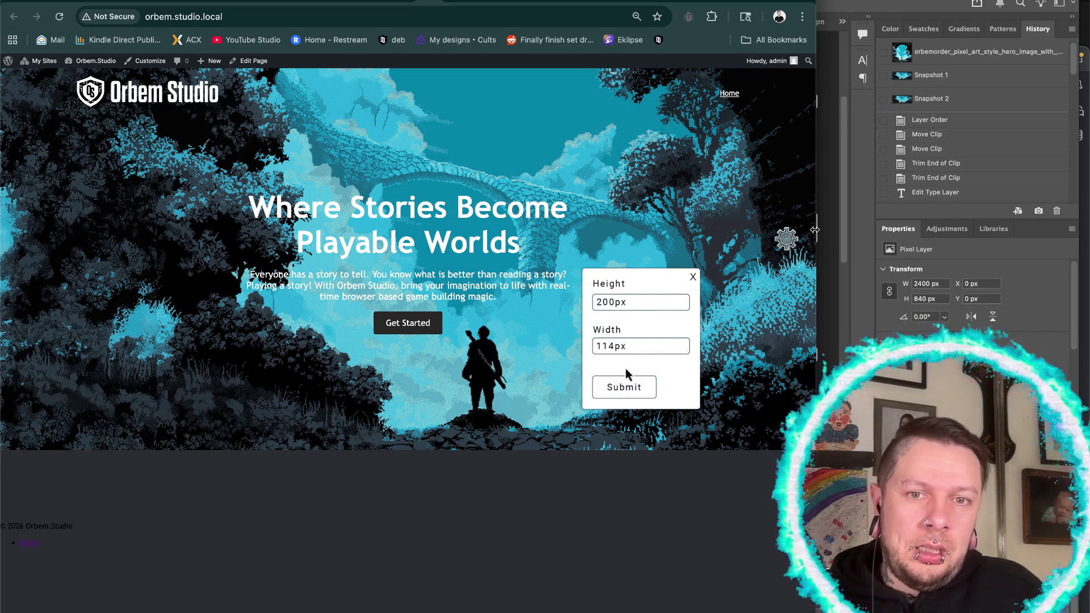
pyautogui.click(692, 277)
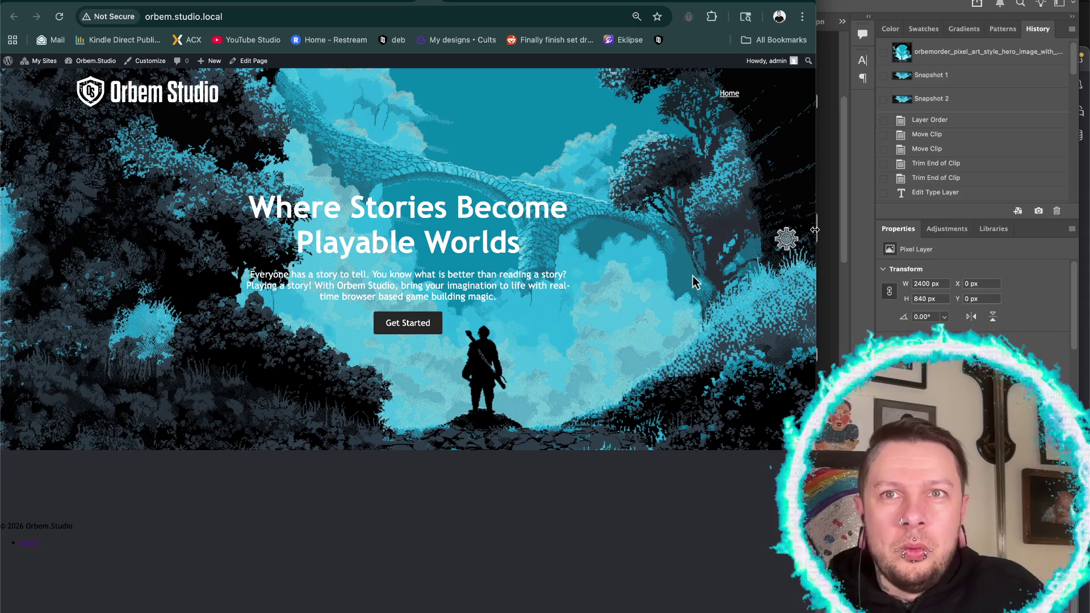
pyautogui.press('Right')
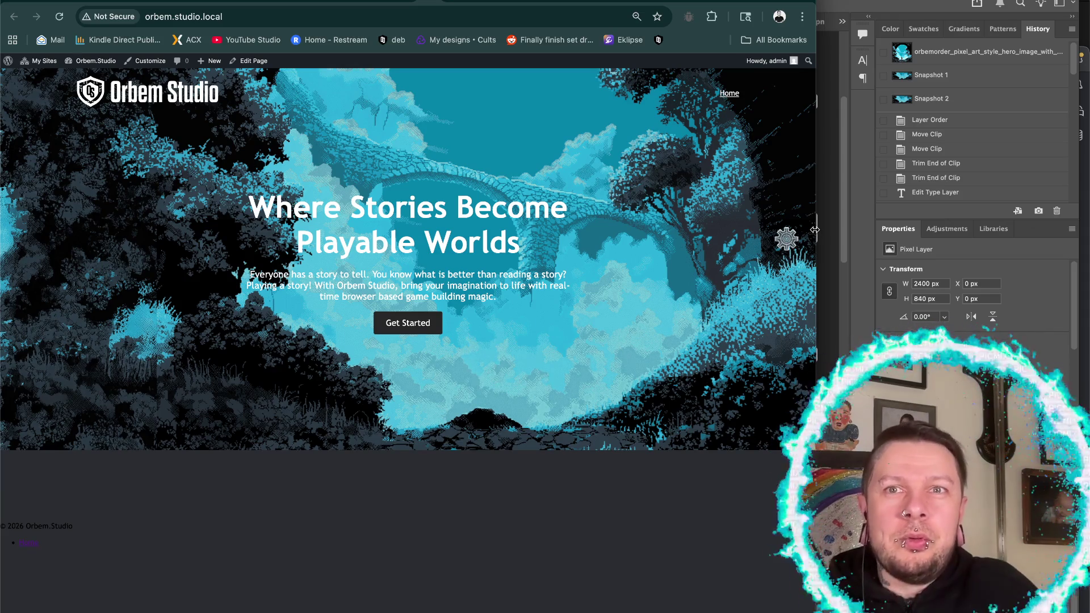
pyautogui.click(786, 240)
pyautogui.click(608, 303)
pyautogui.write('200px')
pyautogui.tripleClick(607, 346)
pyautogui.press('BackSpace')
pyautogui.write('114px')
pyautogui.click(623, 388)
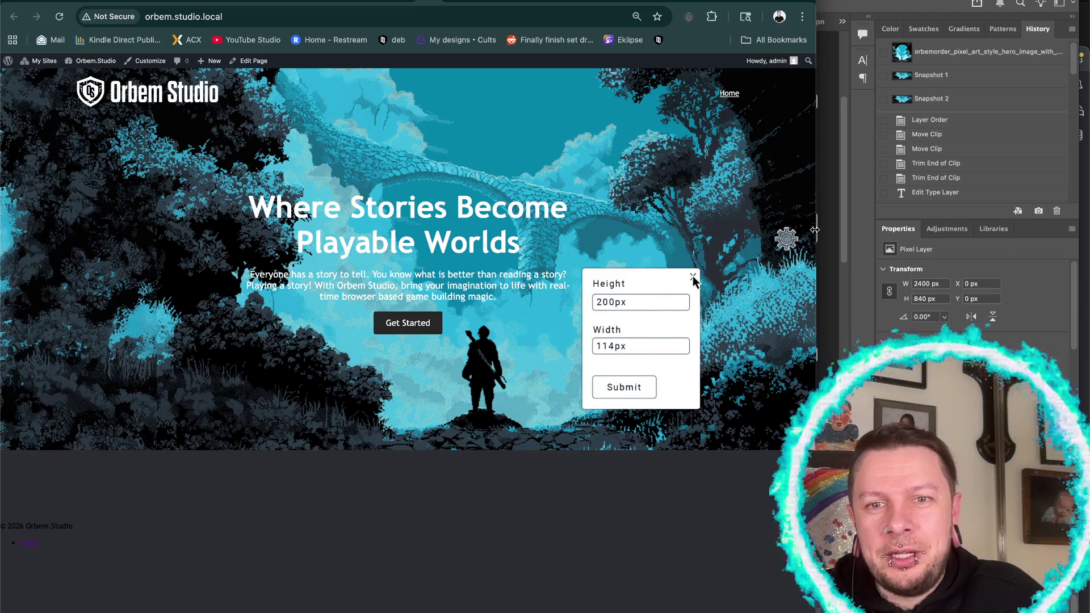
pyautogui.click(692, 277)
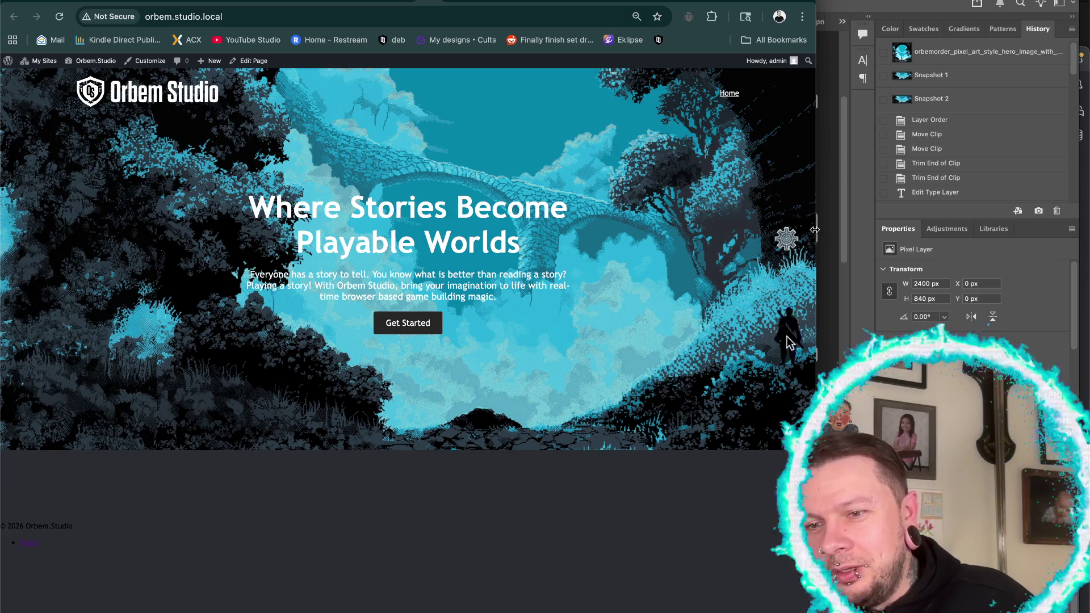
# - Enter 200px by 114px once more, apply it, and drag the sprite to the right
pyautogui.click(786, 241)
pyautogui.tripleClick(608, 302)
pyautogui.write('200px')
pyautogui.tripleClick(606, 346)
pyautogui.press('BackSpace')
pyautogui.write('114px')
pyautogui.click(623, 386)
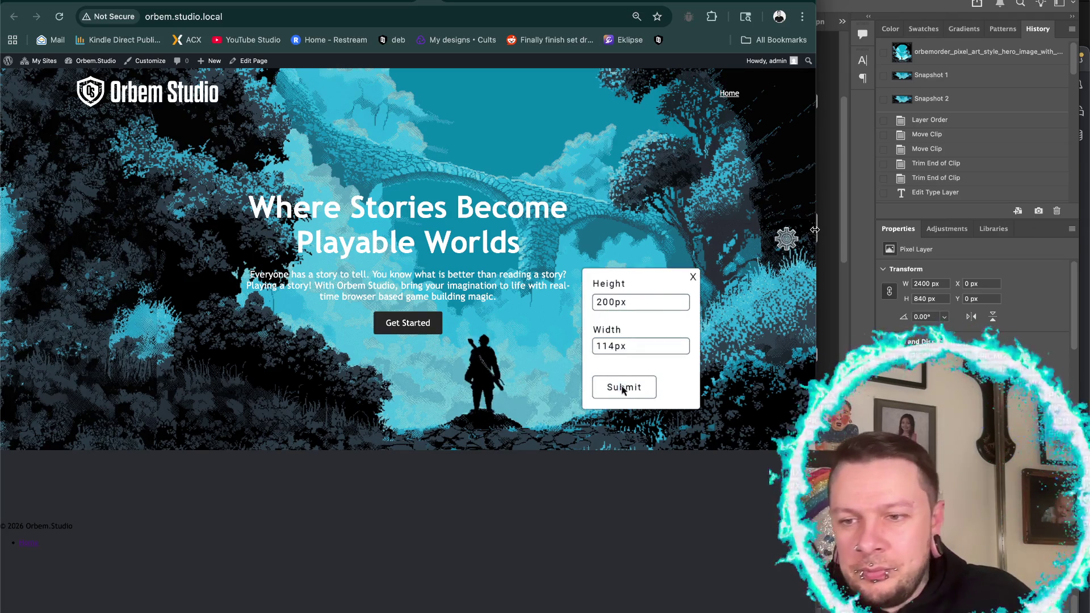
pyautogui.click(693, 277)
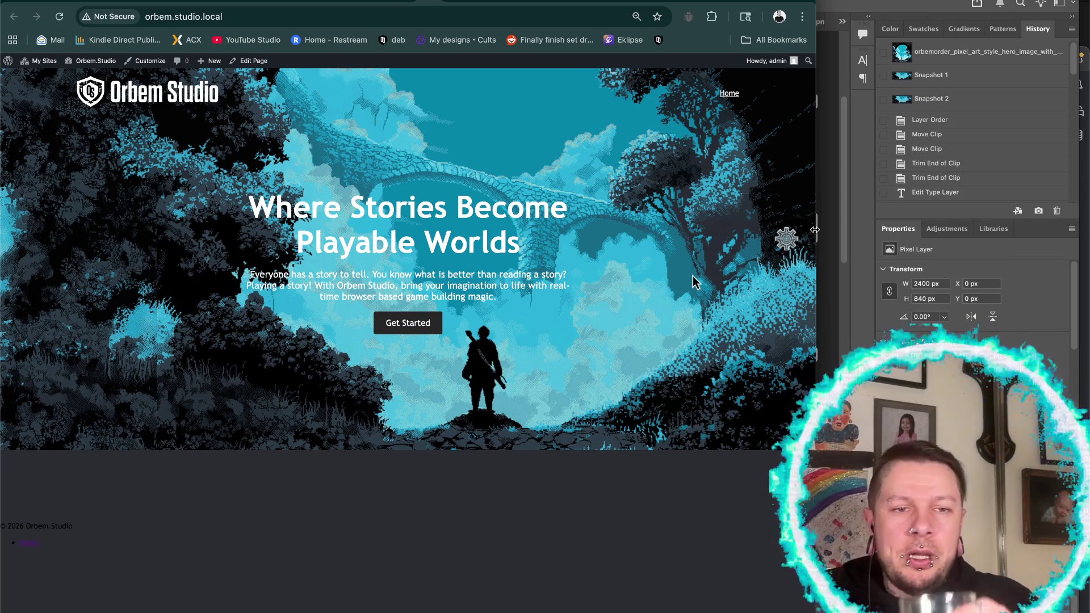
pyautogui.moveTo(481, 359); pyautogui.dragTo(829, 340)
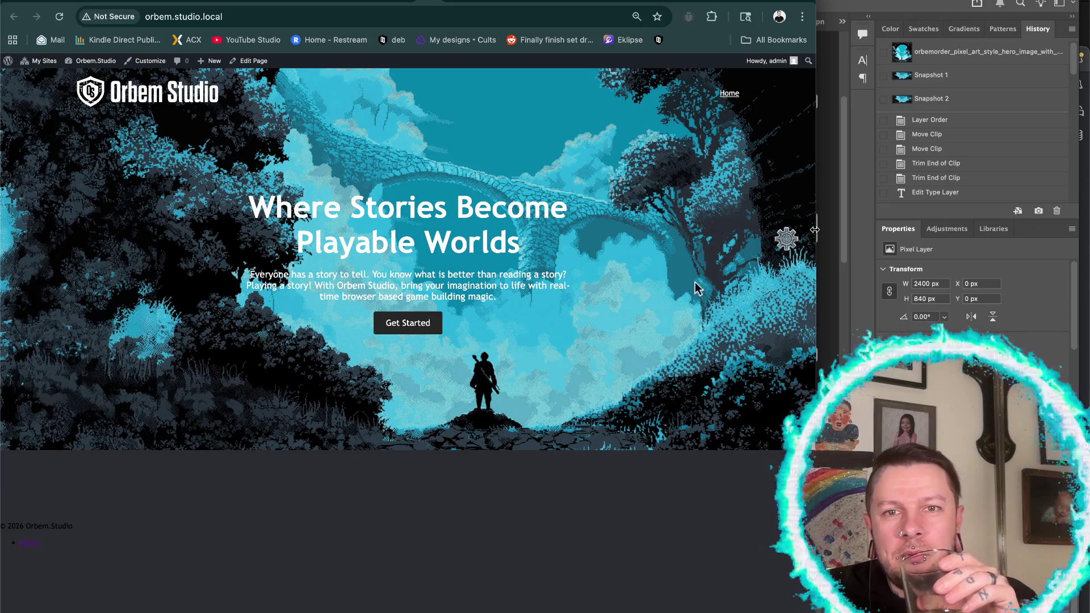
# - Set the sprite Height to 200px, clear the Width field, and submit the size
pyautogui.click(786, 241)
pyautogui.tripleClick(608, 301)
pyautogui.press('BackSpace')
pyautogui.write('200px')
pyautogui.tripleClick(607, 344)
pyautogui.press('BackSpace')
pyautogui.click(614, 384)
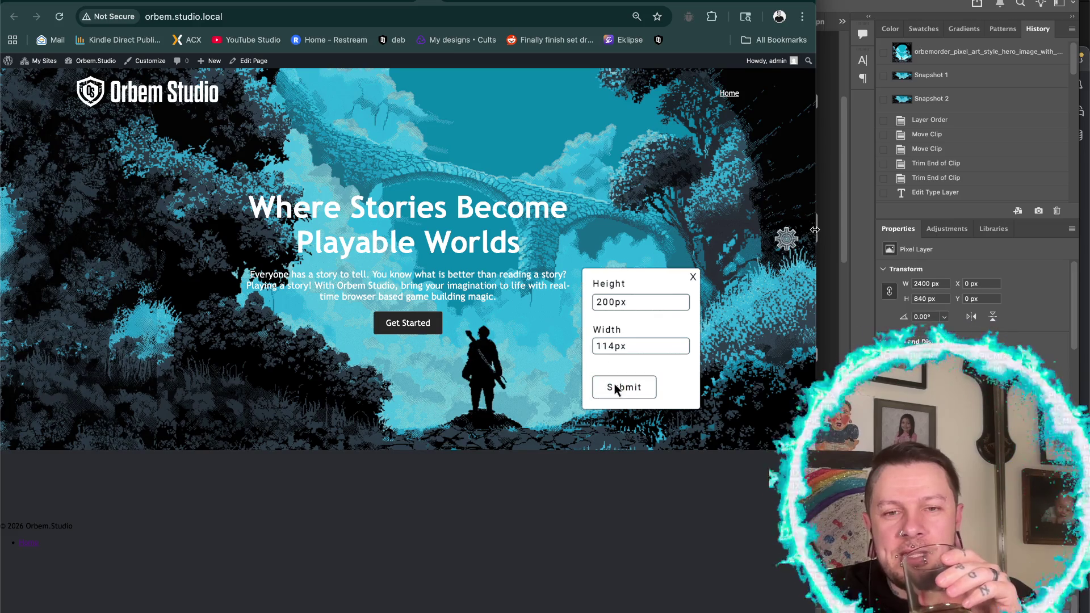
pyautogui.click(693, 277)
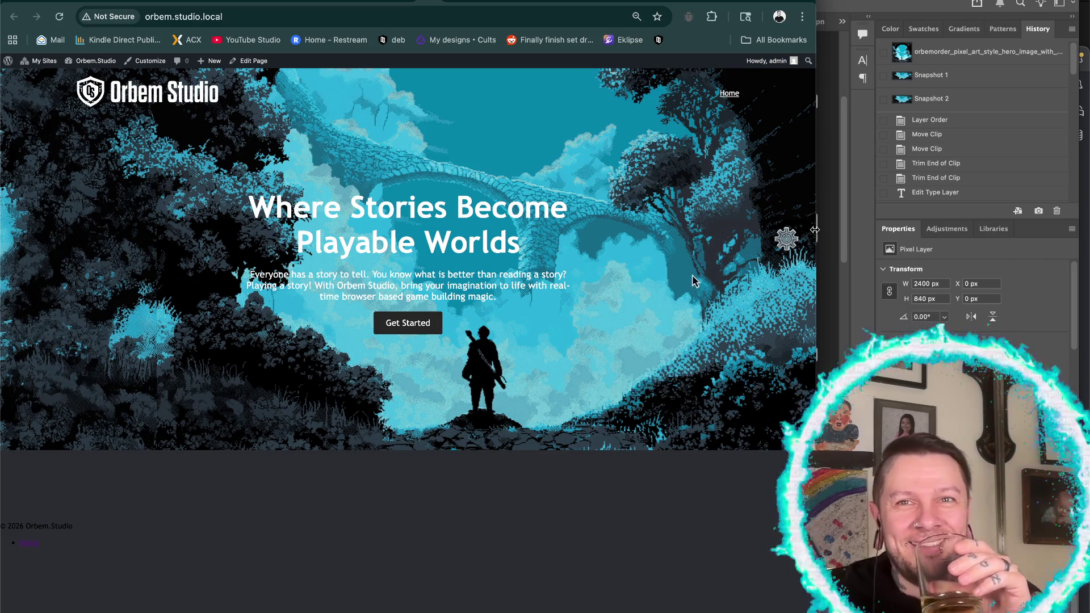
# - Set the sprite Width to 114px and submit it
pyautogui.click(483, 359)
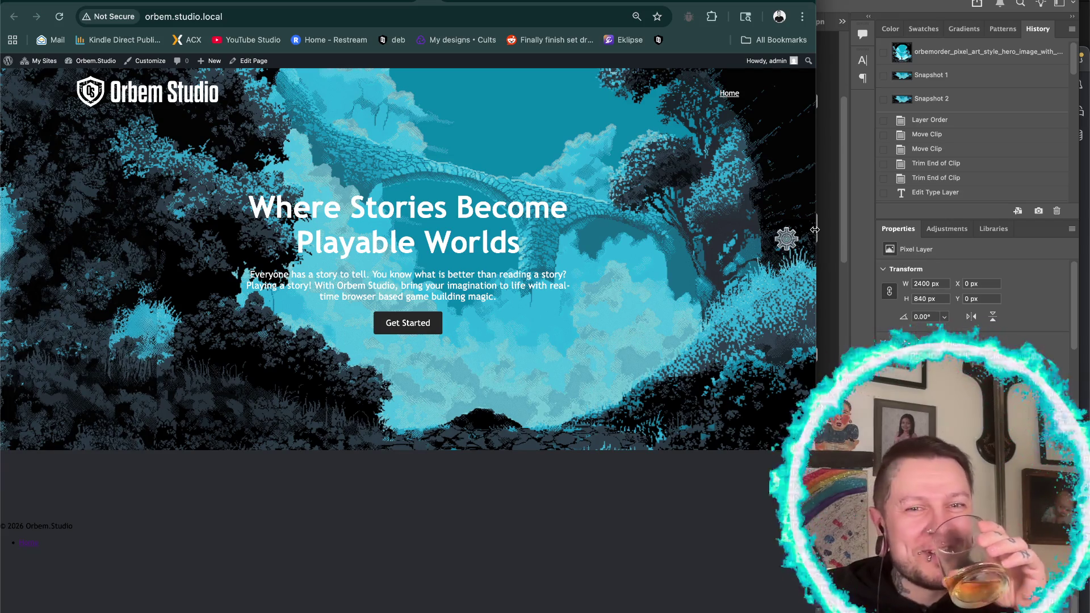
pyautogui.click(786, 243)
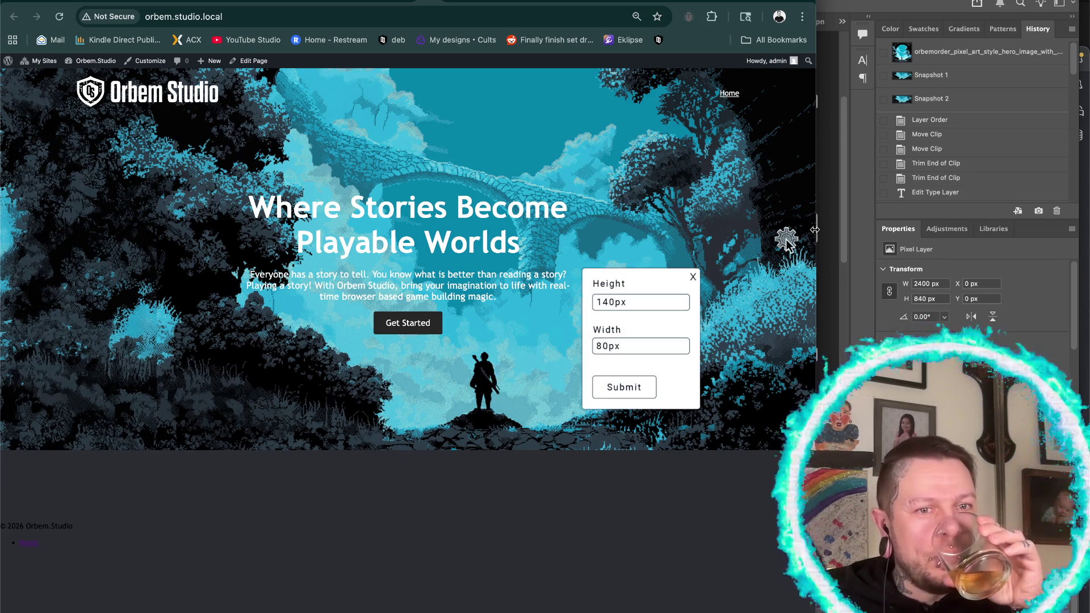
pyautogui.tripleClick(608, 344)
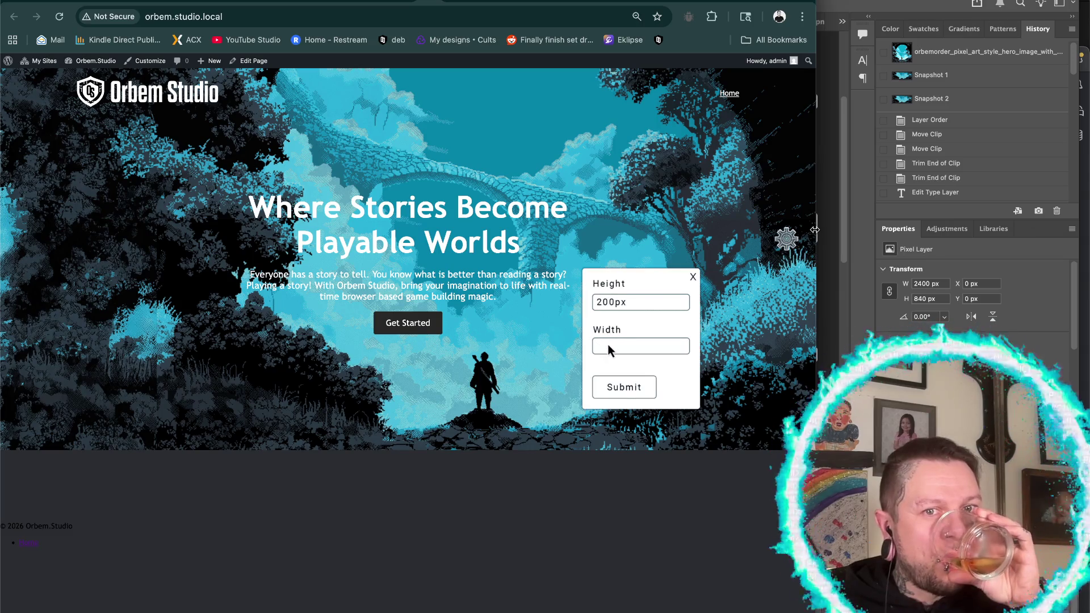
pyautogui.write('114px')
pyautogui.click(624, 387)
pyautogui.click(692, 277)
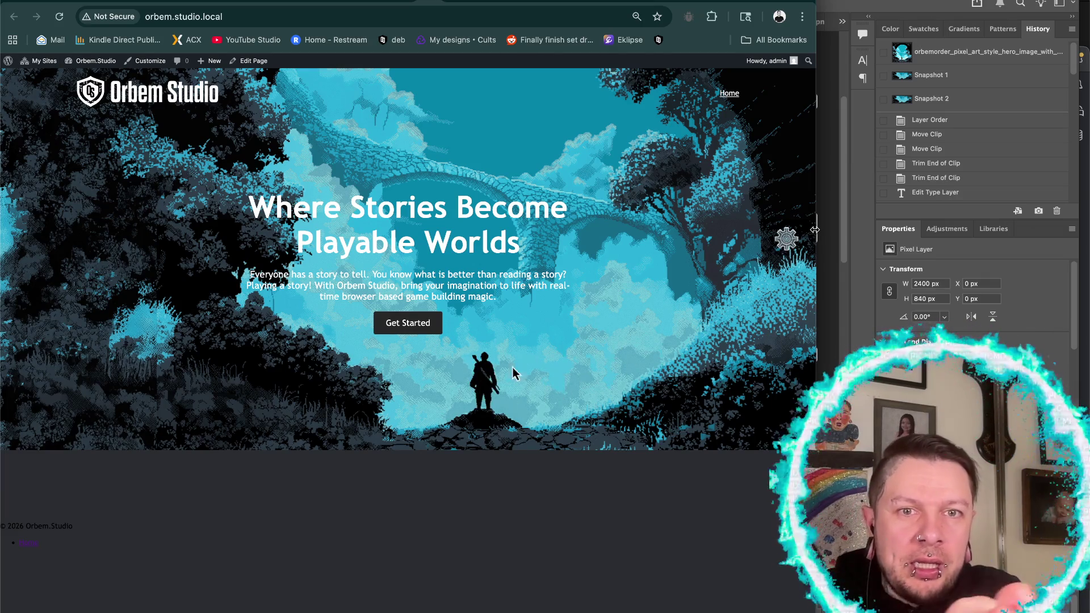
# - Enter 114px in the Height field and submit
pyautogui.click(786, 239)
pyautogui.tripleClick(608, 302)
pyautogui.press('BackSpace')
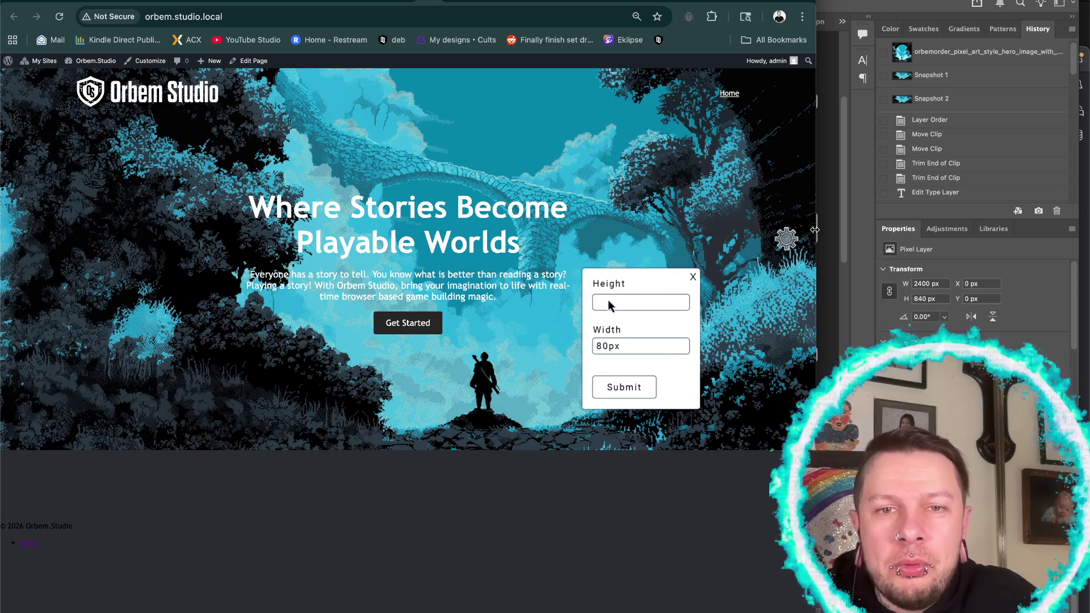
pyautogui.write('114px')
pyautogui.click(624, 387)
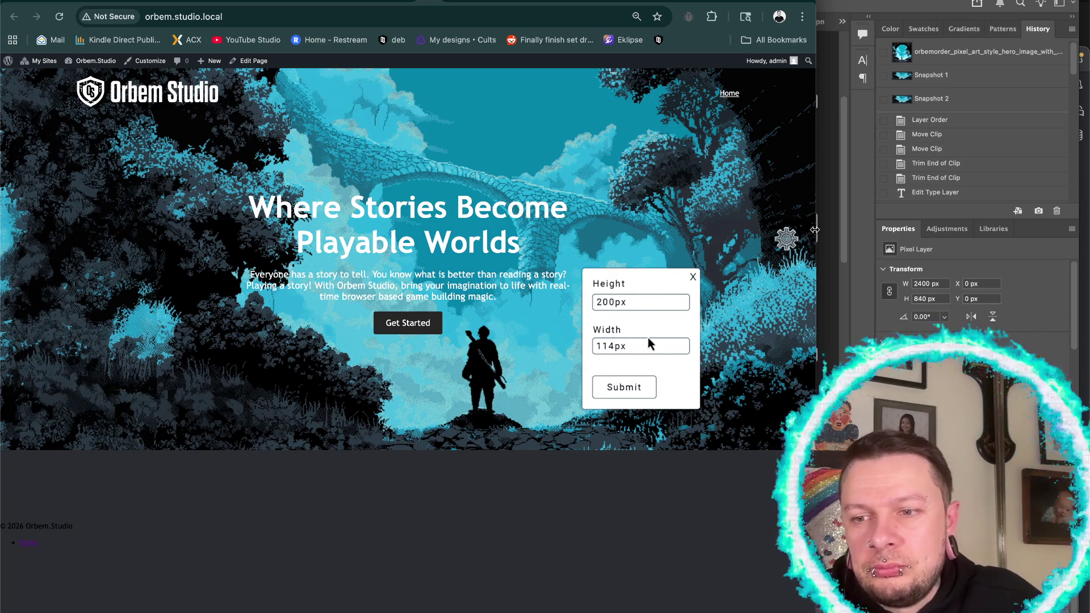
pyautogui.click(693, 277)
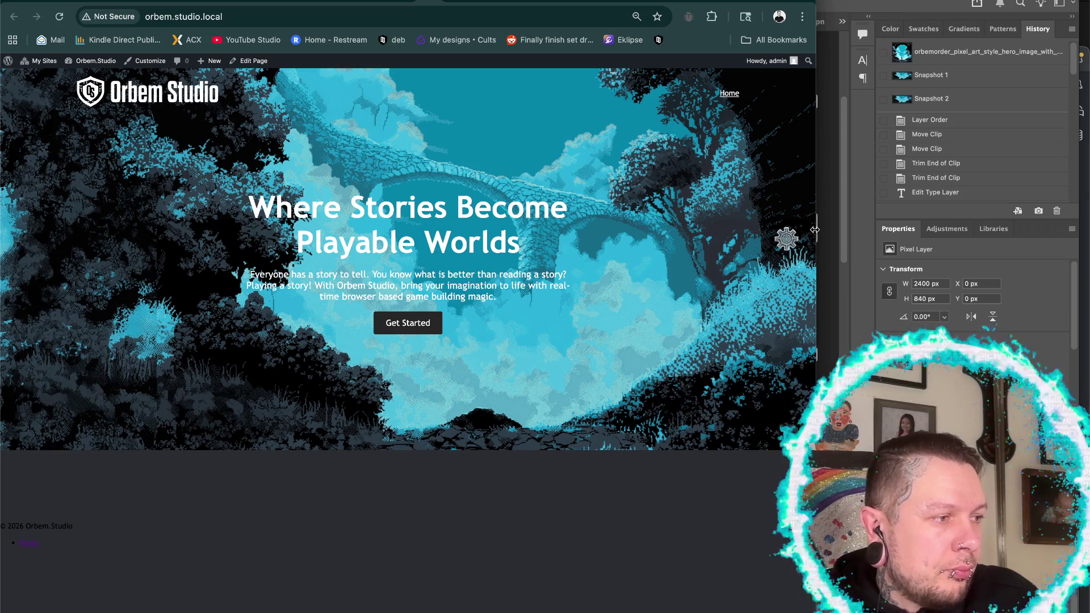
# - Enter Height 200px and Width 114px, then close the popup without submitting
pyautogui.click(786, 241)
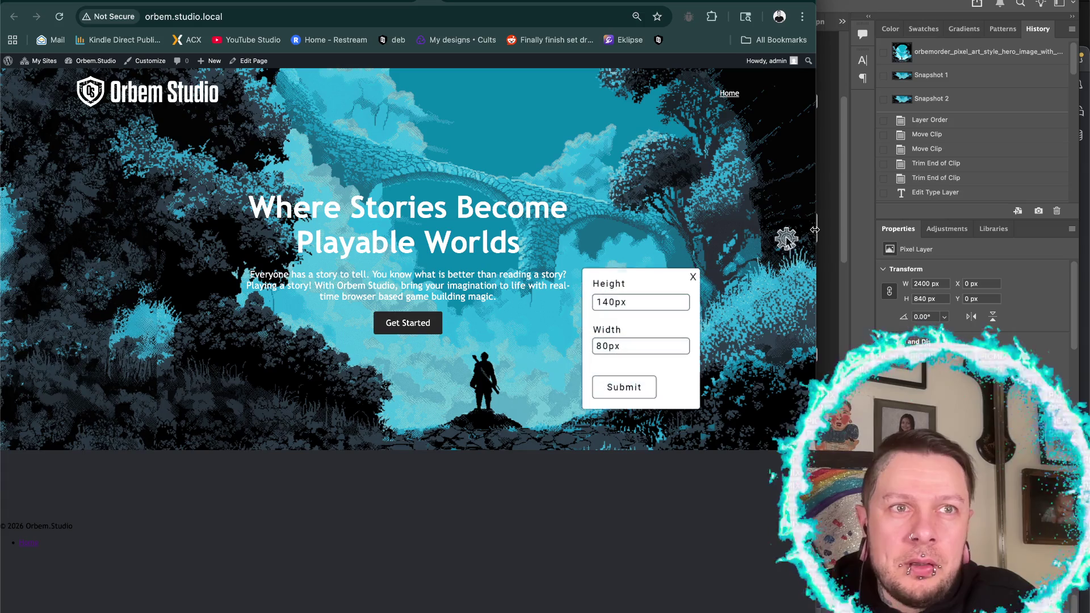
pyautogui.tripleClick(608, 300)
pyautogui.press('BackSpace')
pyautogui.write('200px')
pyautogui.tripleClick(607, 345)
pyautogui.press('BackSpace')
pyautogui.write('114px')
pyautogui.click(692, 275)
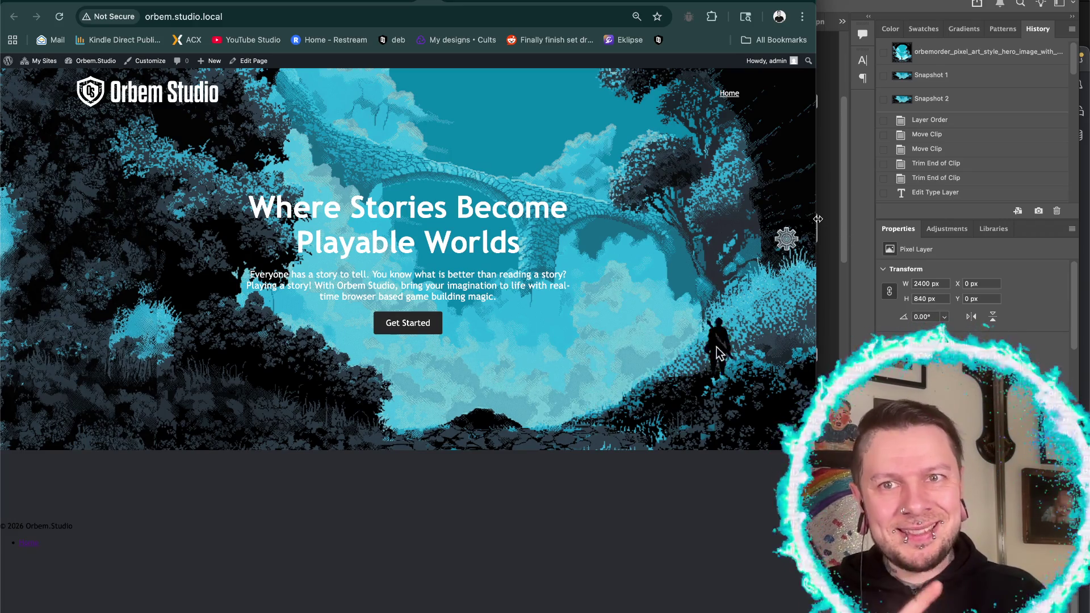
# - Re-enter Height 200px and Width 114px and submit the new sprite size
pyautogui.click(787, 241)
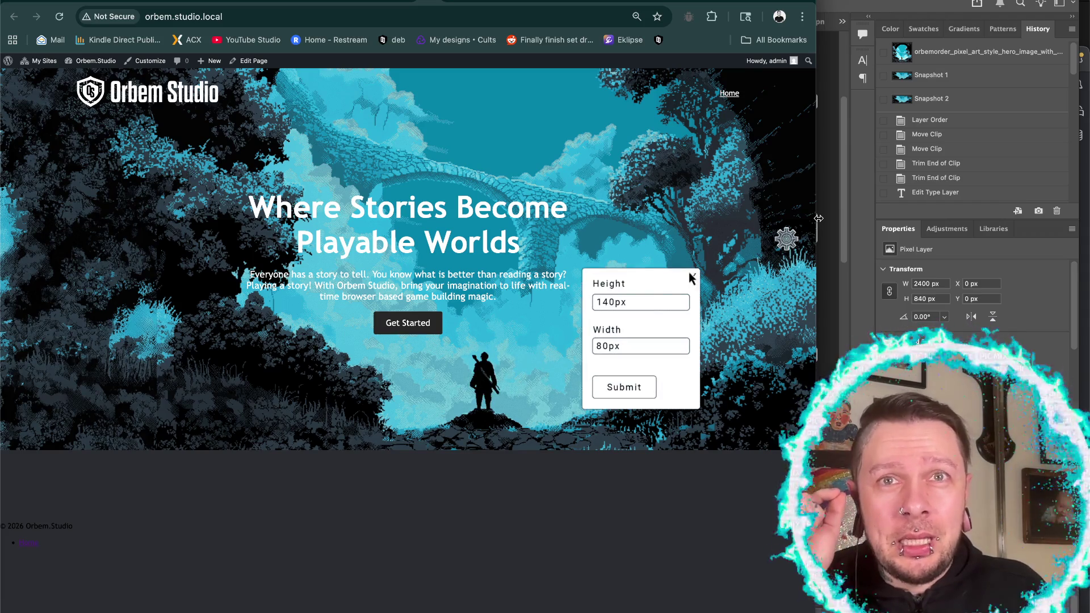
pyautogui.tripleClick(608, 298)
pyautogui.press('BackSpace')
pyautogui.write('200px')
pyautogui.tripleClick(608, 344)
pyautogui.press('BackSpace')
pyautogui.write('114px')
pyautogui.click(624, 386)
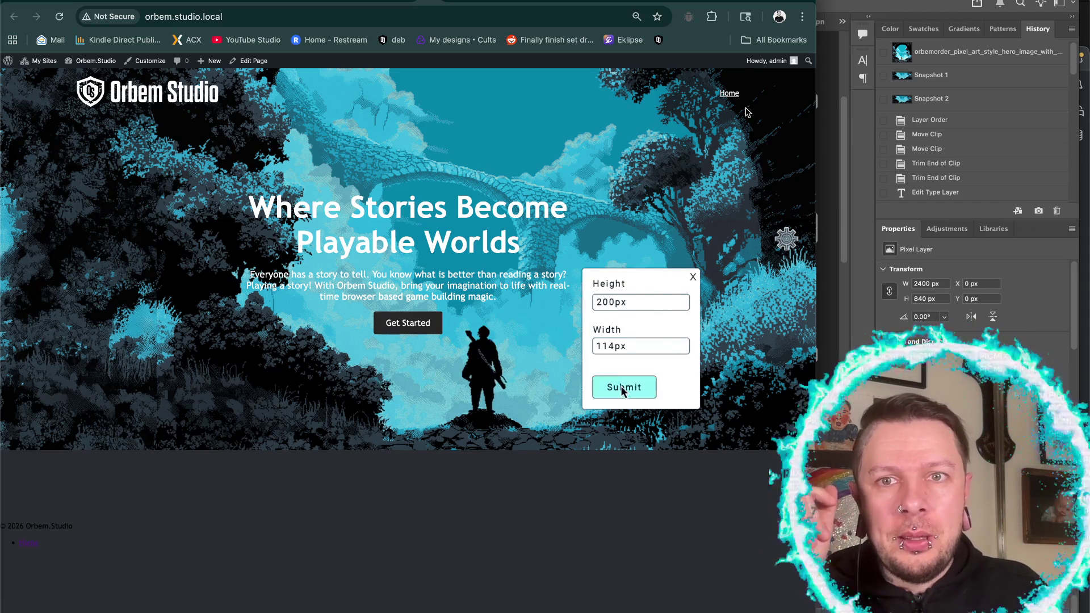
pyautogui.click(692, 276)
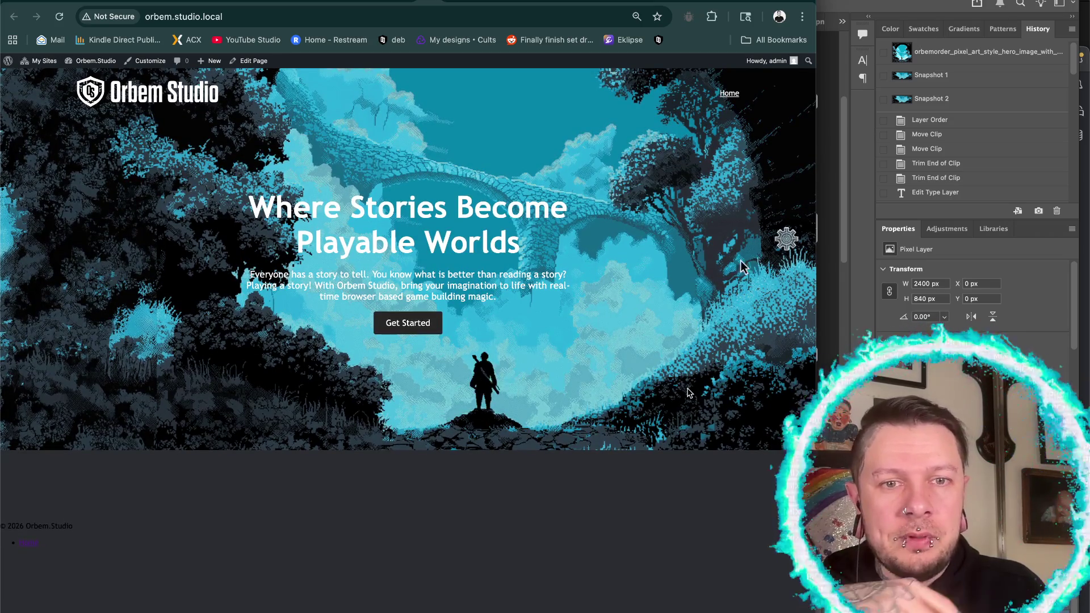
# - Submit Height 200px again, then drag the character across the hero scene
pyautogui.click(787, 241)
pyautogui.click(607, 303)
pyautogui.write('200px')
pyautogui.click(606, 347)
pyautogui.click(624, 386)
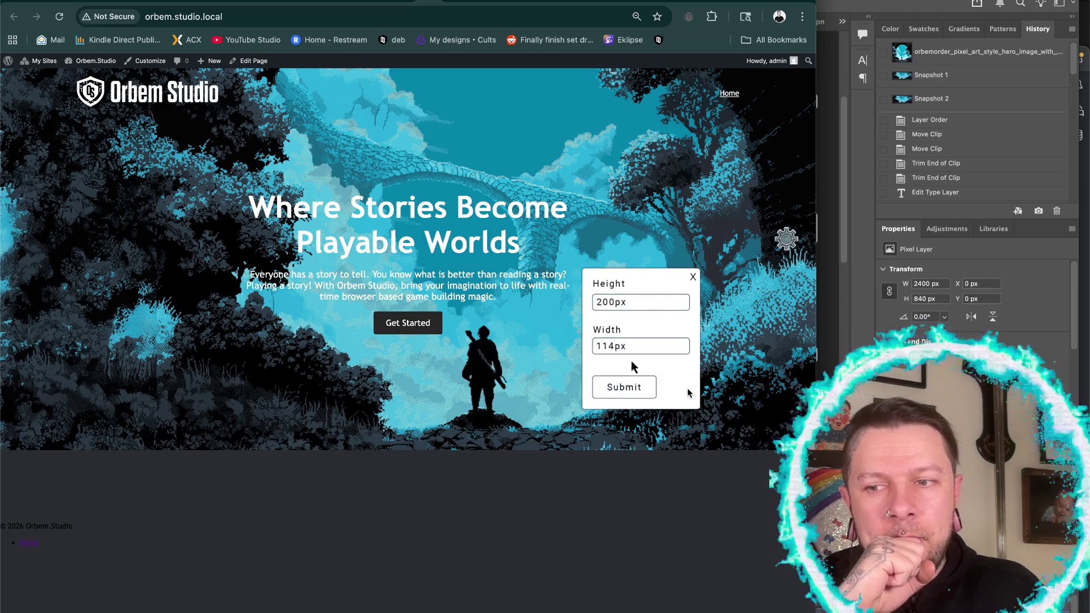
pyautogui.click(693, 277)
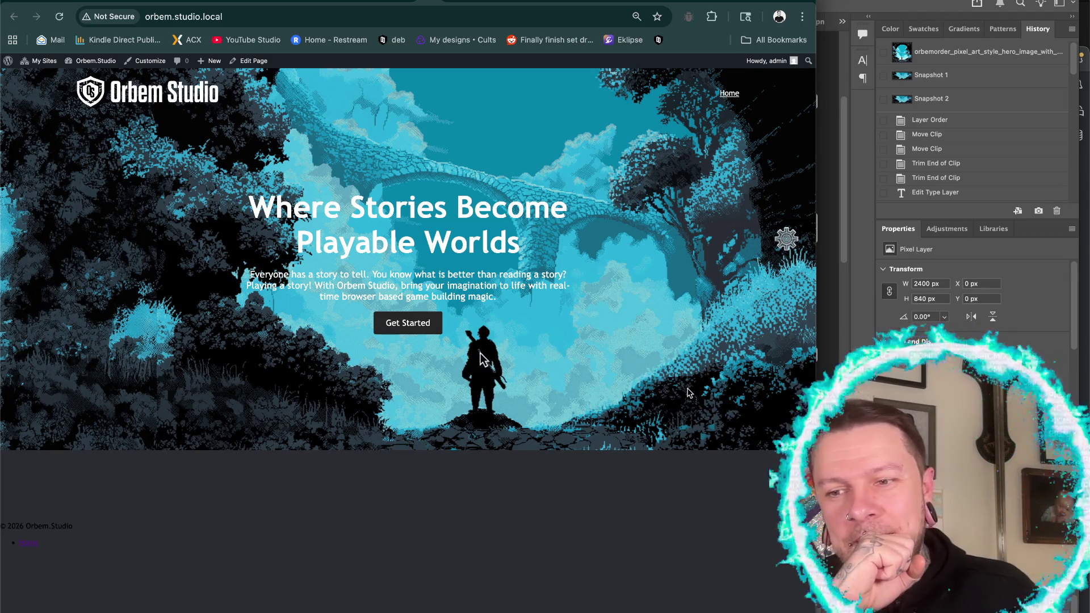
pyautogui.moveTo(482, 358); pyautogui.dragTo(689, 393)
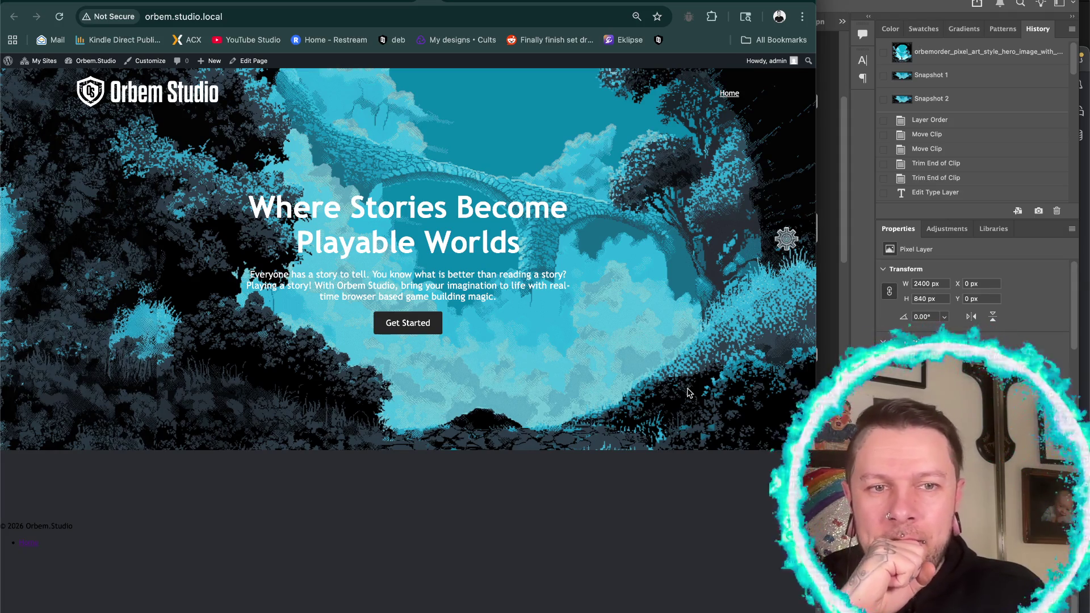
# - Replace the values with Height 200px and Width 114px and submit once more
pyautogui.click(789, 242)
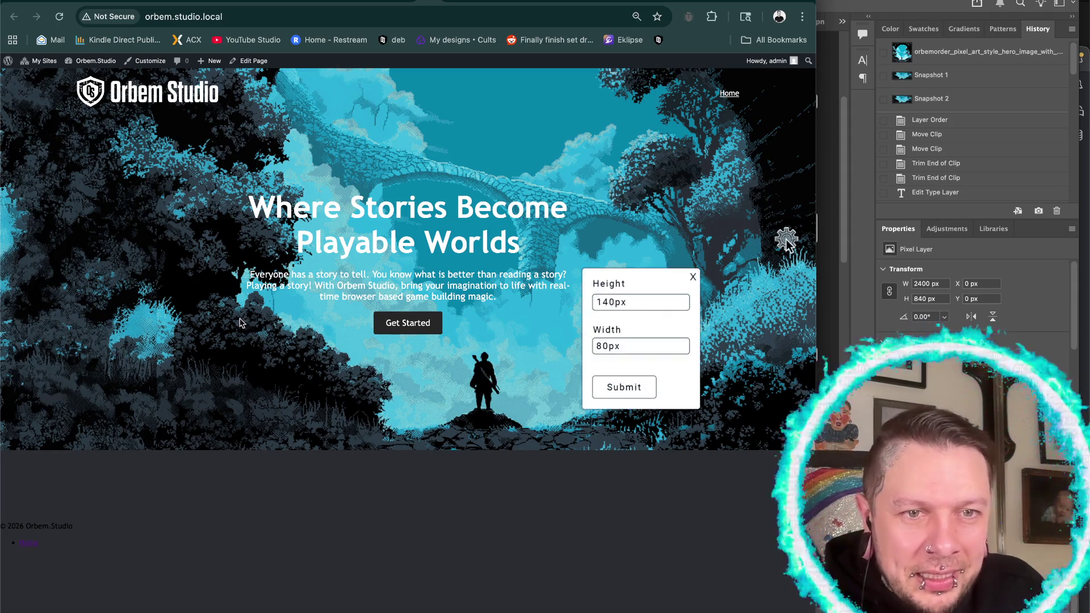
pyautogui.doubleClick(607, 302)
pyautogui.write('200px')
pyautogui.doubleClick(607, 346)
pyautogui.press('BackSpace')
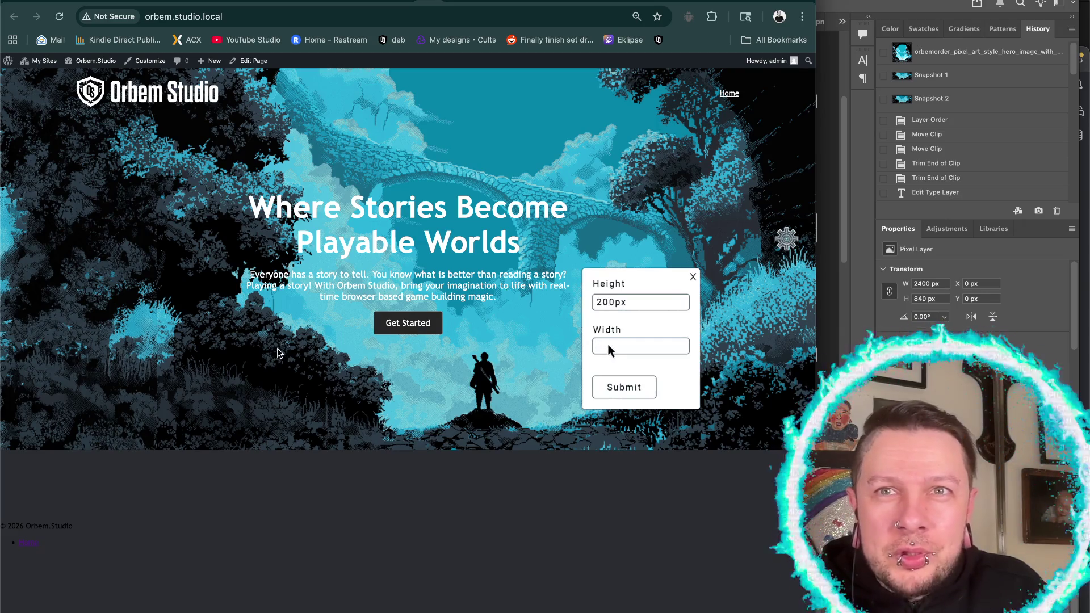
pyautogui.write('114px')
pyautogui.click(623, 388)
pyautogui.click(693, 277)
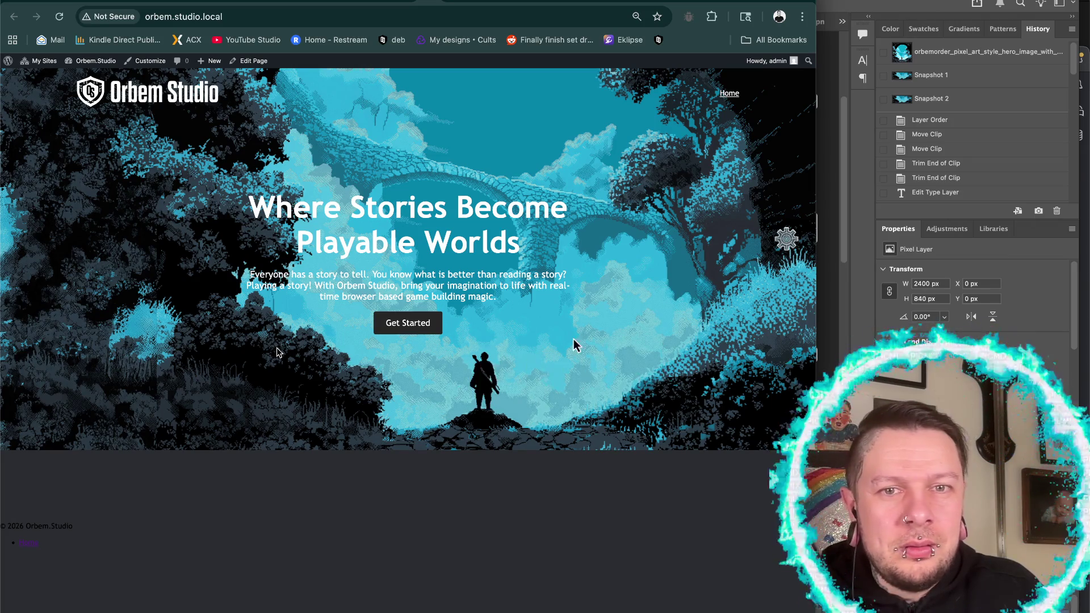
# - Resubmit the sprite size twice with Height 200px
pyautogui.click(787, 239)
pyautogui.click(608, 300)
pyautogui.write('200px')
pyautogui.click(607, 346)
pyautogui.click(624, 386)
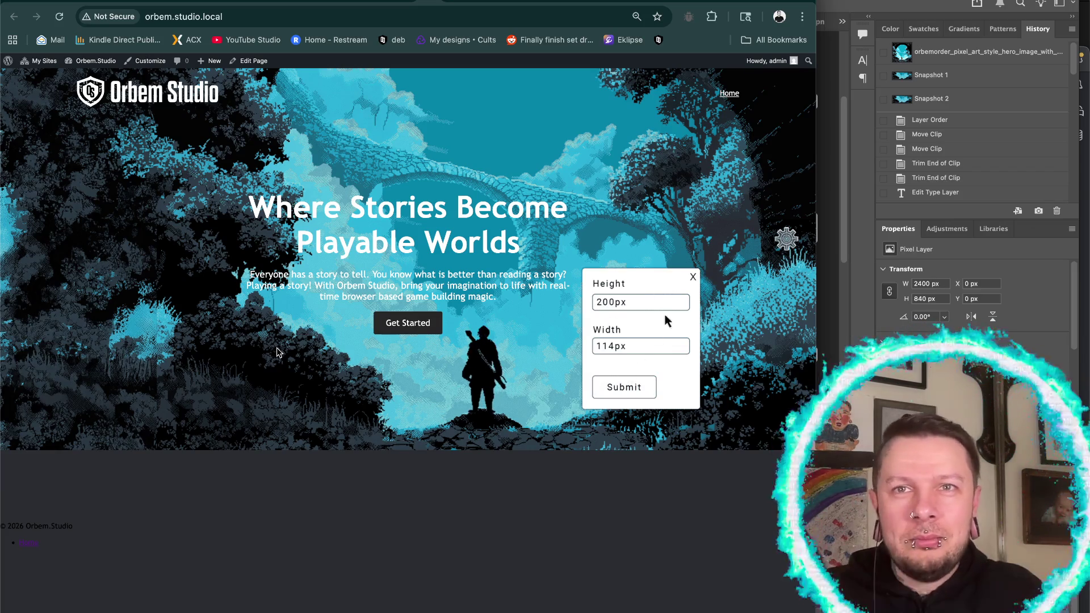
pyautogui.click(693, 276)
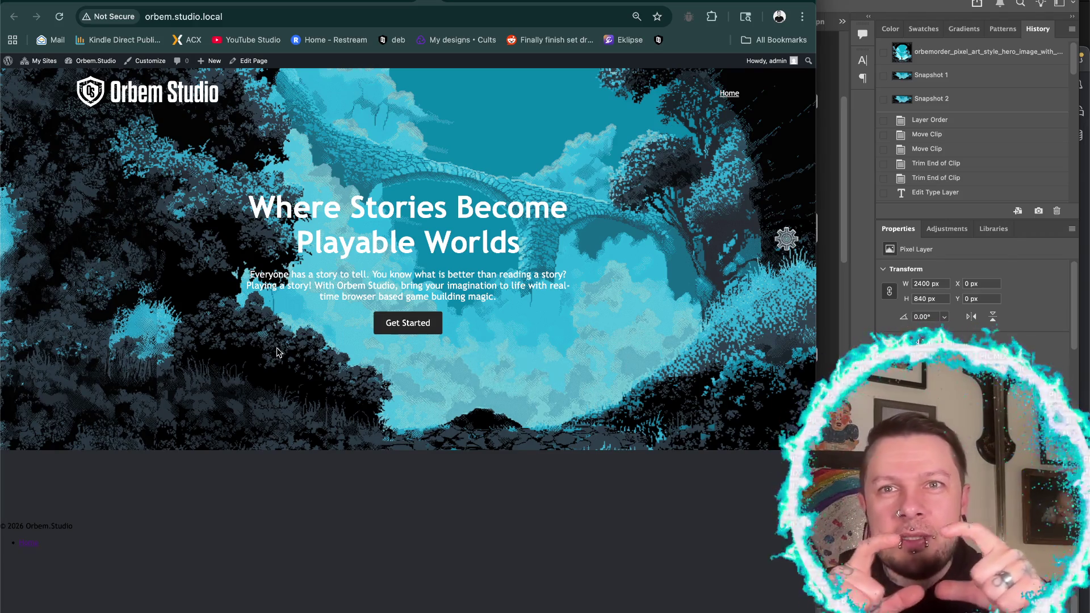
pyautogui.click(787, 240)
pyautogui.click(609, 304)
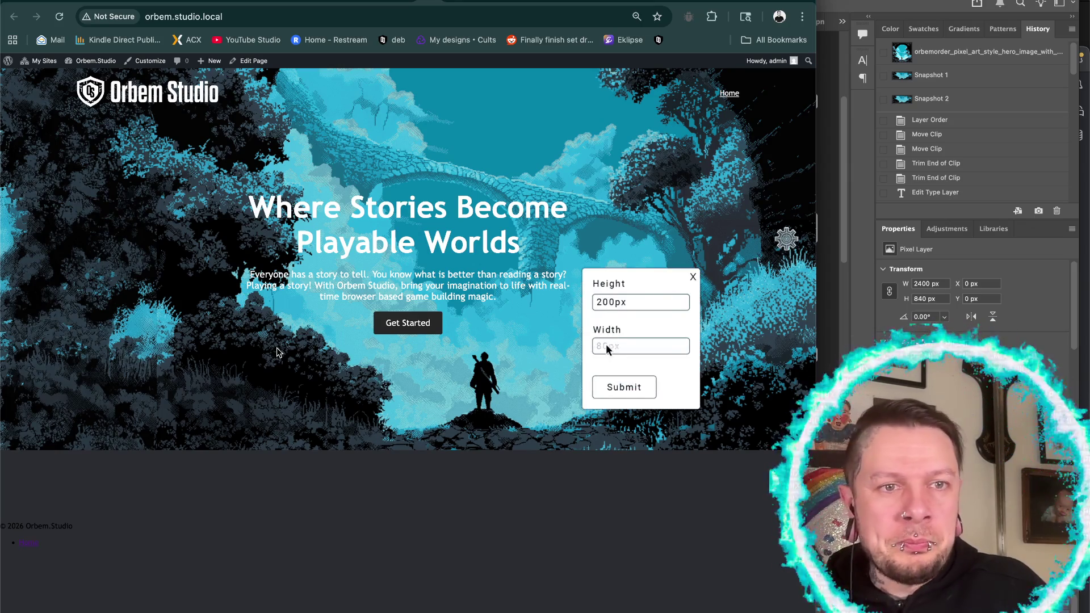
pyautogui.click(624, 379)
pyautogui.click(693, 277)
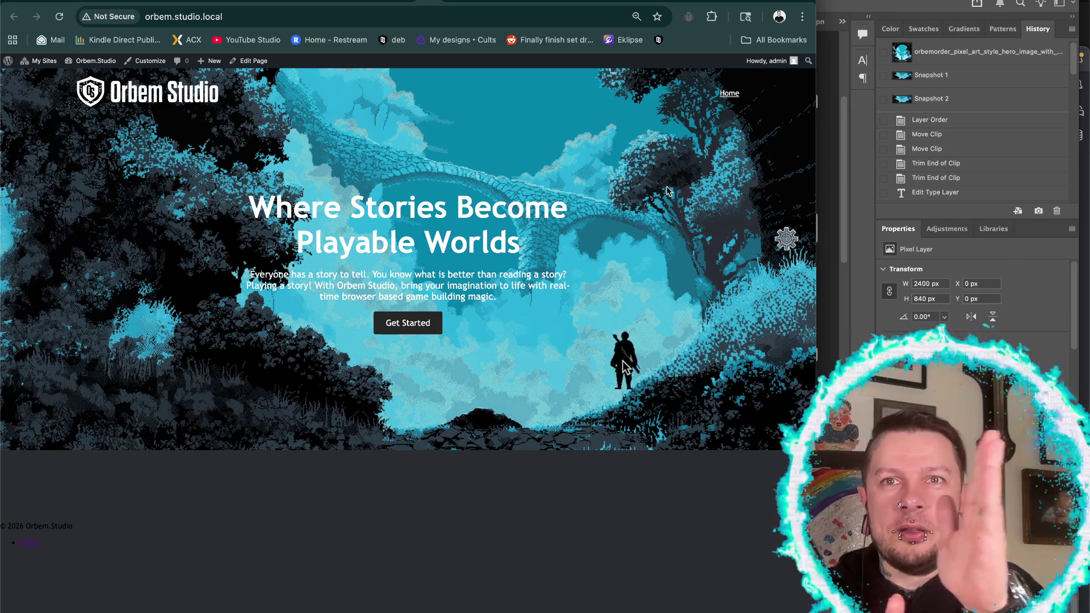
# - Set Width to 114px, submit it, and click the character in the scene
pyautogui.click(787, 241)
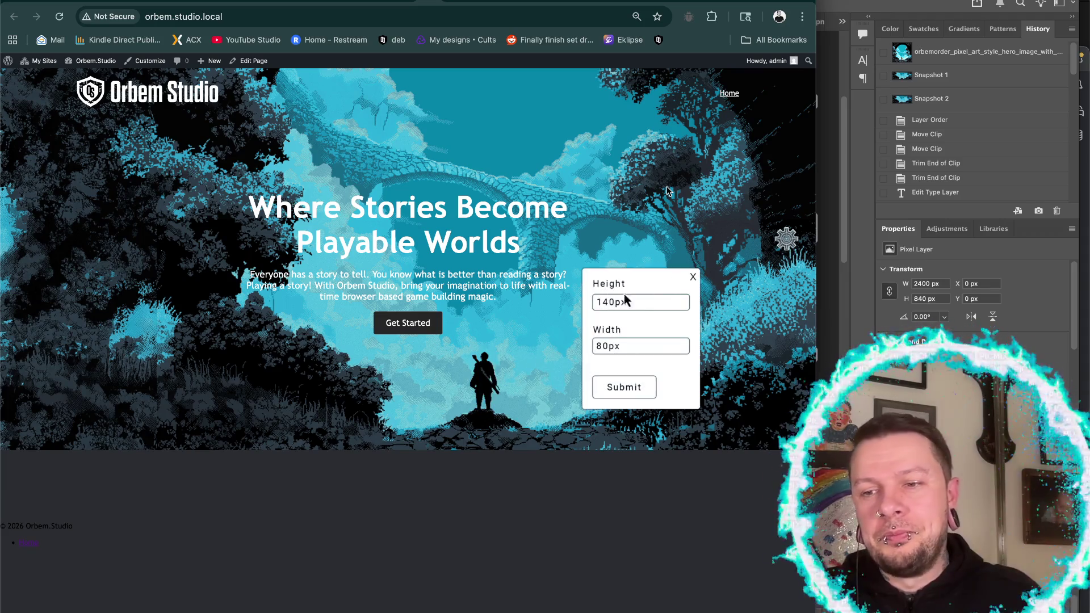
pyautogui.tripleClick(607, 346)
pyautogui.press('BackSpace')
pyautogui.write('114px')
pyautogui.click(623, 387)
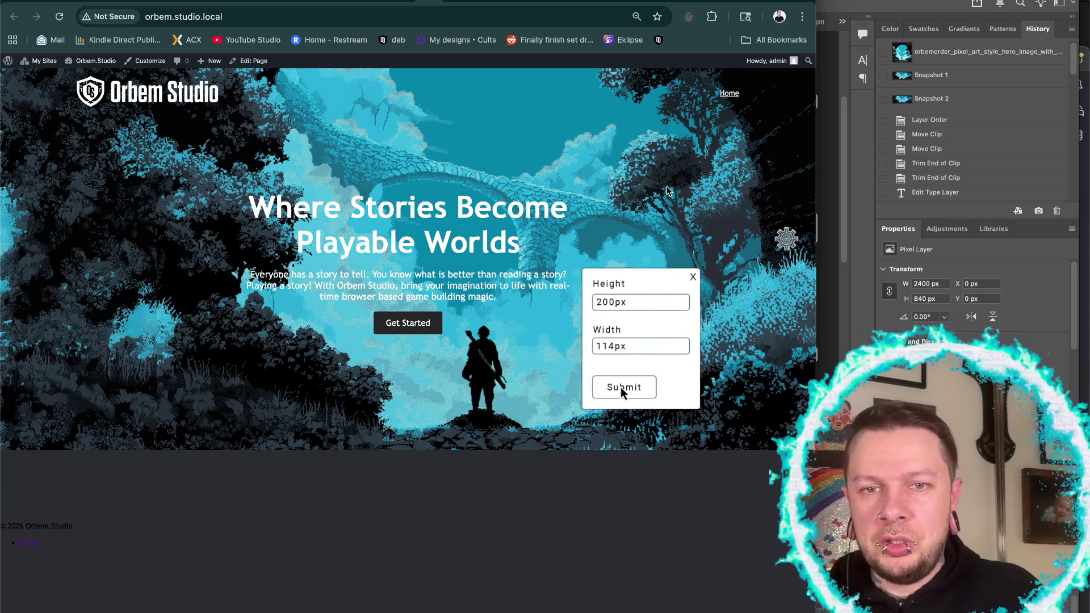
pyautogui.click(693, 277)
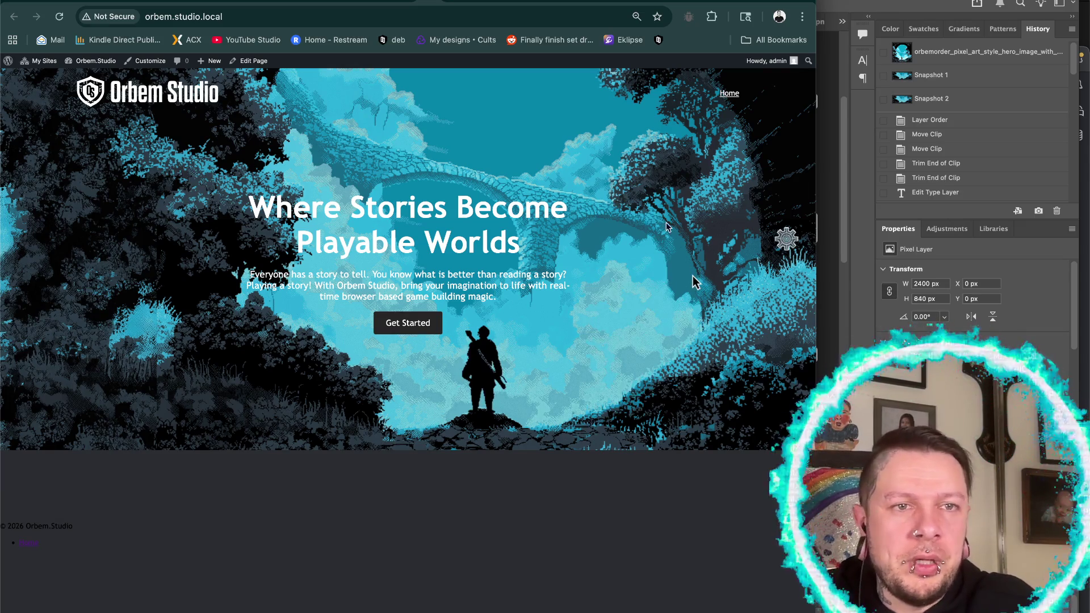
pyautogui.click(481, 359)
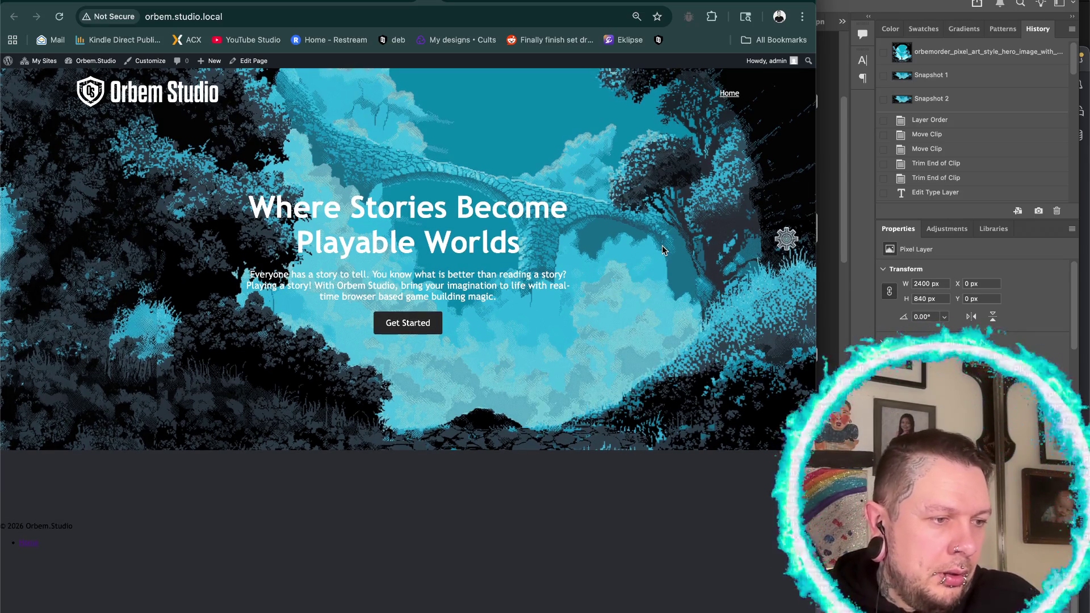
# - Enter Height 200px and clear the Width field in the size popup
pyautogui.click(786, 239)
pyautogui.tripleClick(608, 302)
pyautogui.write('200px')
pyautogui.tripleClick(608, 346)
pyautogui.press('BackSpace')
# - View the plugin's wordpress.org listing, then go back to the Orbem Studio homepage
pyautogui.click(408, 323)
pyautogui.scroll(-10, 407, 328)
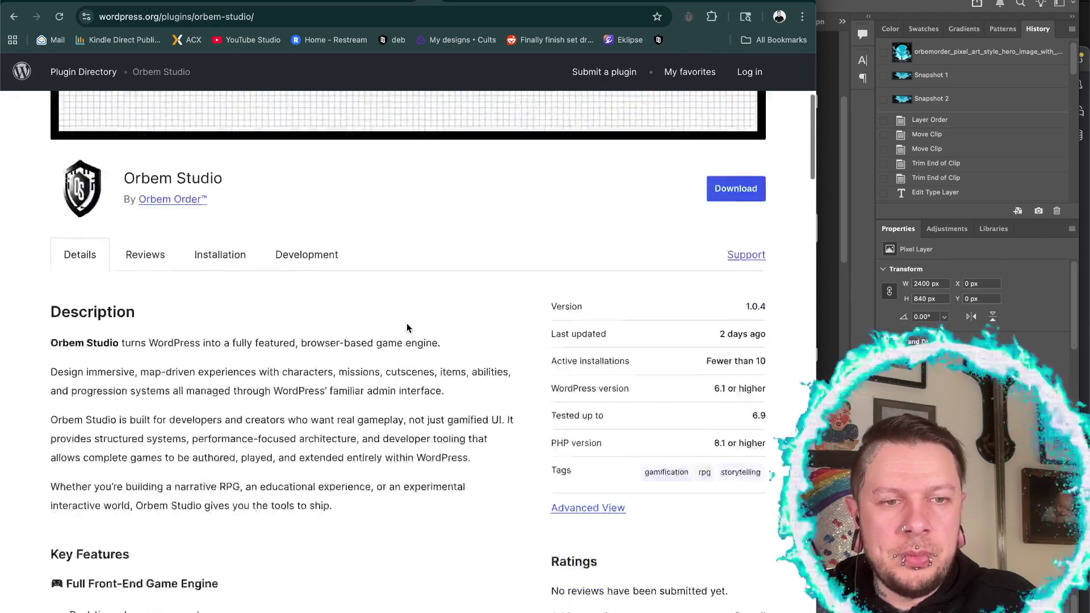
pyautogui.scroll(15, 406, 328)
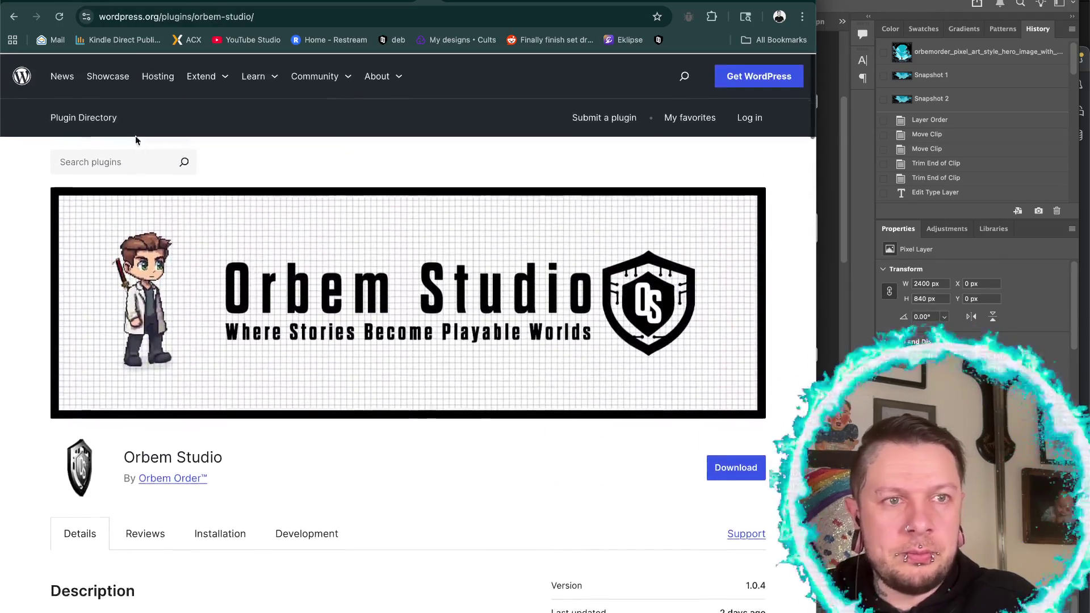
pyautogui.click(15, 18)
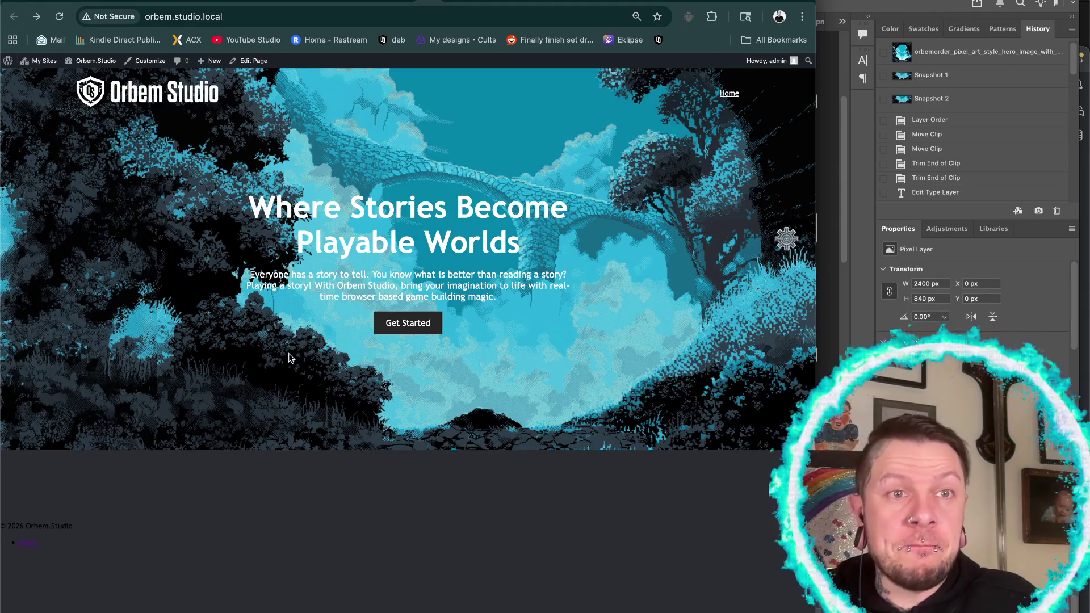
# - Enter Height 200px and Width 114px, then close the popup
pyautogui.click(787, 239)
pyautogui.click(608, 301)
pyautogui.write('200px')
pyautogui.click(606, 345)
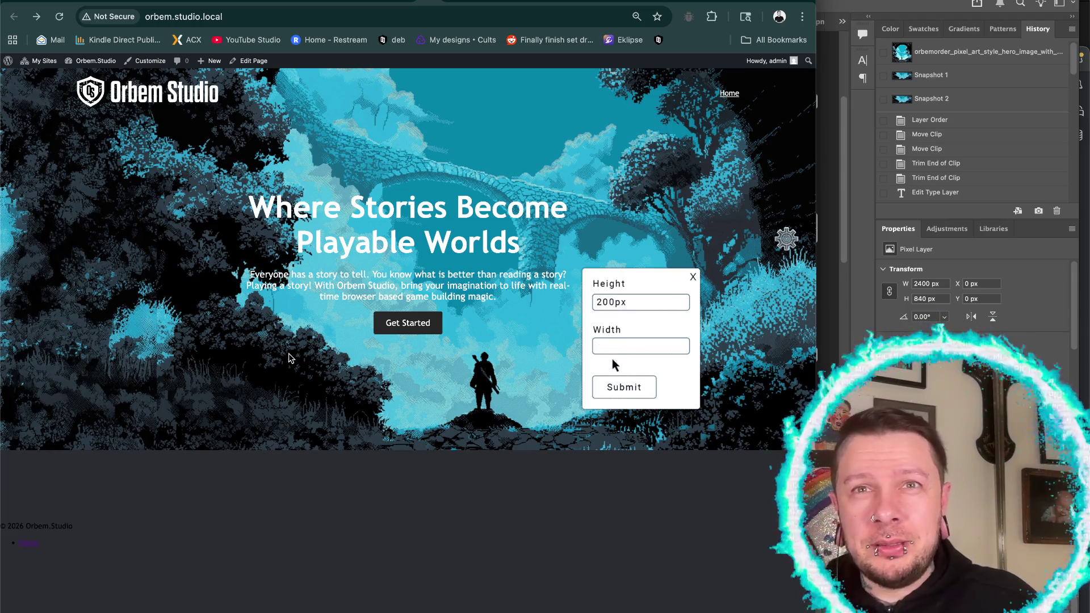
pyautogui.write('114px')
pyautogui.click(693, 276)
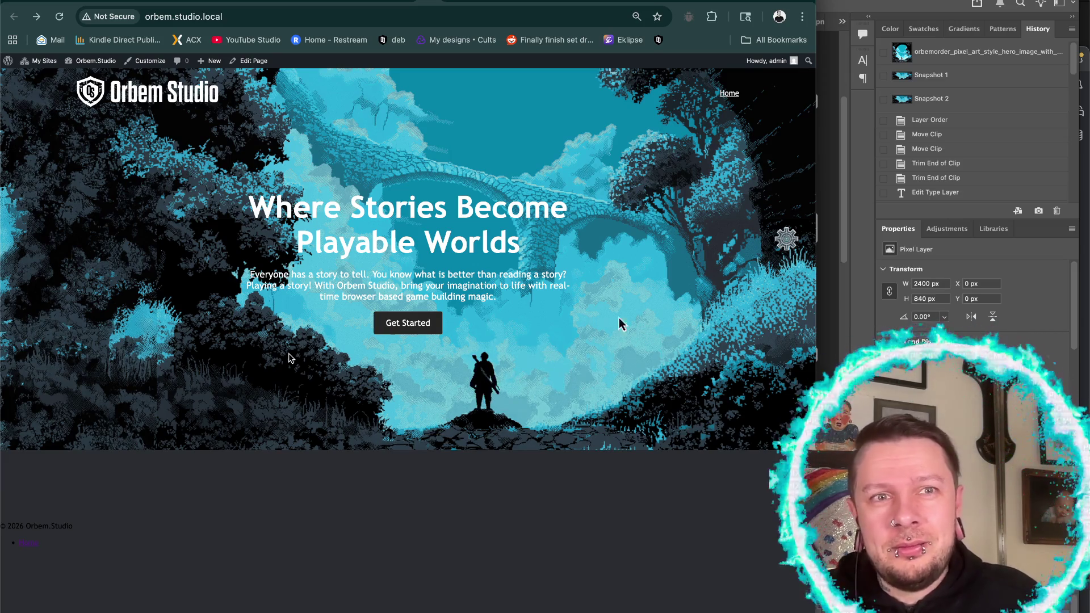
# - Type 200px114px into the Height field and submit
pyautogui.click(788, 242)
pyautogui.doubleClick(607, 298)
pyautogui.write('200px')
pyautogui.write('114px')
pyautogui.click(623, 388)
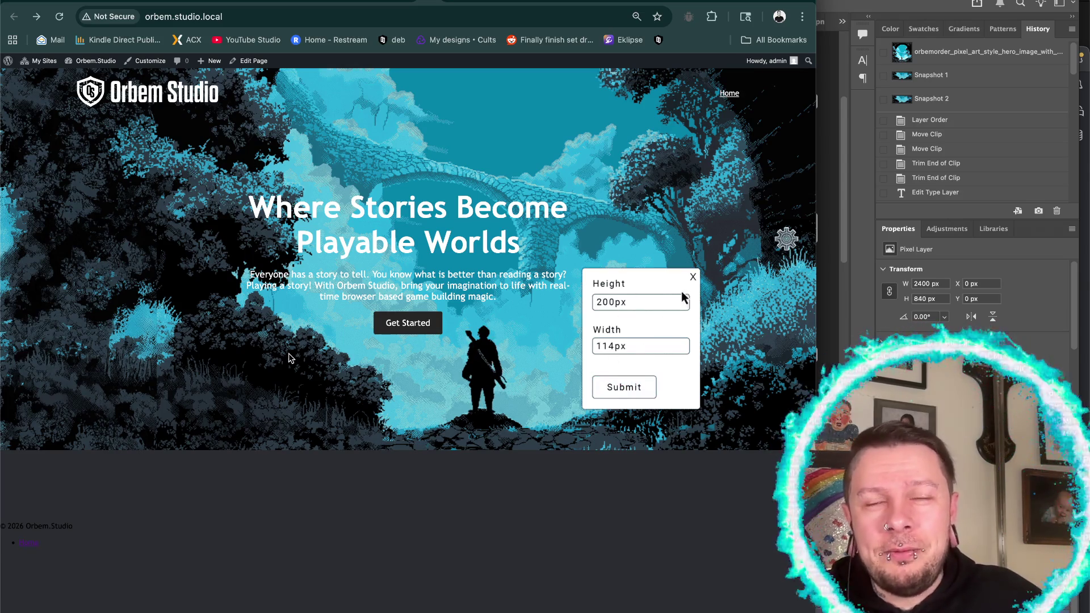
pyautogui.click(692, 276)
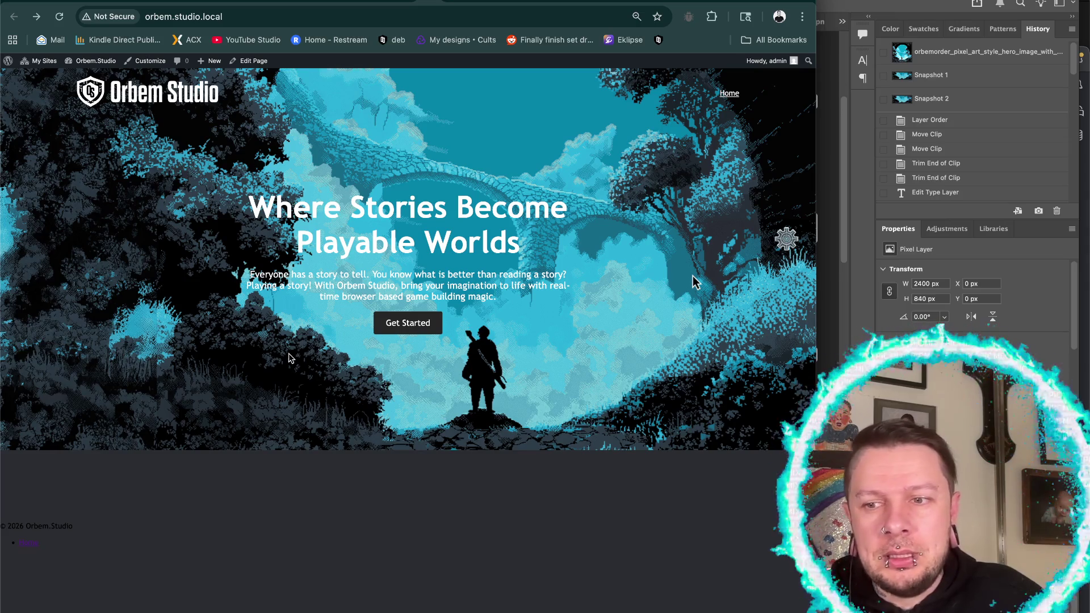
# - Change the Height to 114px and submit
pyautogui.click(782, 242)
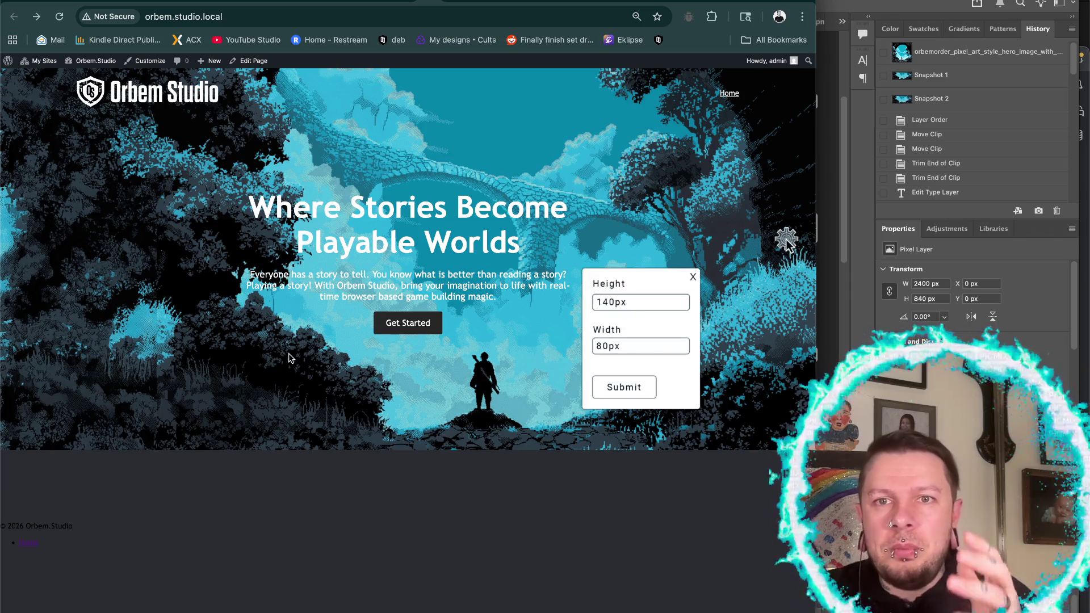
pyautogui.click(608, 300)
pyautogui.write('114px')
pyautogui.click(624, 387)
pyautogui.click(692, 276)
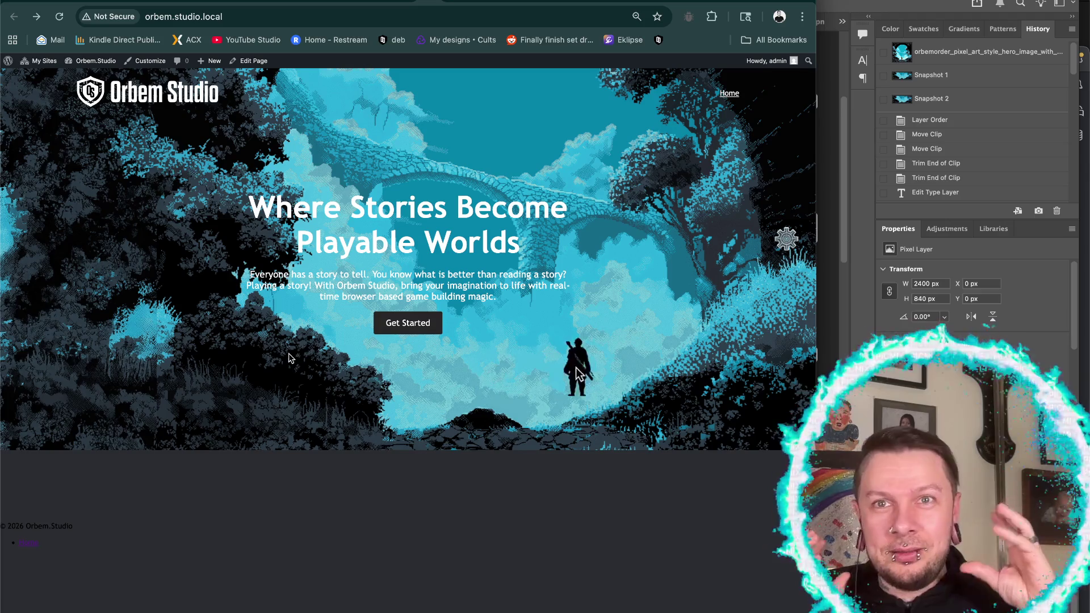
# - Re-enter Height 200px and Width 114px, then close the popup
pyautogui.click(787, 241)
pyautogui.doubleClick(607, 299)
pyautogui.write('200px')
pyautogui.doubleClick(609, 346)
pyautogui.press('BackSpace')
pyautogui.write('114px')
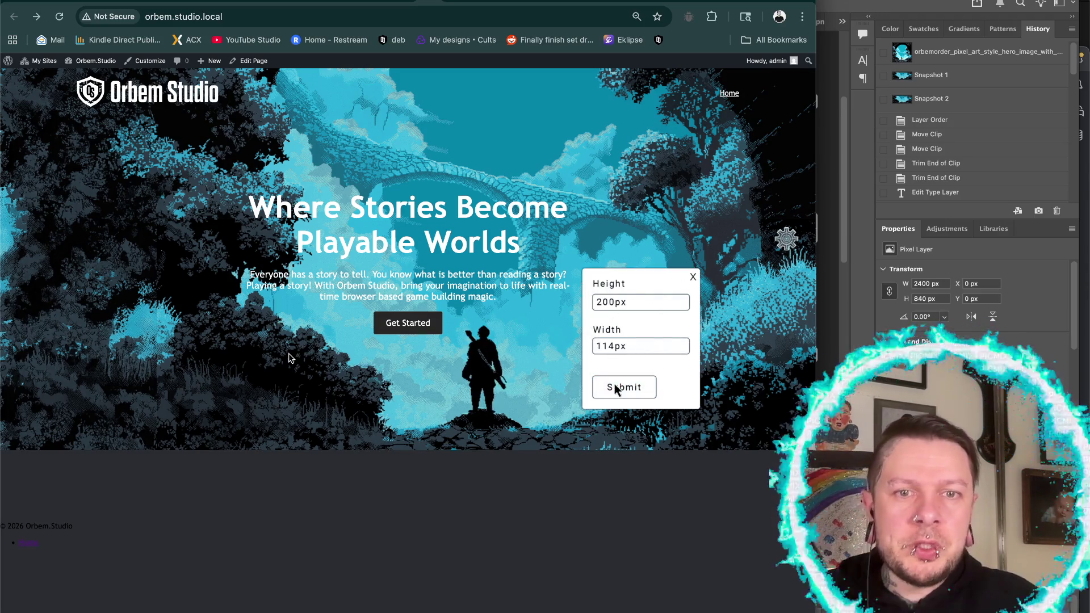
pyautogui.click(693, 277)
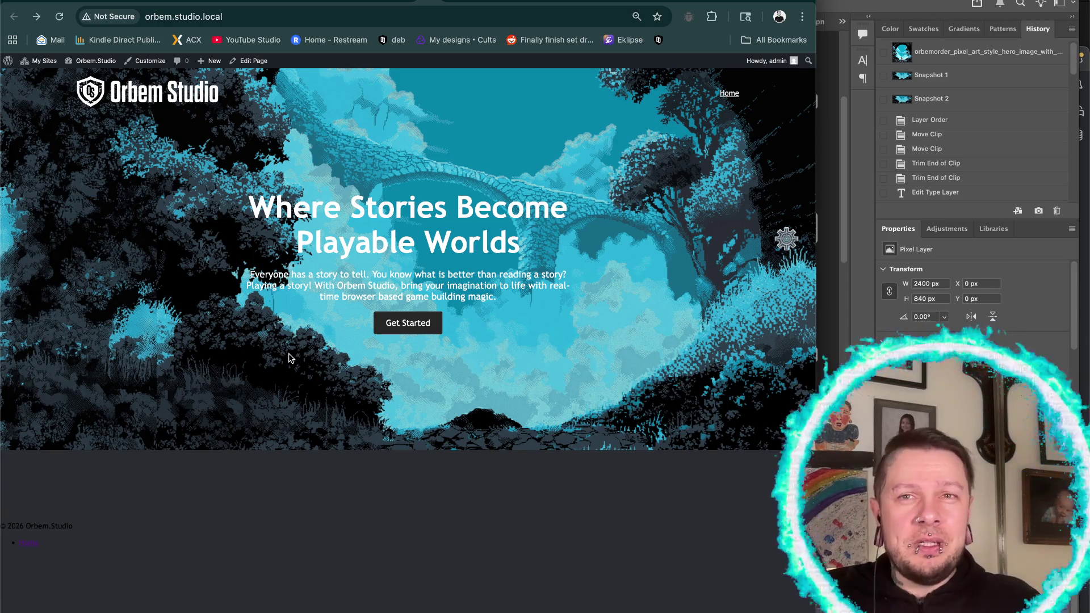
# - Replace the Width with 114px and submit it
pyautogui.click(786, 241)
pyautogui.press('BackSpace')
pyautogui.press('BackSpace')
pyautogui.press('BackSpace')
pyautogui.write('114px')
pyautogui.click(623, 388)
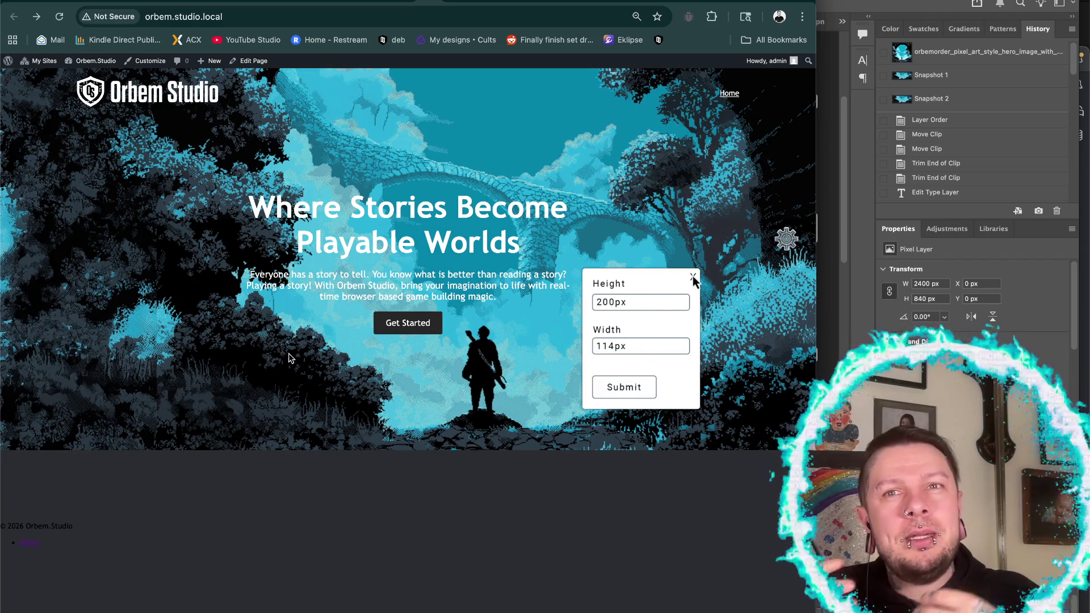
pyautogui.click(693, 278)
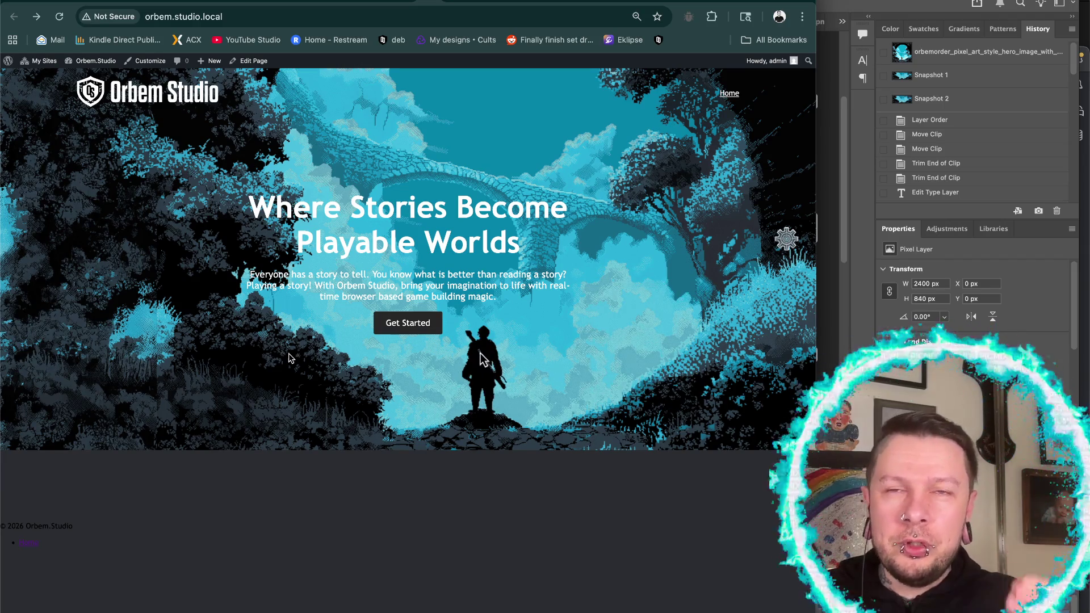
# - Clear the Height value, submit the size, and close the popup
pyautogui.click(787, 241)
pyautogui.tripleClick(608, 302)
pyautogui.press('BackSpace')
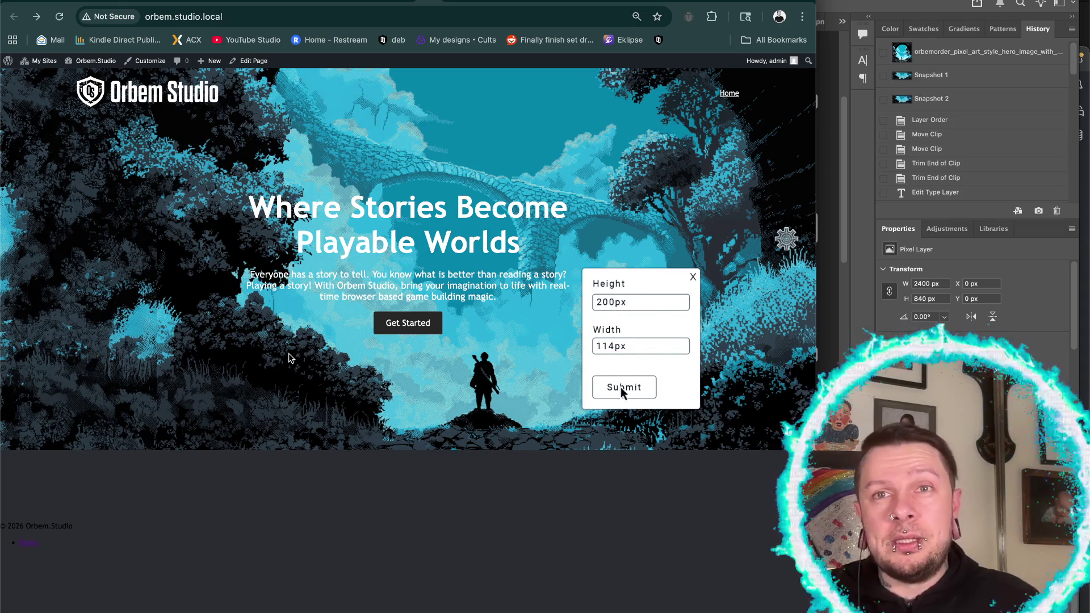
pyautogui.click(624, 386)
pyautogui.click(693, 276)
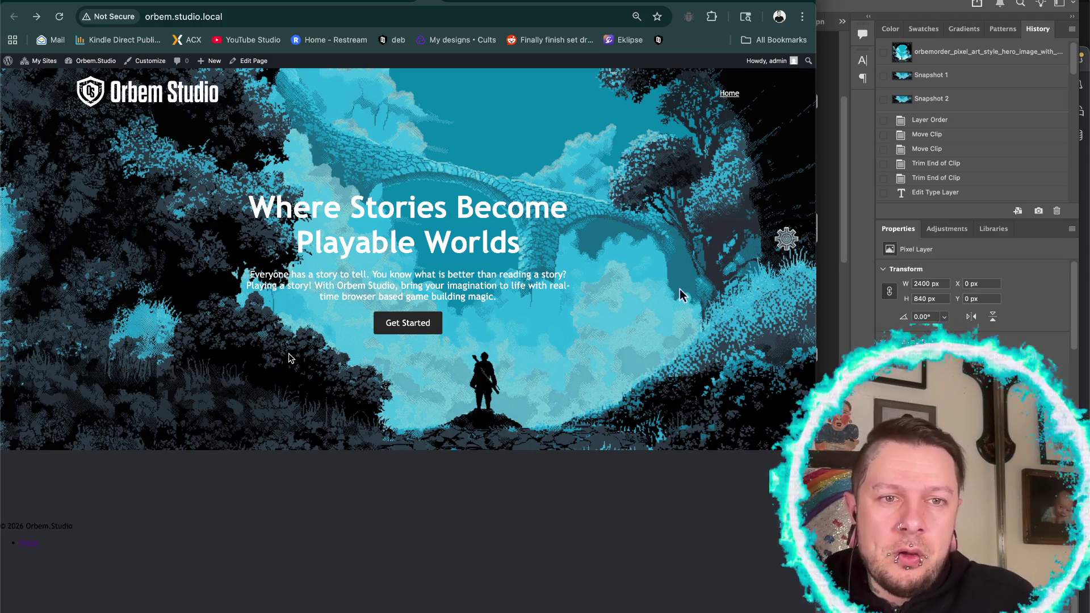
# - Resize the hero sprite to 200px height and 114px width, then close the popup
pyautogui.doubleClick(608, 301)
pyautogui.write('200px')
pyautogui.doubleClick(607, 345)
pyautogui.press('BackSpace')
pyautogui.write('114px')
pyautogui.click(624, 387)
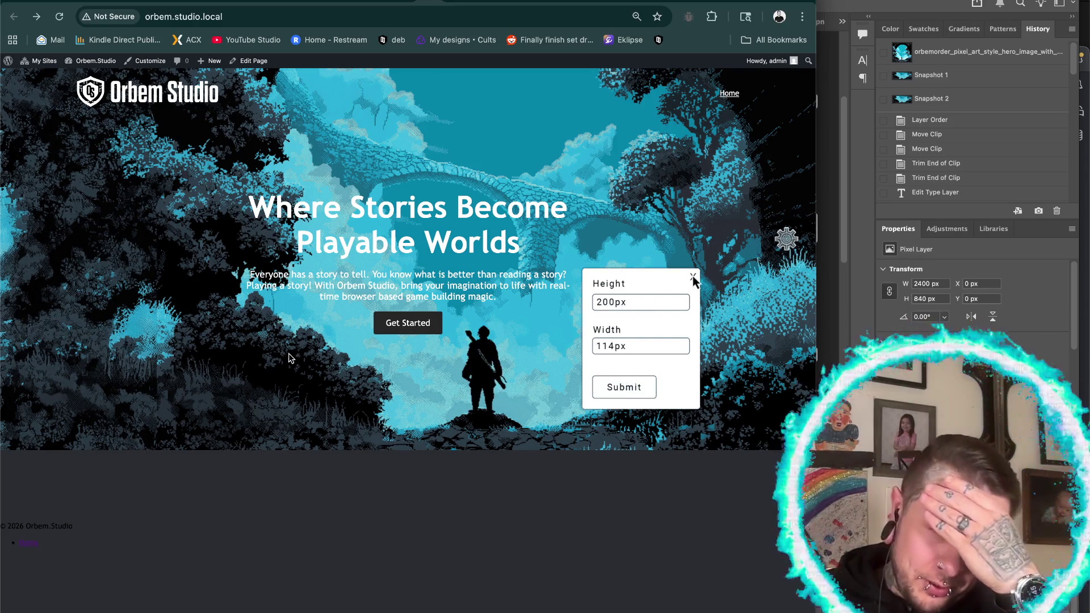
pyautogui.click(693, 277)
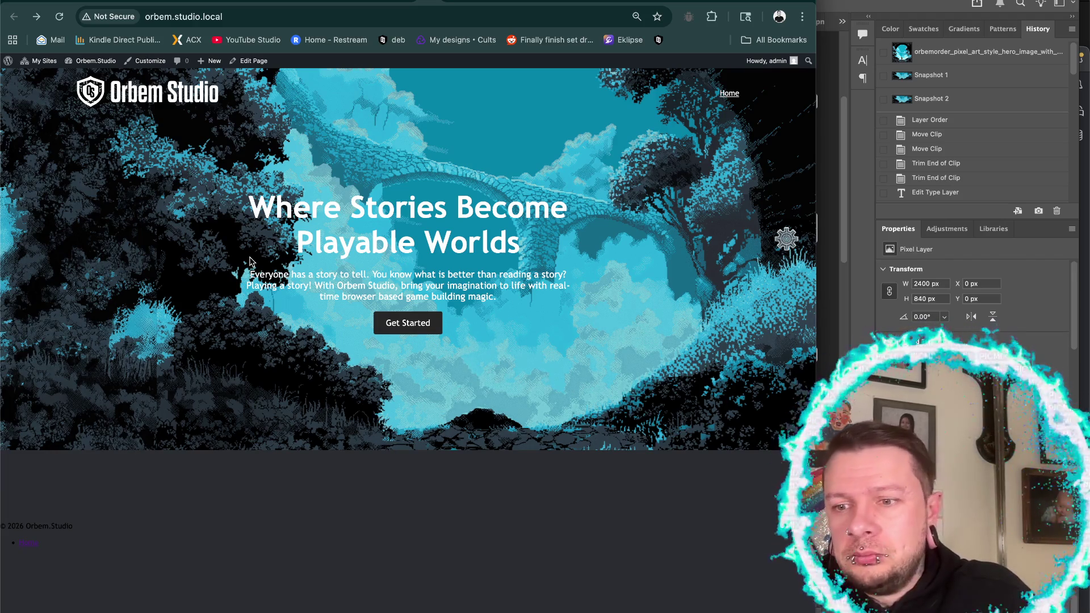
# - Reapply a 200px height to the sprite from the size popup
pyautogui.click(787, 240)
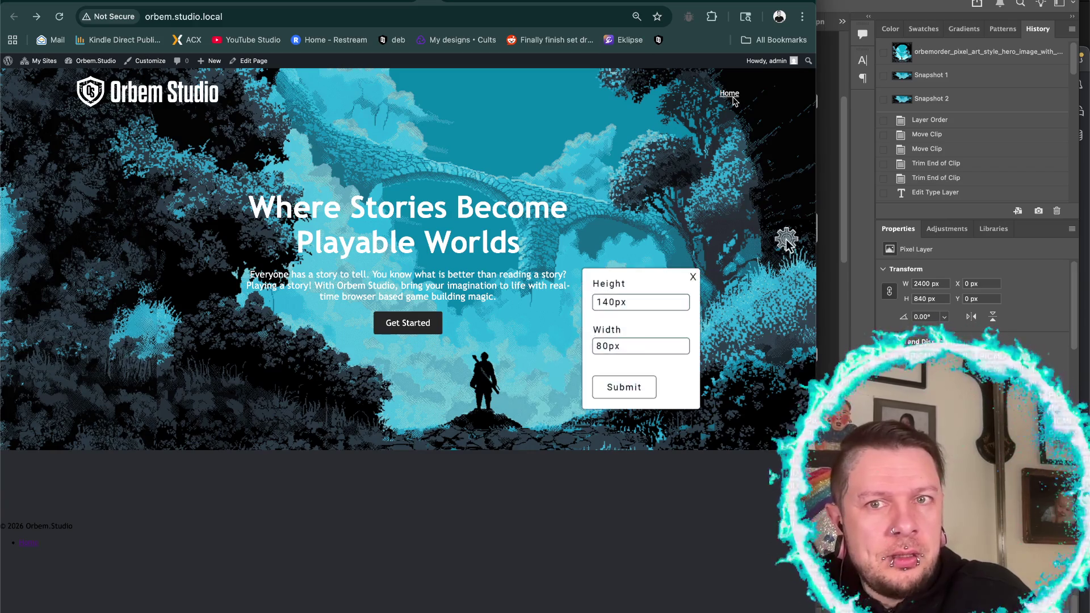
pyautogui.click(608, 301)
pyautogui.write('200px')
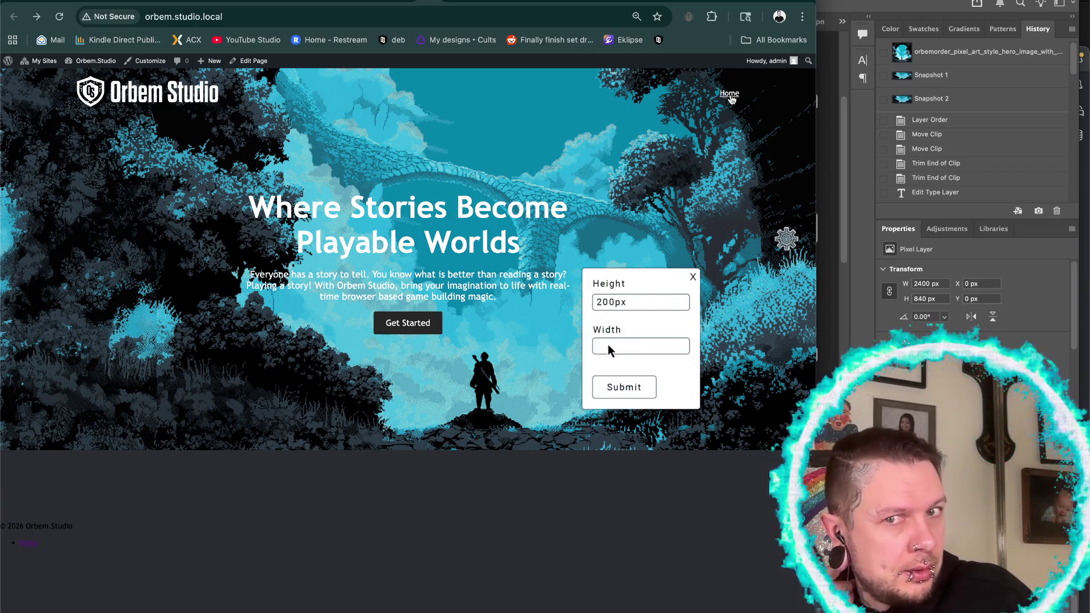
pyautogui.click(624, 387)
pyautogui.click(693, 278)
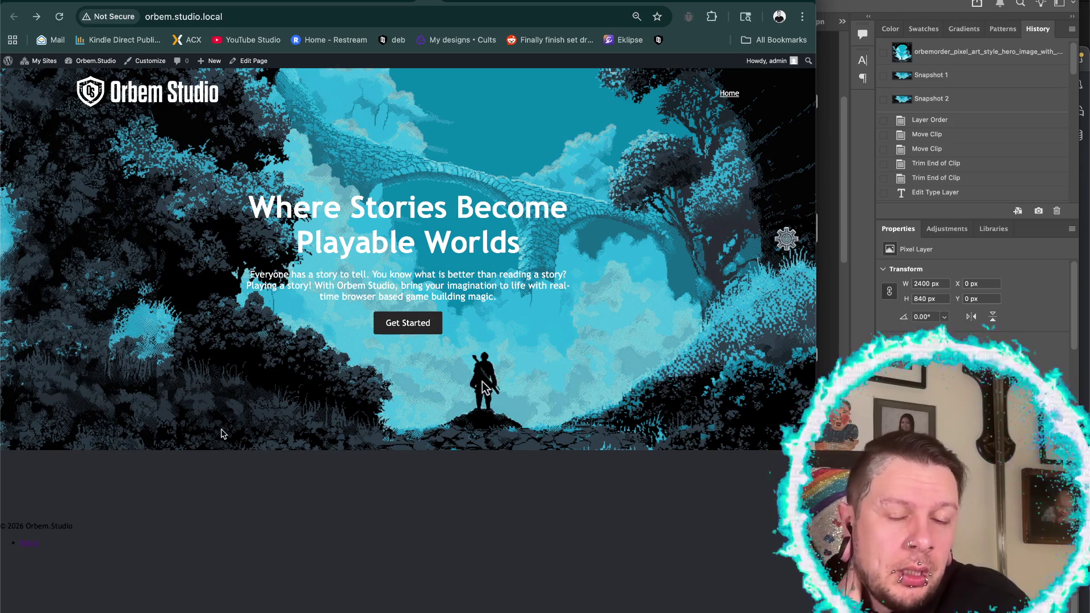
# - Re-enter 200px by 114px in the size popup, then reopen it and submit that size
pyautogui.click(787, 240)
pyautogui.click(607, 302)
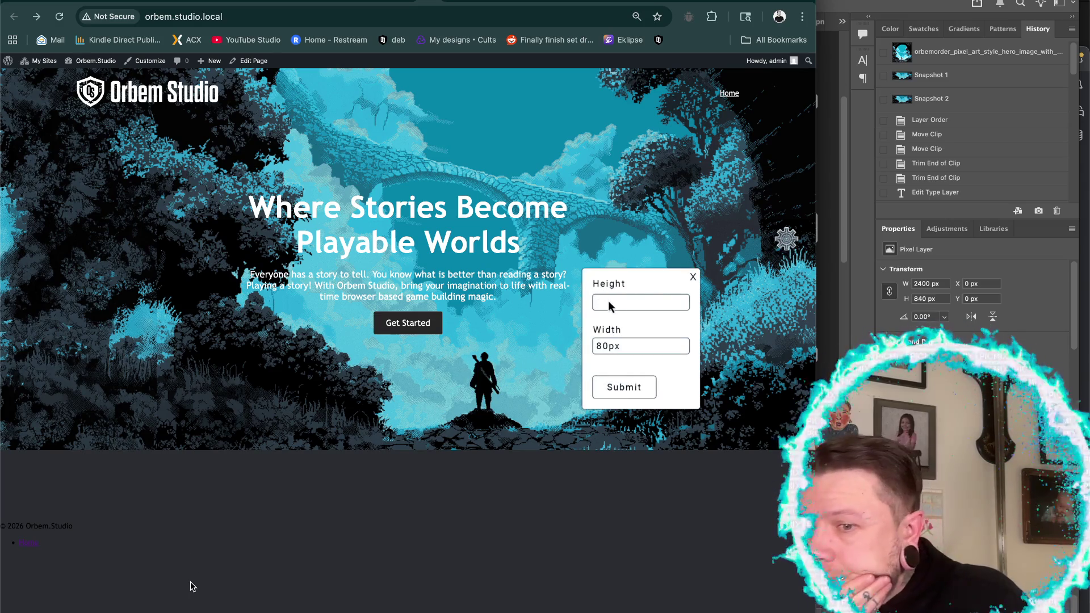
pyautogui.write('200px')
pyautogui.click(606, 347)
pyautogui.write('114px')
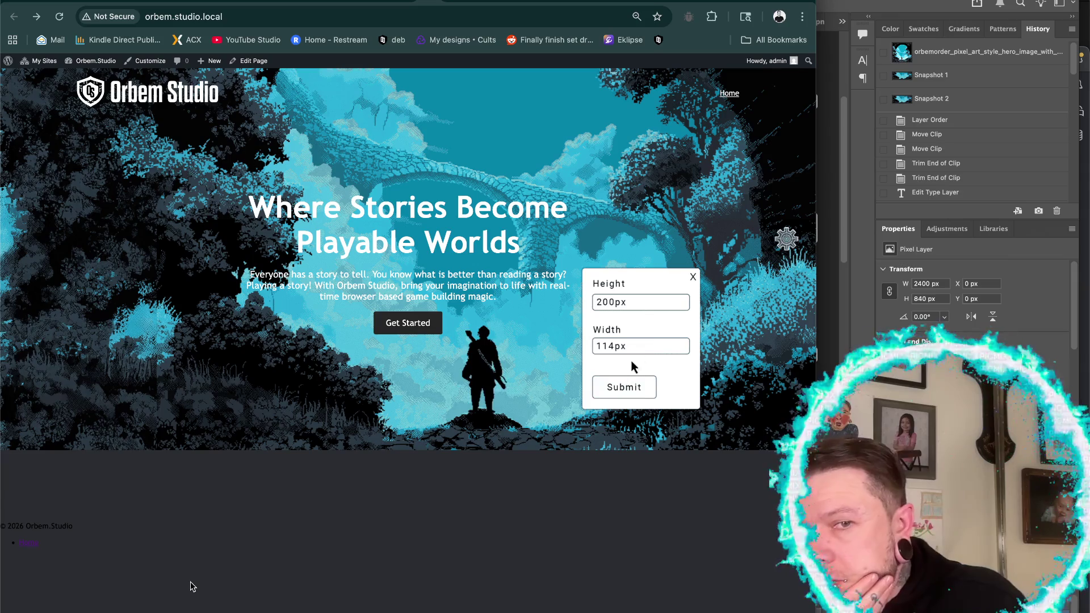
pyautogui.click(693, 277)
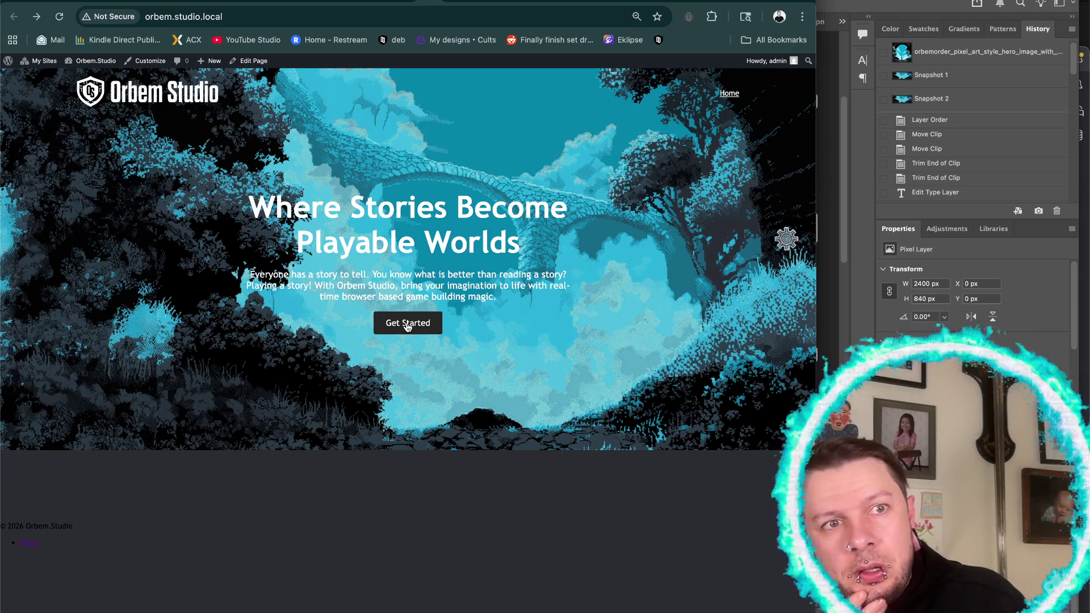
pyautogui.click(786, 240)
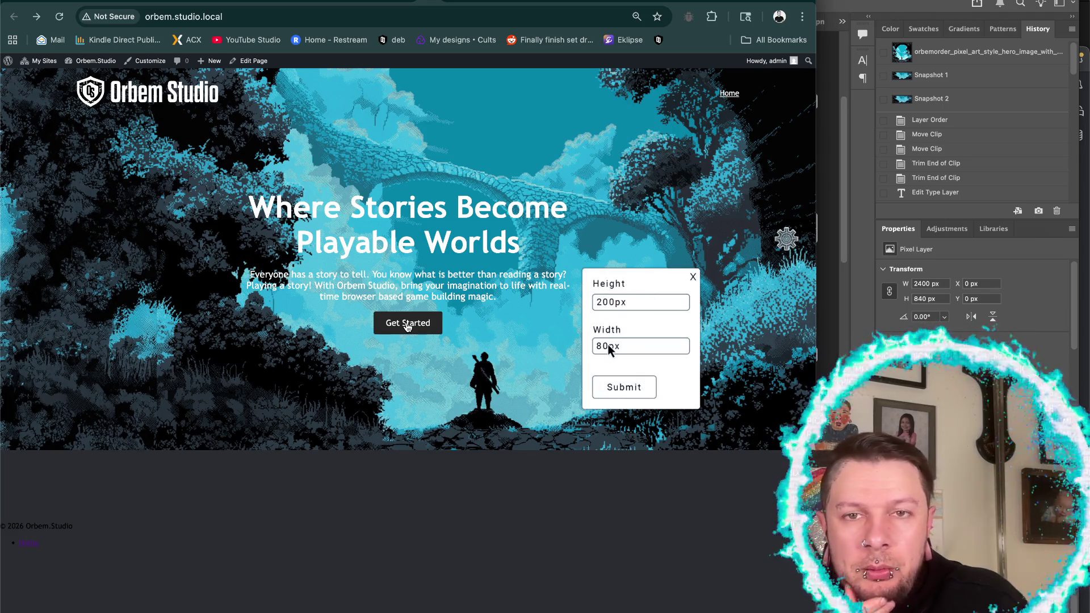
pyautogui.click(625, 389)
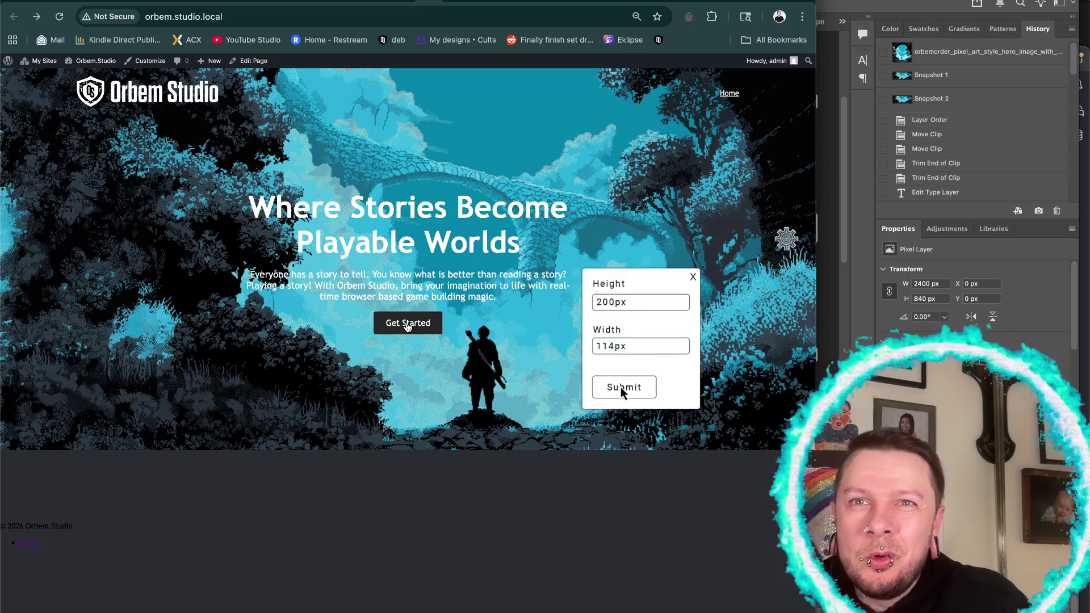
pyautogui.click(693, 277)
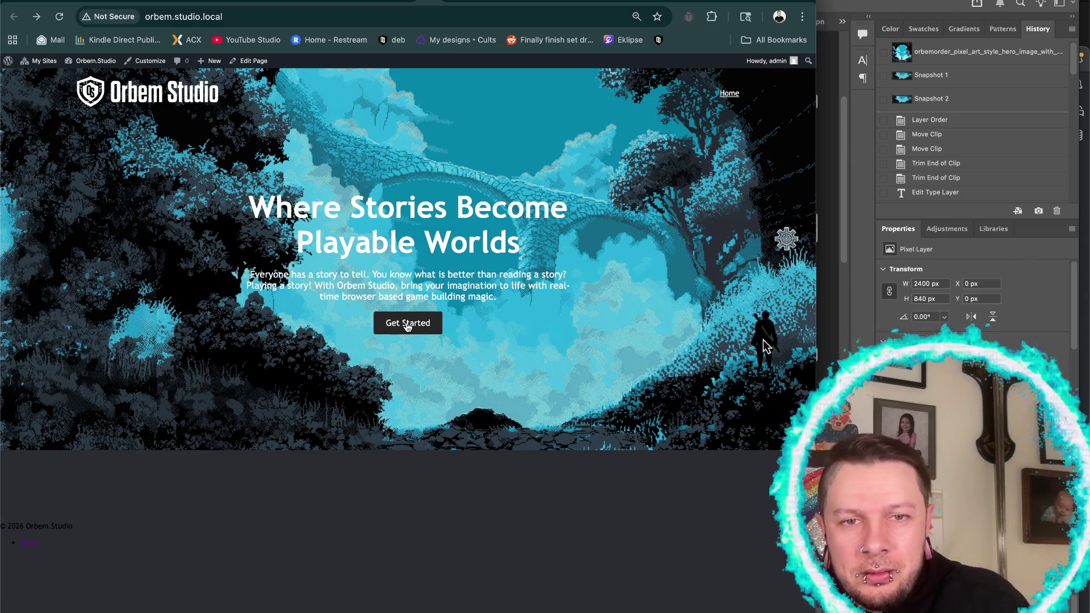
# - Clear and retype the height as 200px and the width as 114px, then close the popup
pyautogui.click(787, 242)
pyautogui.tripleClick(609, 305)
pyautogui.press('BackSpace')
pyautogui.write('200px')
pyautogui.press('Tab')
pyautogui.write('114px')
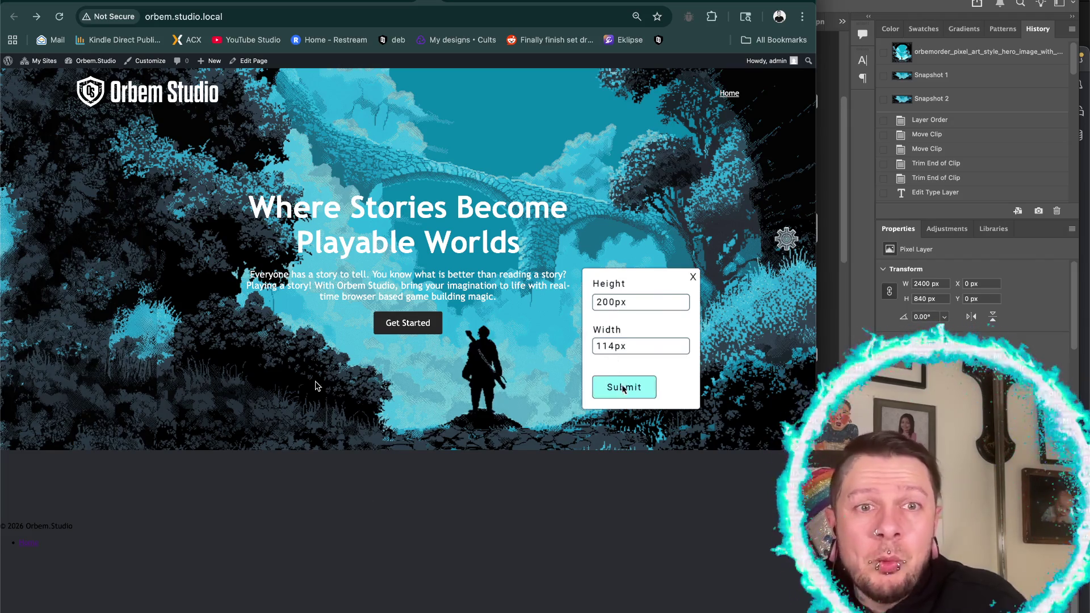
pyautogui.click(693, 277)
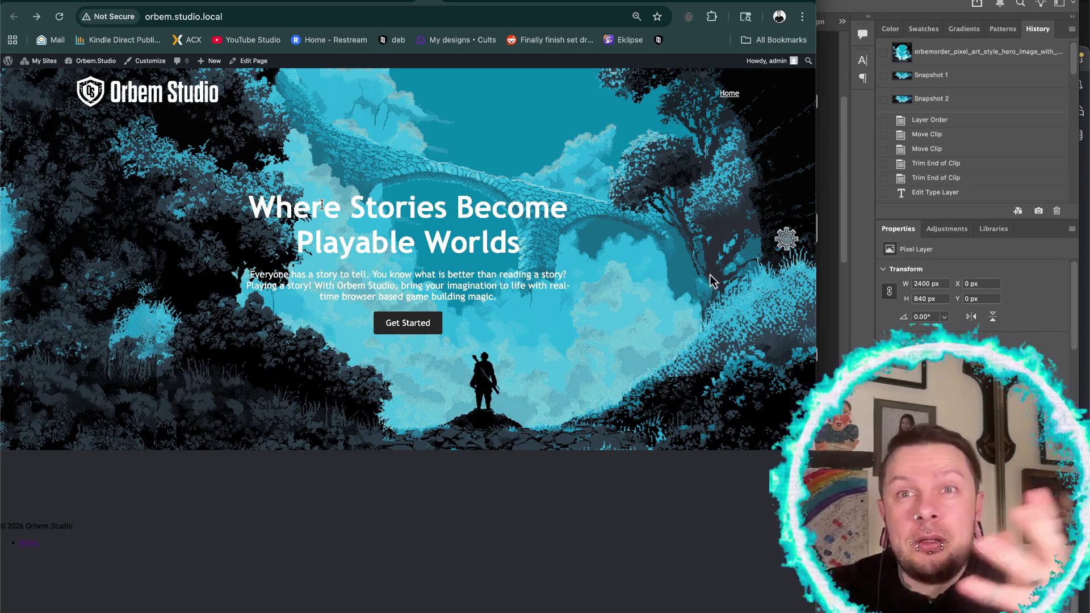
# - Apply a 200px height once more, nudge the sprite right, and reopen the size popup at 140px by 80px
pyautogui.click(787, 242)
pyautogui.click(608, 301)
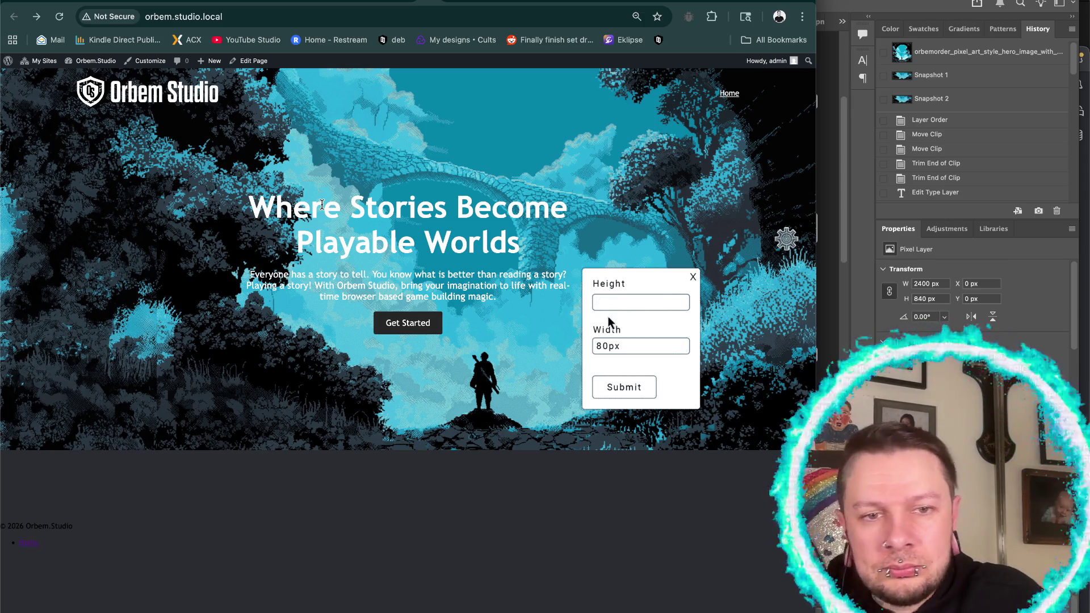
pyautogui.write('200px')
pyautogui.click(606, 344)
pyautogui.click(624, 387)
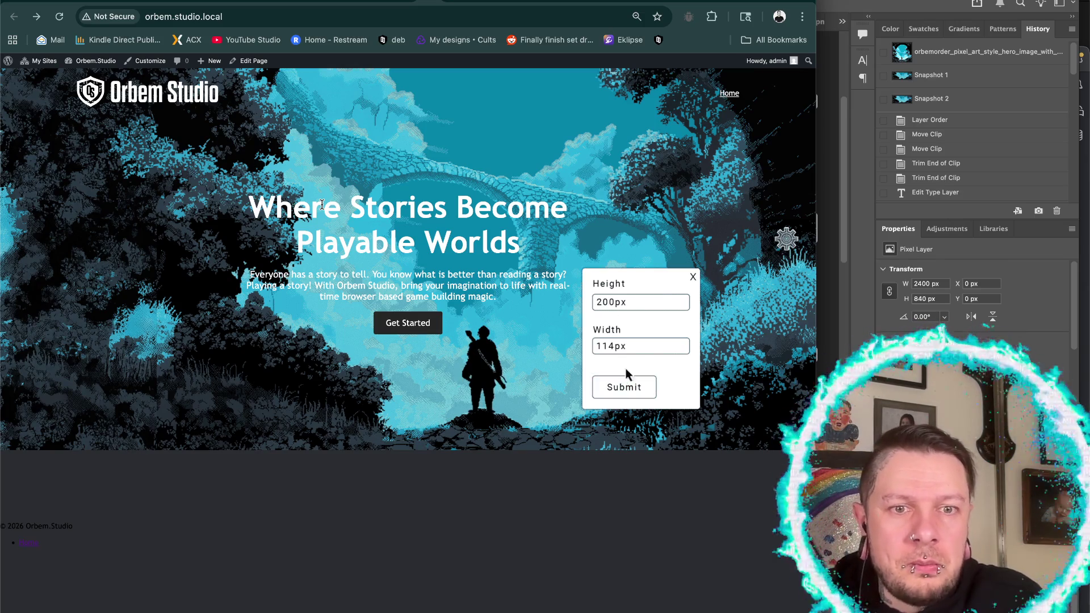
pyautogui.click(693, 276)
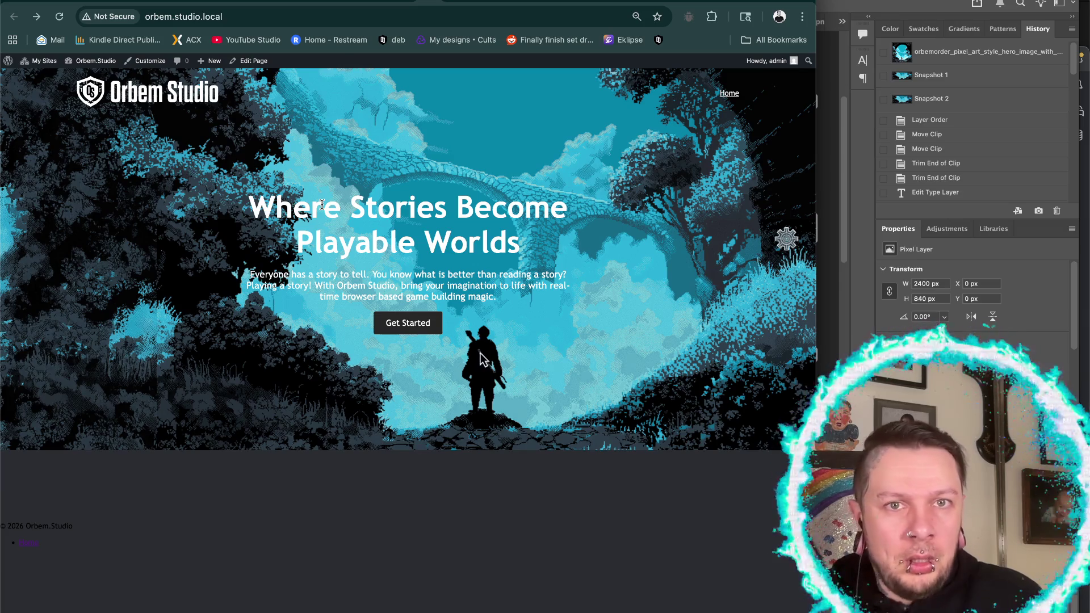
pyautogui.press('Right')
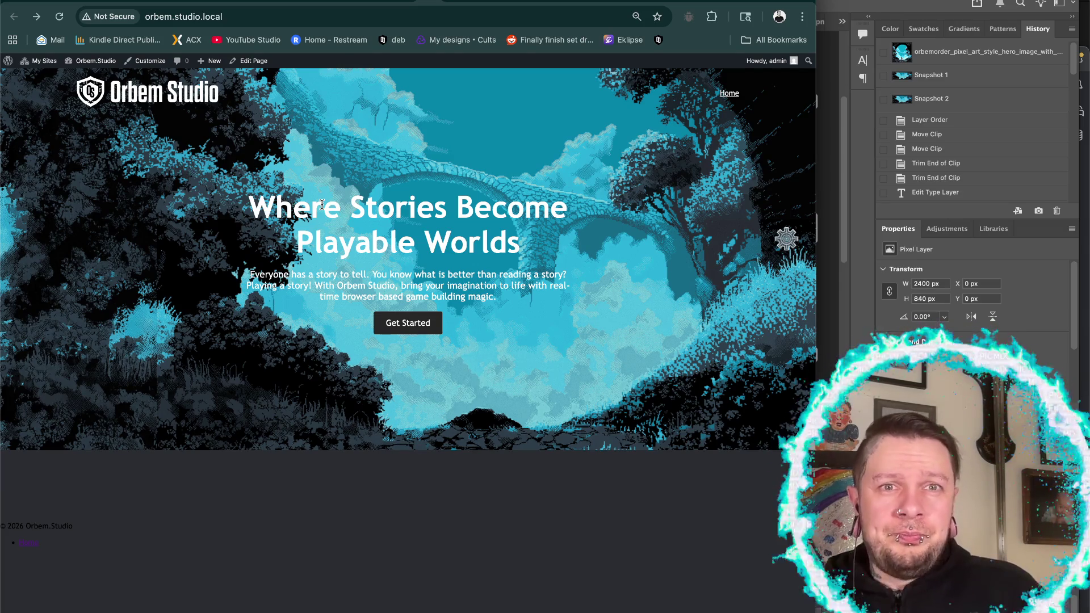
pyautogui.click(786, 240)
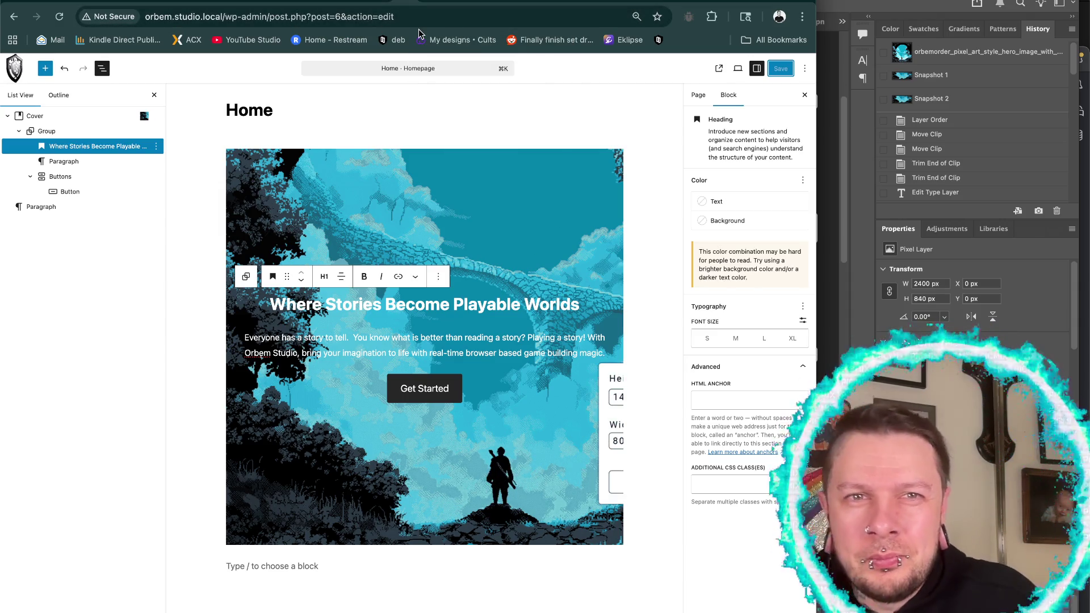
# - In the empty paragraph below the hero cover, insert a Gallery block via /g, then undo it
pyautogui.scroll(-2, 379, 518)
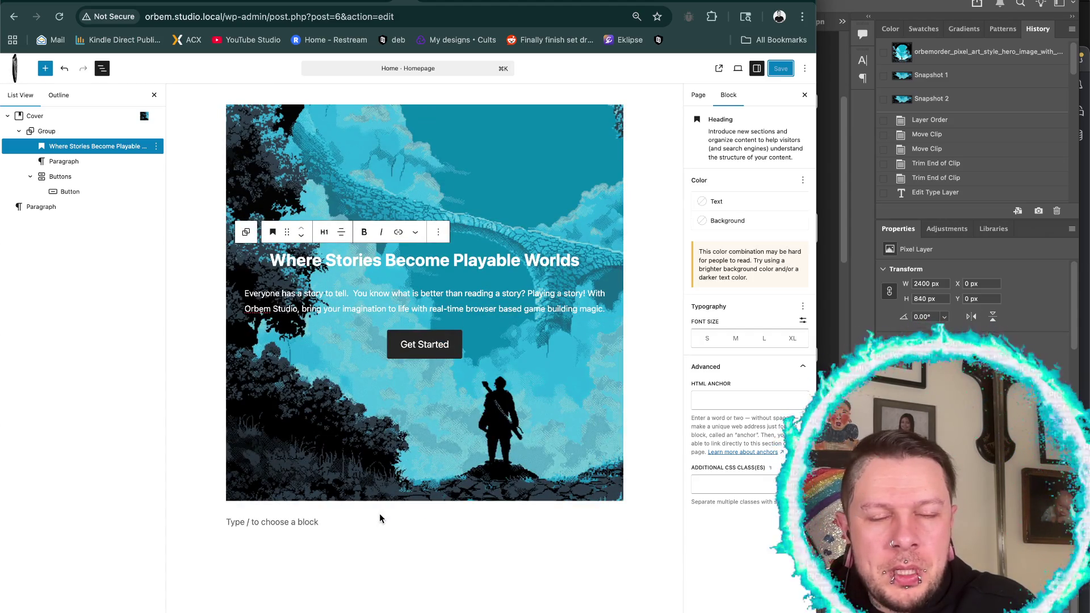
pyautogui.click(342, 525)
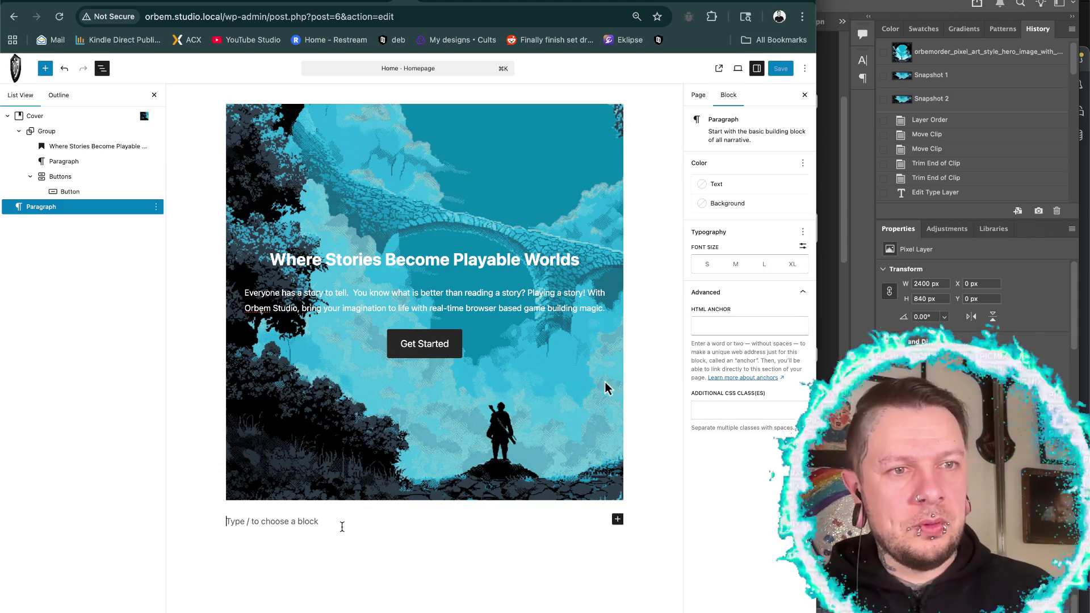
pyautogui.write('g')
pyautogui.press('BackSpace')
pyautogui.write('/g')
pyautogui.press('Return')
pyautogui.press('super+z')
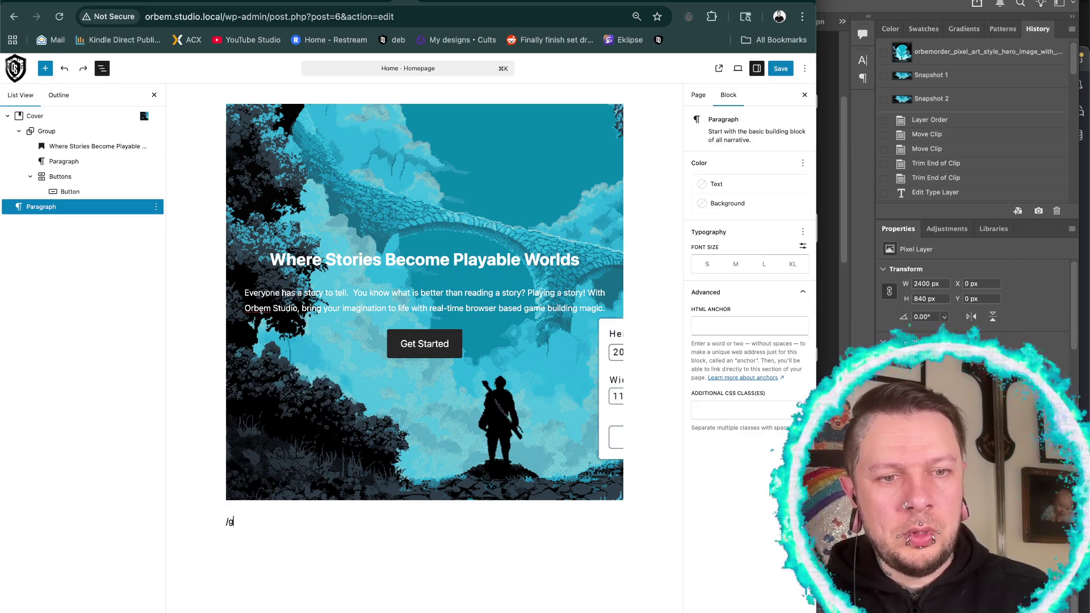
# - Extend the command to /gr to insert a Group block, then undo it
pyautogui.write('ro')
pyautogui.press('Return')
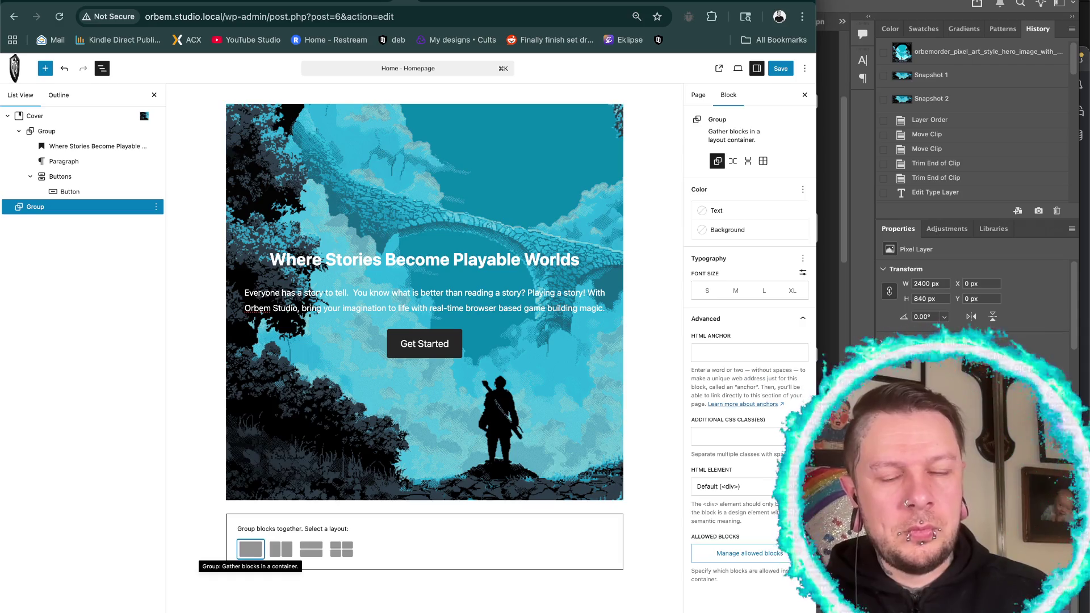
pyautogui.press('super+z')
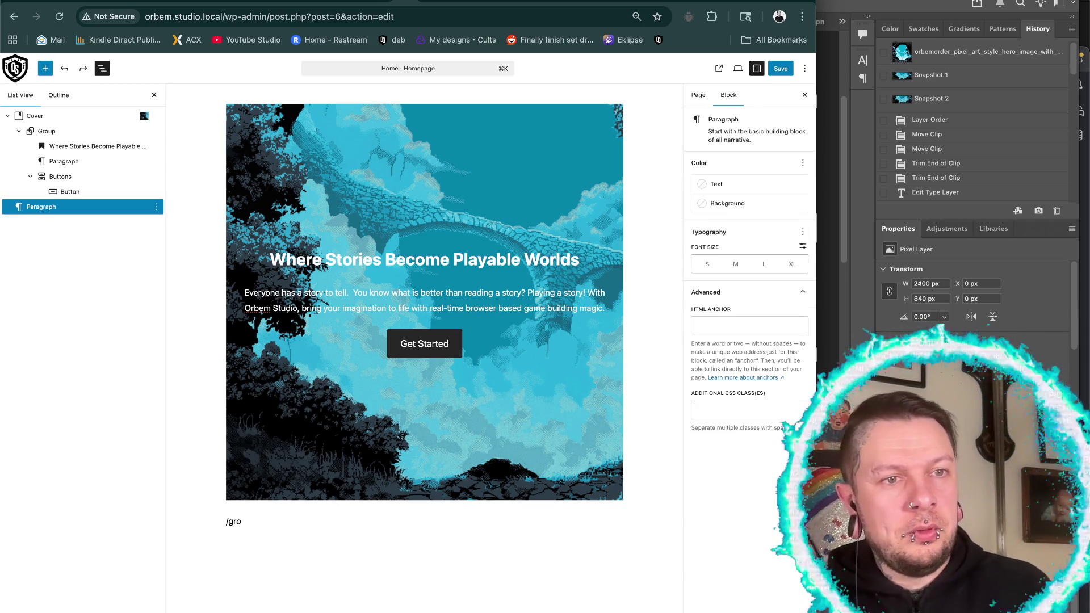